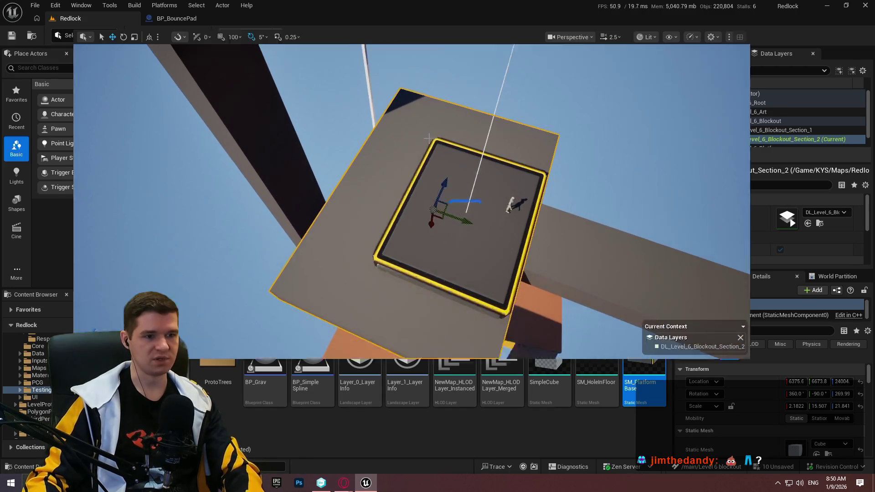
# Go full-screen, delete the tall dark column and rotate the platform 90°
pyautogui.press('F11')
pyautogui.moveTo(543, 217); pyautogui.dragTo(543, 198)
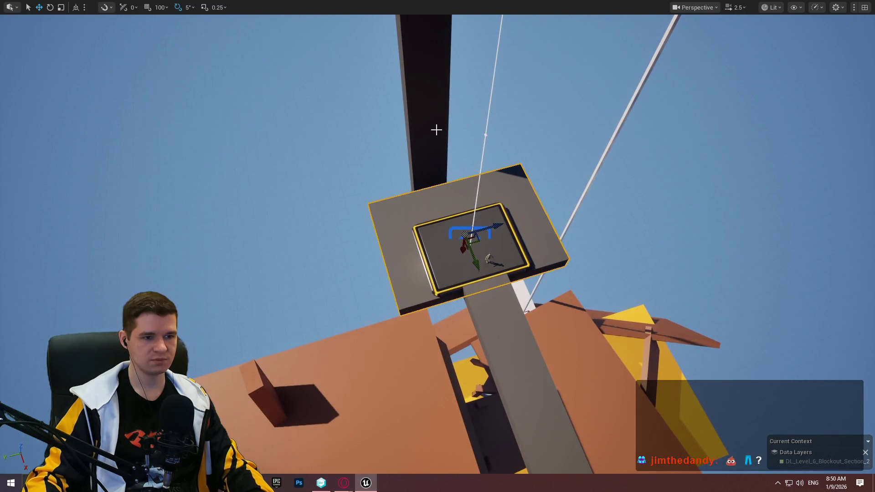
pyautogui.press('Delete')
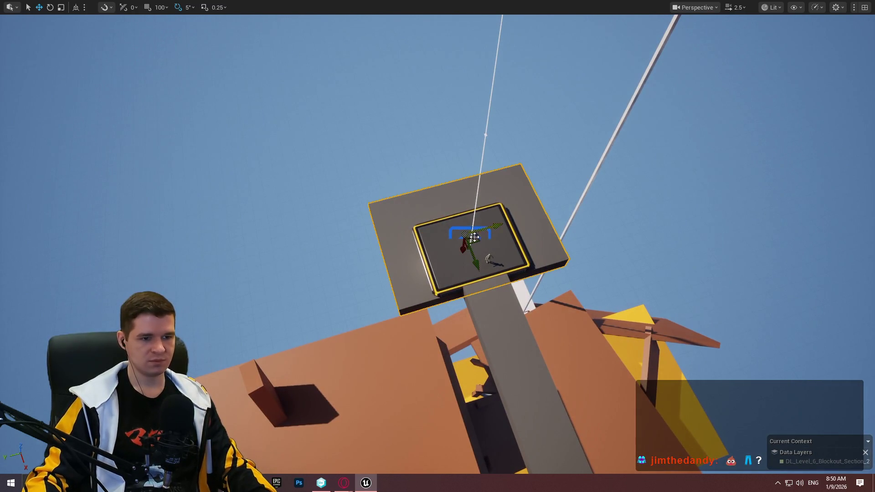
pyautogui.moveTo(551, 192)
pyautogui.mouseDown()
pyautogui.moveTo(570, 225)
pyautogui.moveTo(592, 199)
pyautogui.moveTo(584, 207)
pyautogui.moveTo(557, 131)
pyautogui.moveTo(593, 174)
pyautogui.mouseUp()
# Slide the dark slab along X and rotate the wall panel -80°, undoing a stray move
pyautogui.moveTo(511, 160)
pyautogui.mouseDown()
pyautogui.moveTo(561, 164)
pyautogui.moveTo(527, 166)
pyautogui.moveTo(561, 197)
pyautogui.moveTo(221, 195)
pyautogui.moveTo(236, 195)
pyautogui.mouseUp()
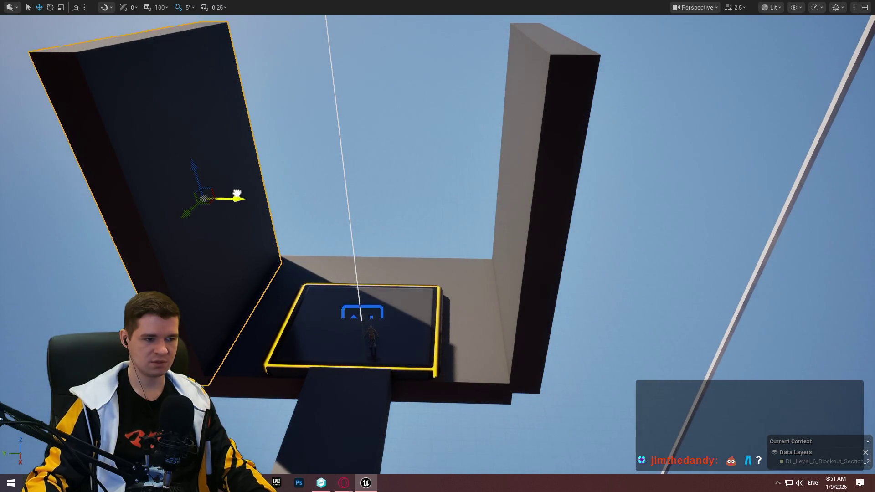
pyautogui.moveTo(239, 192); pyautogui.dragTo(264, 191)
pyautogui.moveTo(340, 209)
pyautogui.mouseDown()
pyautogui.moveTo(470, 252)
pyautogui.moveTo(464, 262)
pyautogui.mouseUp()
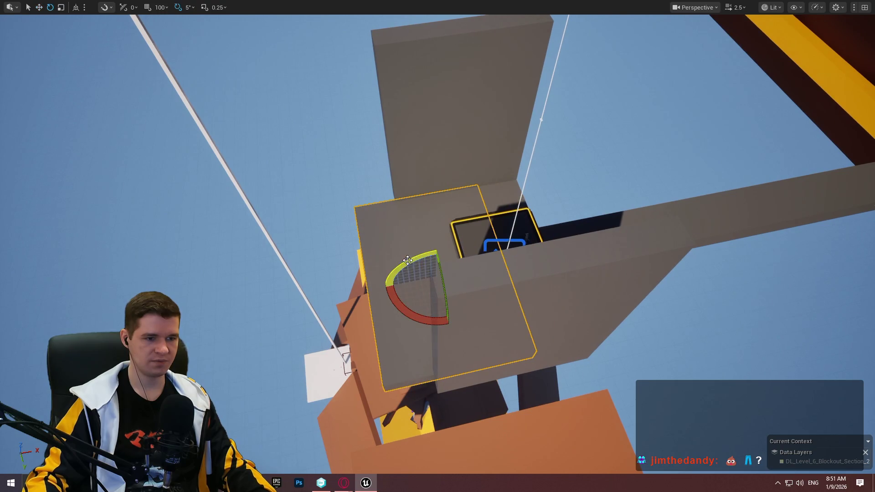
pyautogui.moveTo(408, 261)
pyautogui.mouseDown()
pyautogui.moveTo(384, 292)
pyautogui.moveTo(388, 281)
pyautogui.moveTo(369, 283)
pyautogui.mouseUp()
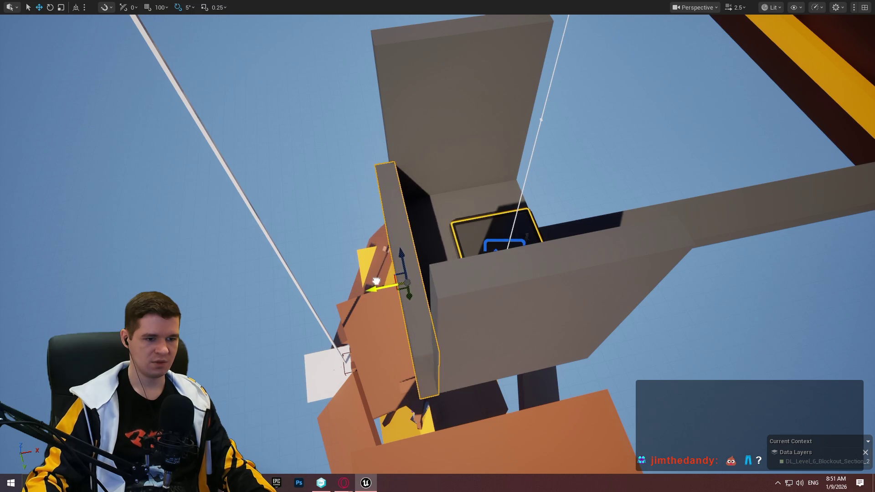
pyautogui.moveTo(401, 257)
pyautogui.mouseDown()
pyautogui.moveTo(391, 176)
pyautogui.moveTo(453, 349)
pyautogui.moveTo(462, 314)
pyautogui.moveTo(492, 273)
pyautogui.moveTo(461, 250)
pyautogui.mouseUp()
pyautogui.hotkey('ctrl', 'z')
# Lower the back wall panel and stretch it taller
pyautogui.scroll(1, 438, 246)
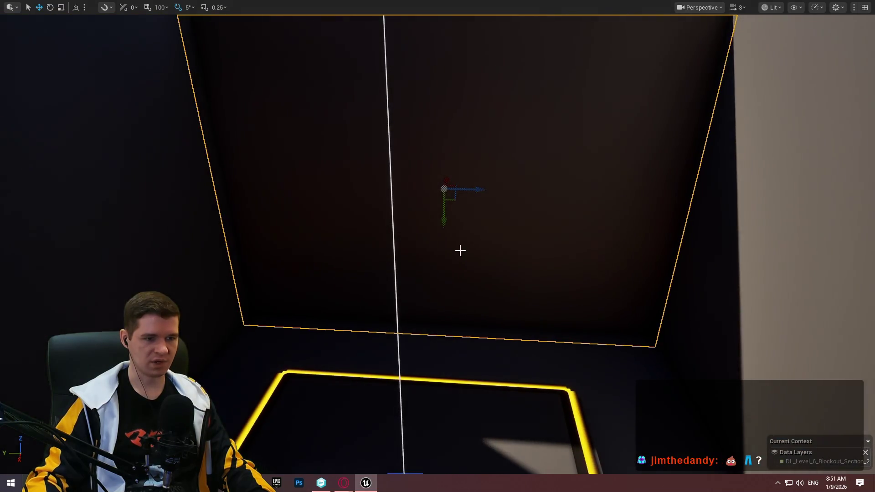
pyautogui.moveTo(452, 199); pyautogui.dragTo(449, 215)
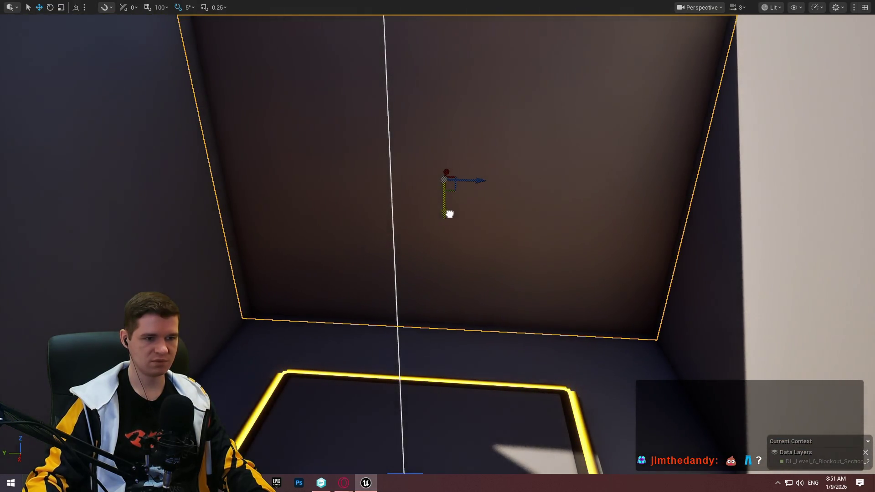
pyautogui.scroll(-8, 465, 232)
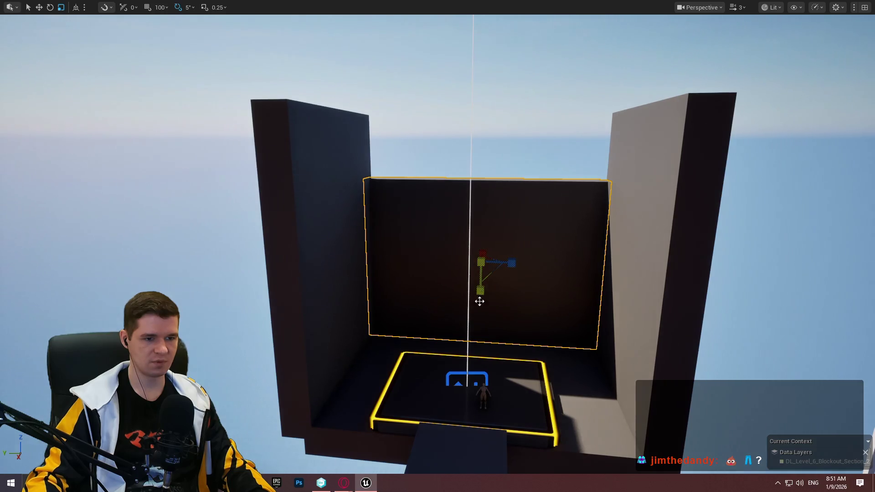
pyautogui.moveTo(479, 301); pyautogui.dragTo(480, 278)
pyautogui.press('Right')
pyautogui.press('Right')
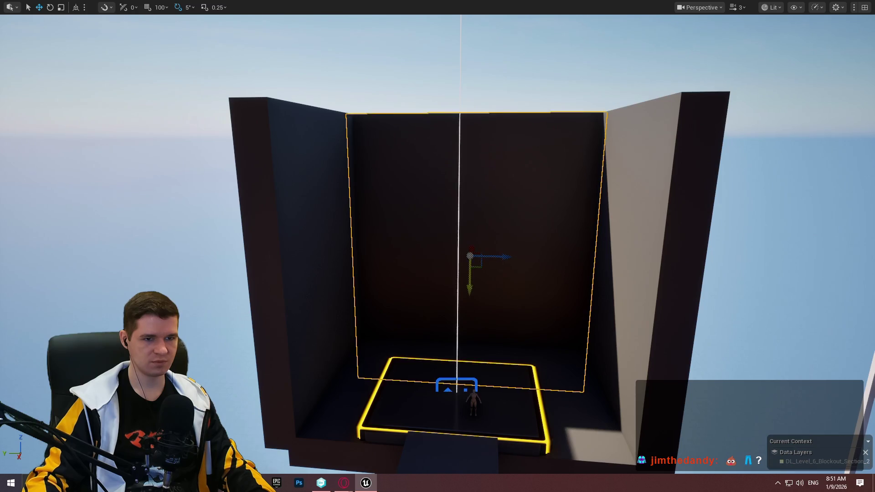
pyautogui.scroll(-5, 437, 246)
pyautogui.scroll(8, 437, 246)
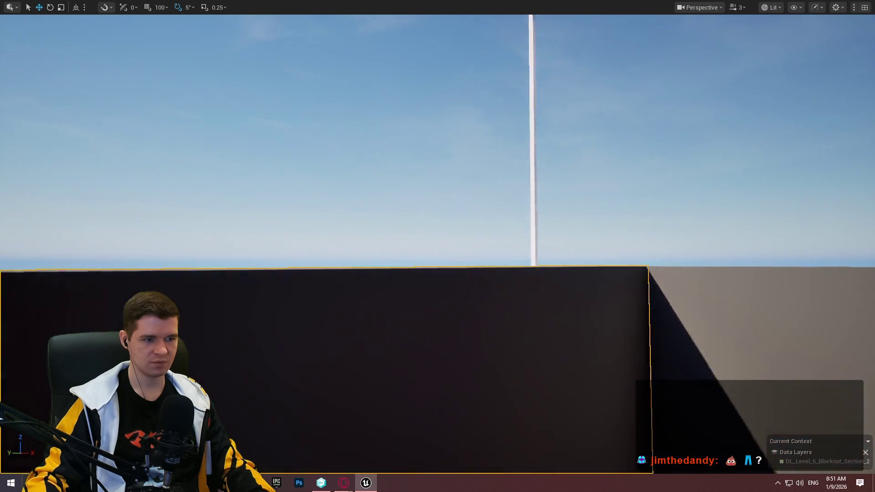
pyautogui.scroll(-3, 438, 246)
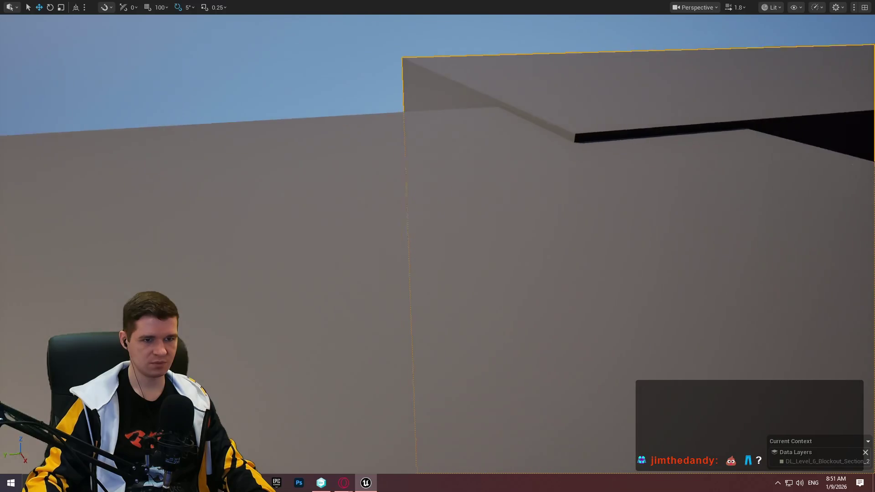
pyautogui.scroll(-3, 438, 246)
pyautogui.scroll(5, 438, 246)
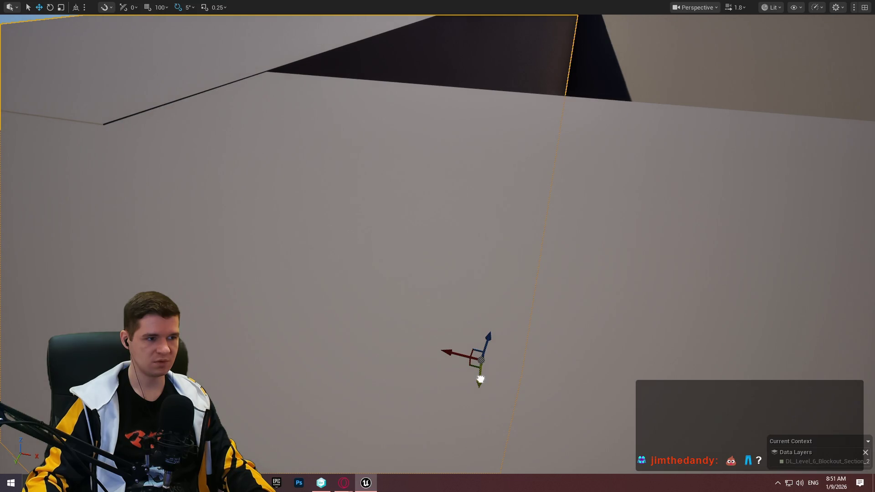
# Raise the grey block slightly and pull back to view the whole shaft
pyautogui.moveTo(479, 379); pyautogui.dragTo(475, 377)
pyautogui.rightClick(475, 378)
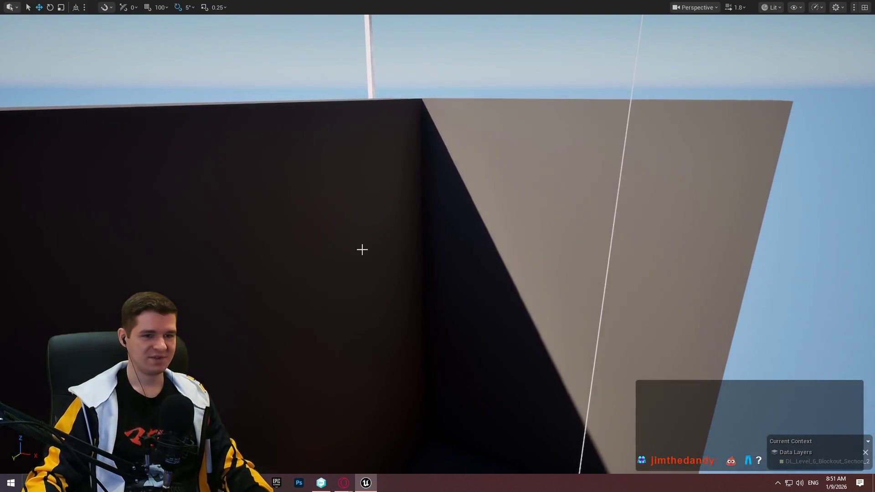
pyautogui.moveTo(362, 249)
pyautogui.mouseDown()
pyautogui.moveTo(362, 291)
pyautogui.moveTo(342, 304)
pyautogui.moveTo(372, 282)
pyautogui.mouseUp()
pyautogui.scroll(2, 362, 292)
pyautogui.moveTo(326, 247); pyautogui.dragTo(326, 247)
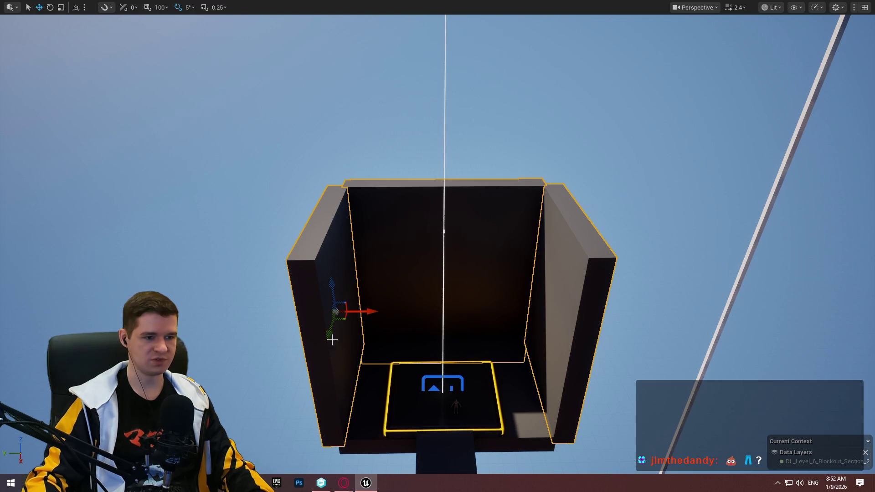
# Raise the shaft walls and move the box down over the dark tower face
pyautogui.moveTo(330, 284)
pyautogui.mouseDown()
pyautogui.moveTo(336, 97)
pyautogui.moveTo(343, 95)
pyautogui.moveTo(319, 144)
pyautogui.moveTo(305, 82)
pyautogui.moveTo(308, 119)
pyautogui.mouseUp()
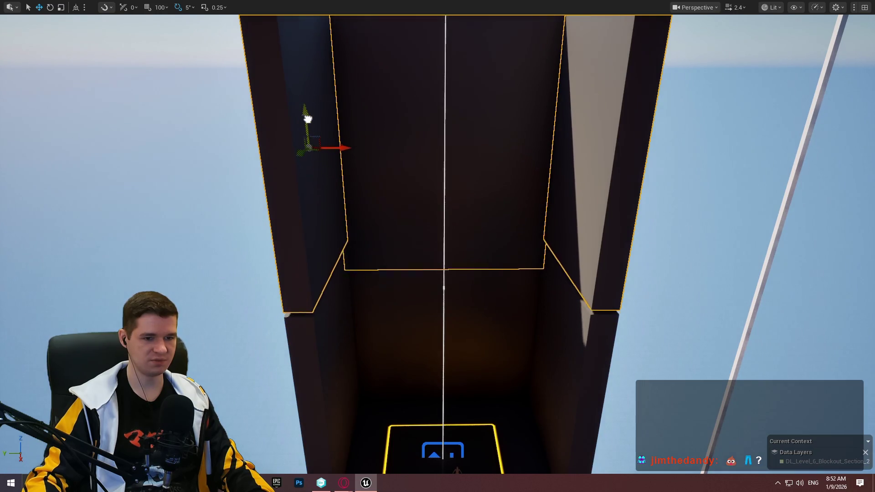
pyautogui.press('f')
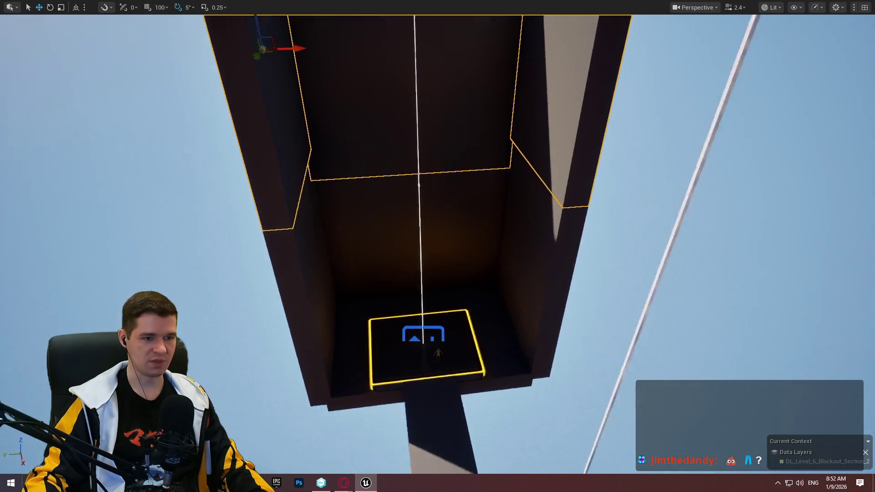
pyautogui.moveTo(381, 217)
pyautogui.mouseDown()
pyautogui.moveTo(425, 293)
pyautogui.moveTo(438, 370)
pyautogui.moveTo(341, 164)
pyautogui.mouseUp()
pyautogui.moveTo(305, 255)
pyautogui.mouseDown()
pyautogui.moveTo(426, 277)
pyautogui.moveTo(414, 278)
pyautogui.moveTo(414, 205)
pyautogui.mouseUp()
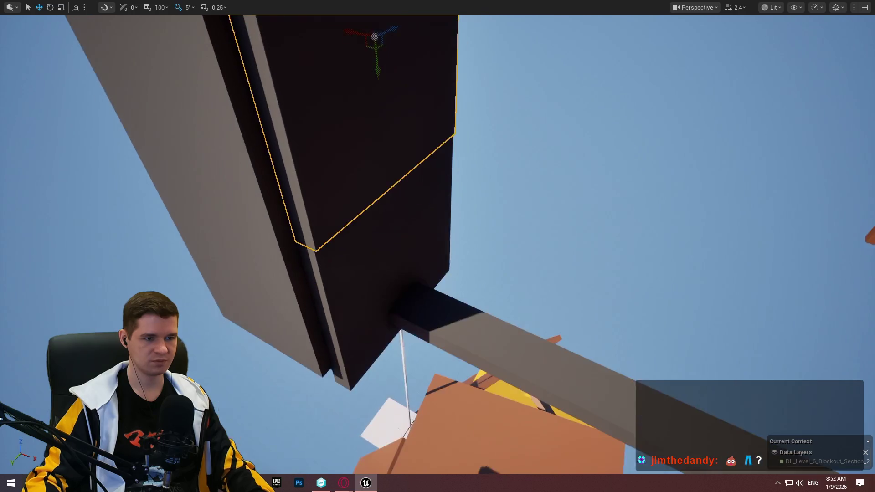
pyautogui.click(351, 283)
pyautogui.moveTo(351, 283); pyautogui.dragTo(360, 365)
pyautogui.moveTo(438, 246)
pyautogui.mouseDown()
pyautogui.moveTo(410, 255)
pyautogui.moveTo(401, 246)
pyautogui.moveTo(410, 237)
pyautogui.moveTo(428, 246)
pyautogui.moveTo(410, 255)
pyautogui.moveTo(401, 237)
pyautogui.moveTo(430, 211)
pyautogui.moveTo(426, 193)
pyautogui.mouseUp()
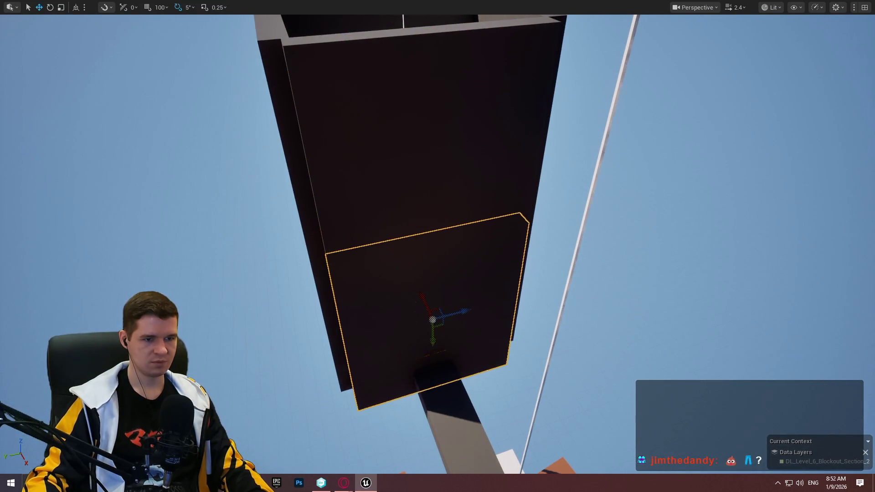
pyautogui.scroll(1, 483, 300)
pyautogui.moveTo(493, 315)
pyautogui.mouseDown()
pyautogui.moveTo(478, 292)
pyautogui.moveTo(488, 319)
pyautogui.moveTo(496, 251)
pyautogui.mouseUp()
# Playtest from the floor slab with Play From Here, running the character onto the platform
pyautogui.press('r')
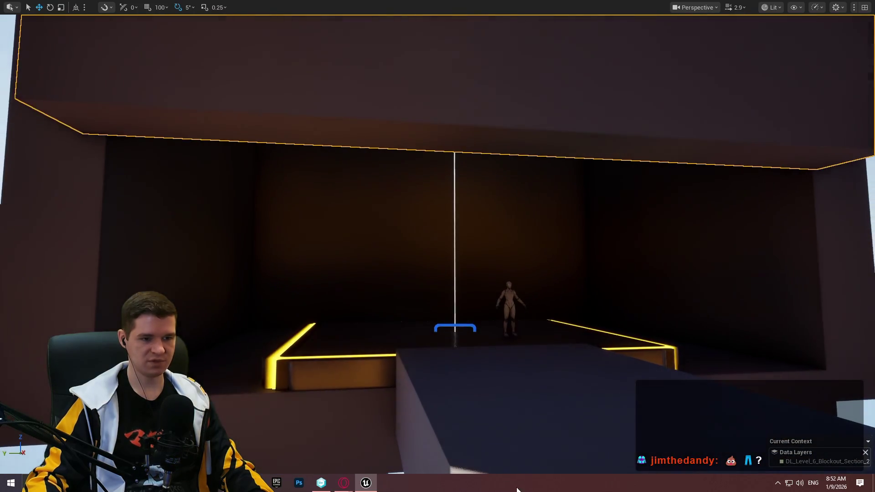
pyautogui.rightClick(519, 367)
pyautogui.click(580, 357)
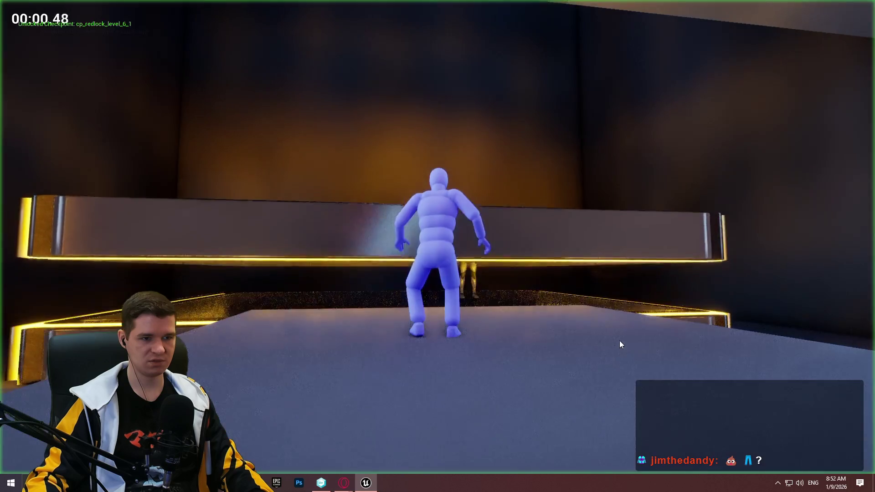
pyautogui.press('w')
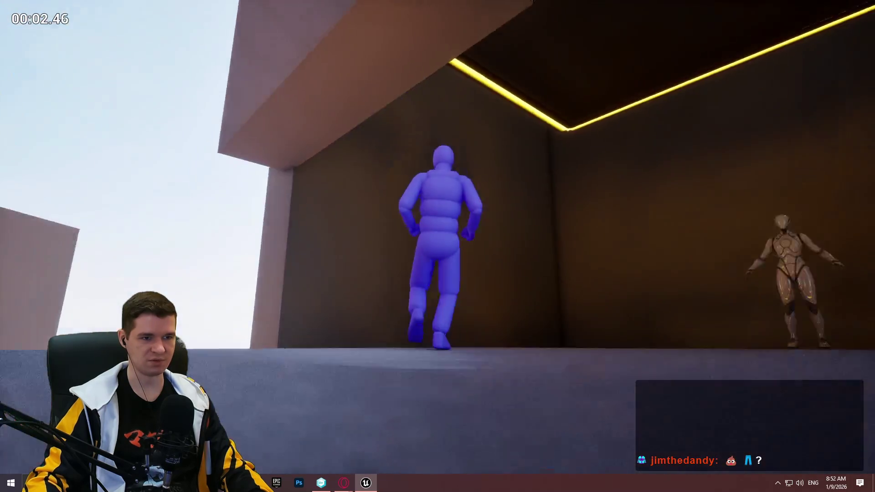
pyautogui.press('Escape')
pyautogui.scroll(-5, 565, 292)
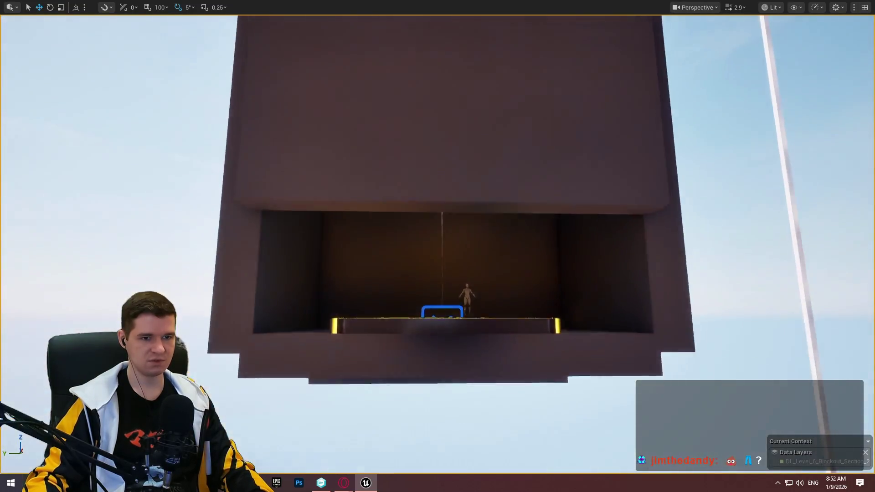
pyautogui.click(528, 251)
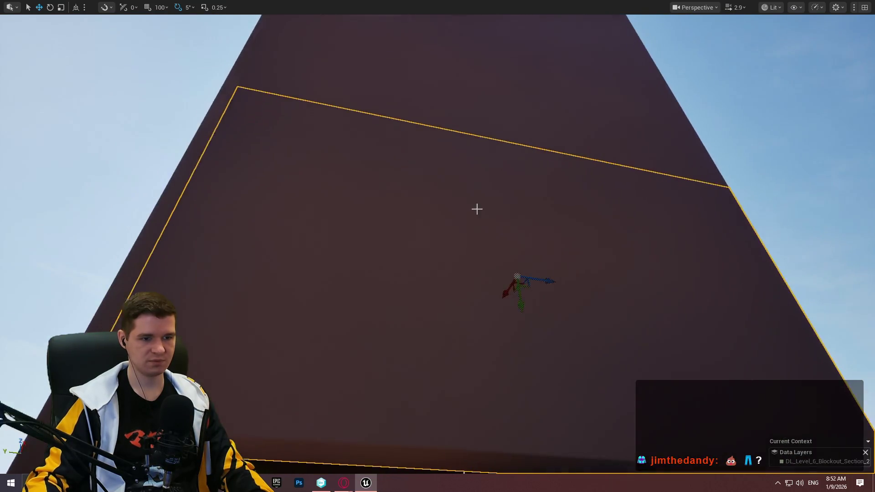
# Lower the ceiling box and scale it narrower
pyautogui.press('r')
pyautogui.scroll(-1, 438, 246)
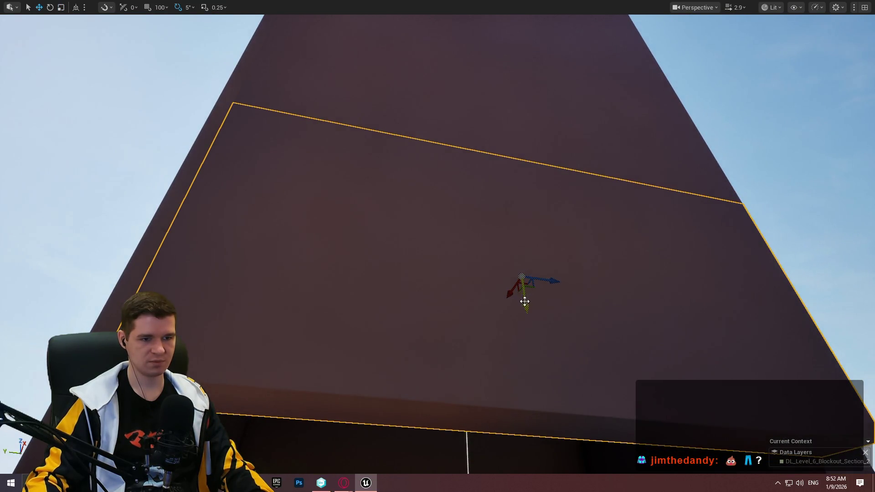
pyautogui.scroll(-2, 525, 301)
pyautogui.scroll(-5, 525, 301)
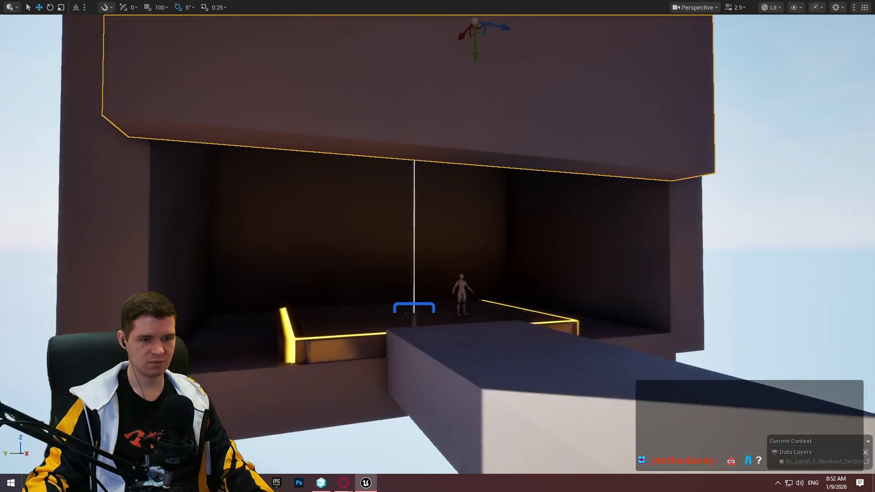
pyautogui.scroll(-2, 437, 247)
pyautogui.scroll(3, 431, 170)
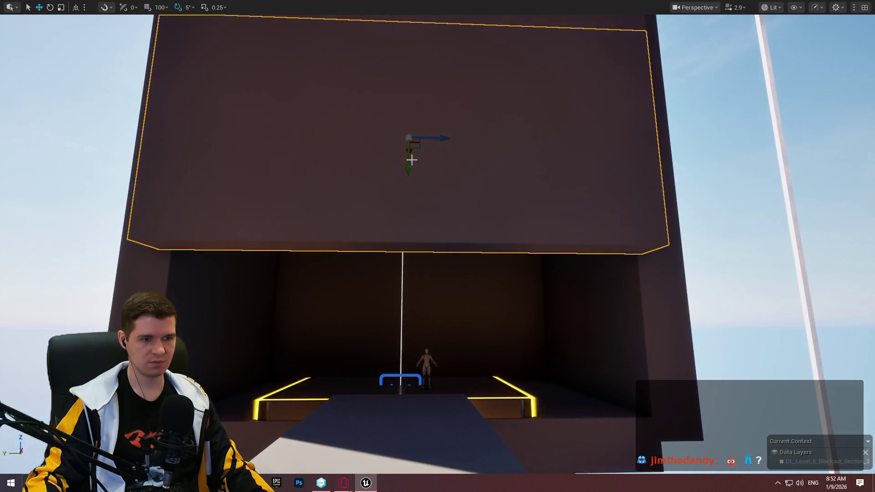
pyautogui.moveTo(399, 172); pyautogui.dragTo(397, 386)
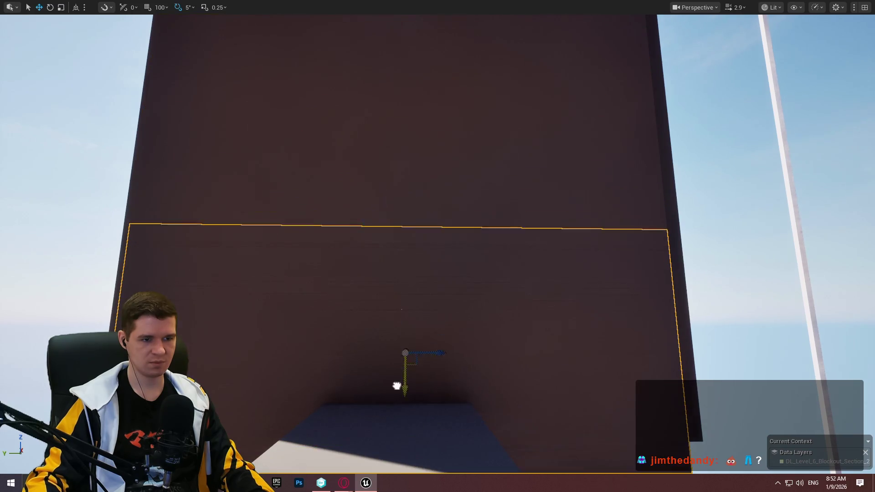
pyautogui.moveTo(438, 338)
pyautogui.mouseDown()
pyautogui.moveTo(211, 360)
pyautogui.moveTo(307, 337)
pyautogui.moveTo(248, 337)
pyautogui.moveTo(273, 337)
pyautogui.mouseUp()
pyautogui.press('r')
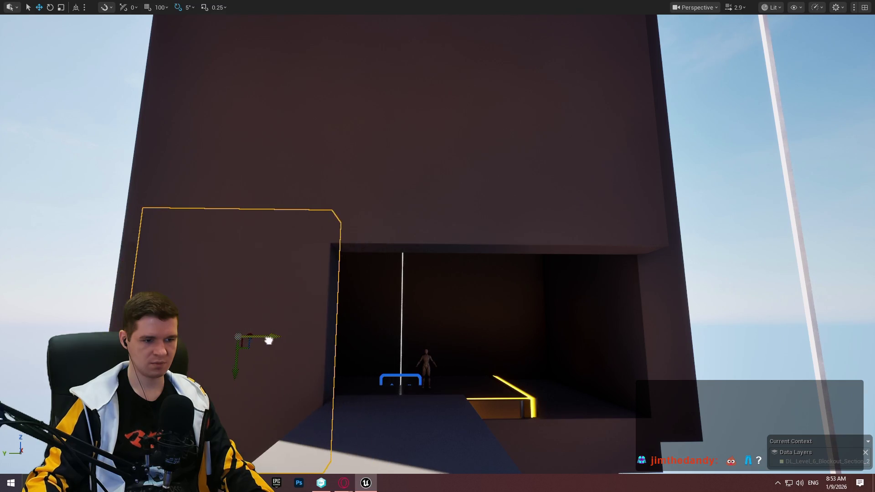
pyautogui.press('r')
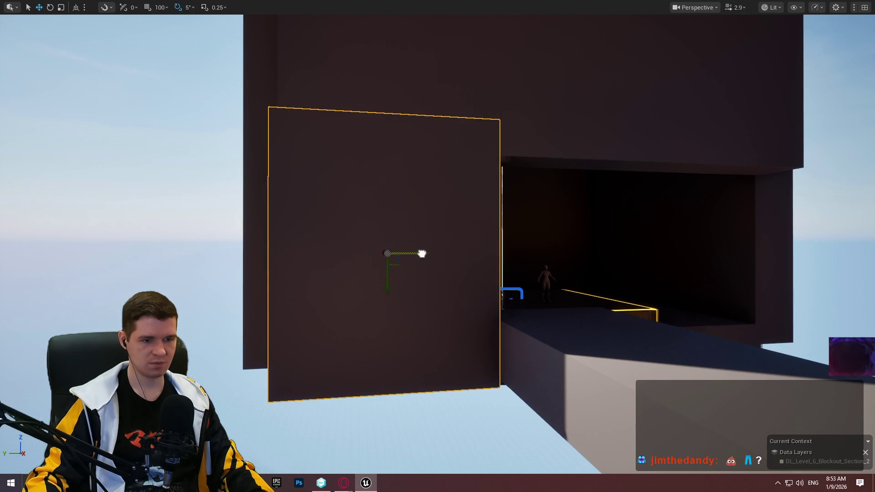
# Fly the view up under the hollow tower toward the lit opening
pyautogui.moveTo(420, 252); pyautogui.dragTo(420, 191)
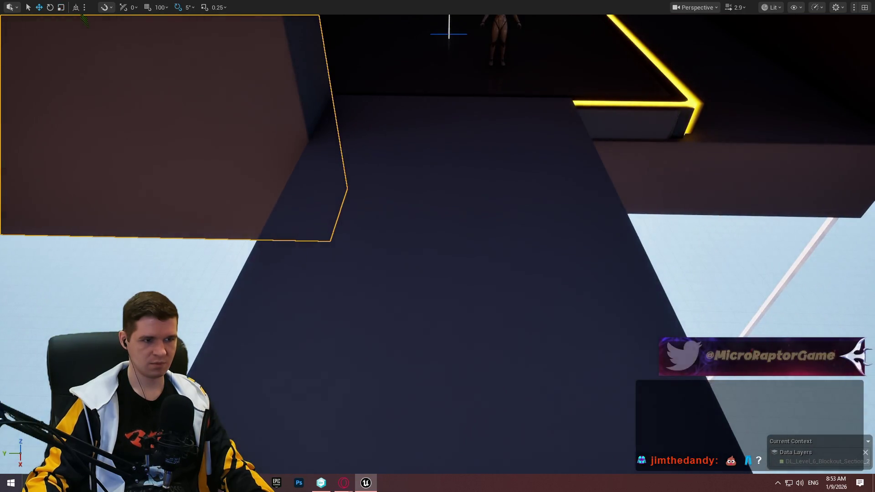
pyautogui.moveTo(360, 230)
pyautogui.mouseDown()
pyautogui.moveTo(359, 218)
pyautogui.moveTo(360, 230)
pyautogui.moveTo(704, 220)
pyautogui.moveTo(652, 227)
pyautogui.moveTo(661, 200)
pyautogui.moveTo(669, 219)
pyautogui.moveTo(664, 246)
pyautogui.mouseUp()
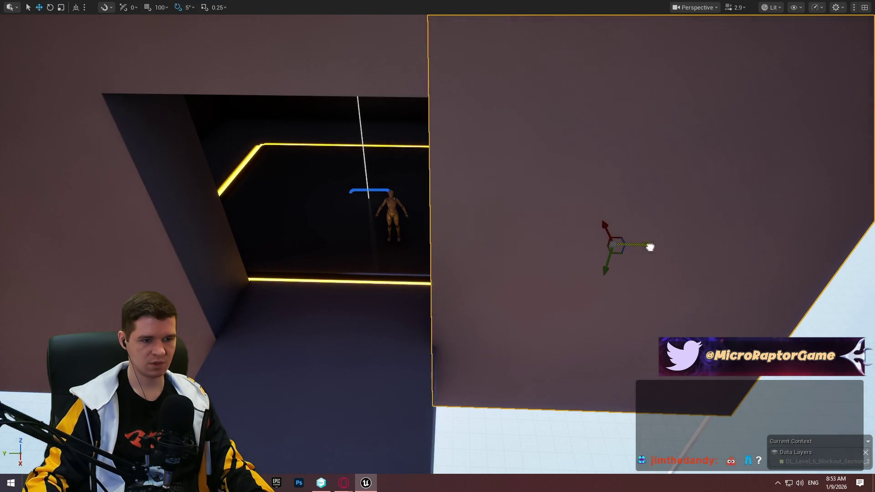
pyautogui.moveTo(652, 246); pyautogui.dragTo(654, 245)
pyautogui.scroll(-2, 654, 244)
pyautogui.scroll(2, 654, 244)
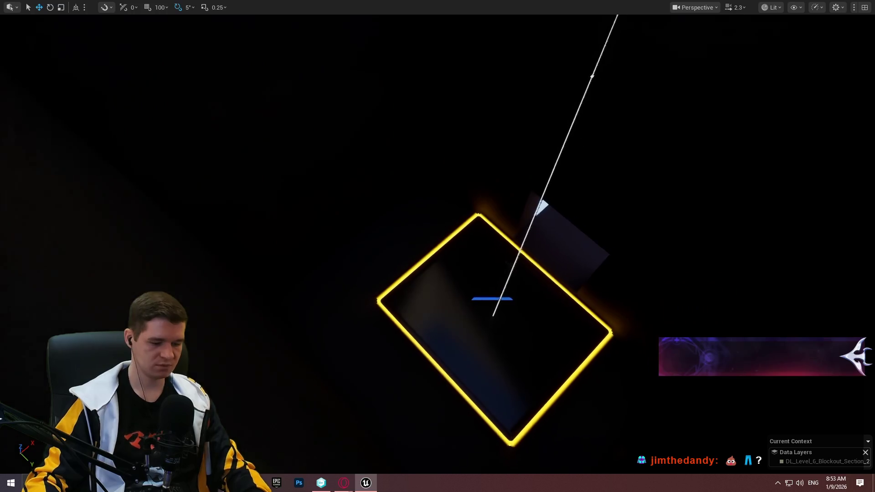
# Move the point light to the top corner of the yellow-edged opening, then switch to the browser
pyautogui.click(597, 120)
pyautogui.moveTo(597, 119)
pyautogui.mouseDown()
pyautogui.moveTo(580, 121)
pyautogui.moveTo(469, 219)
pyautogui.moveTo(524, 217)
pyautogui.mouseUp()
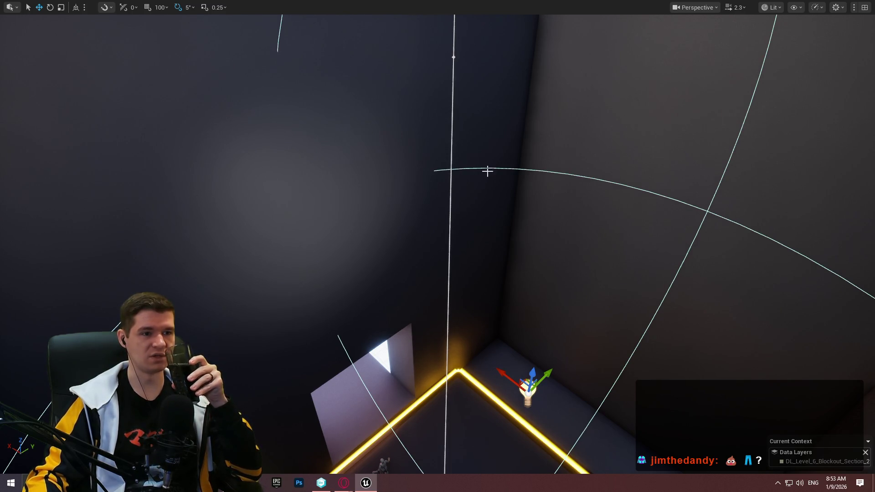
pyautogui.moveTo(488, 171); pyautogui.dragTo(559, 313)
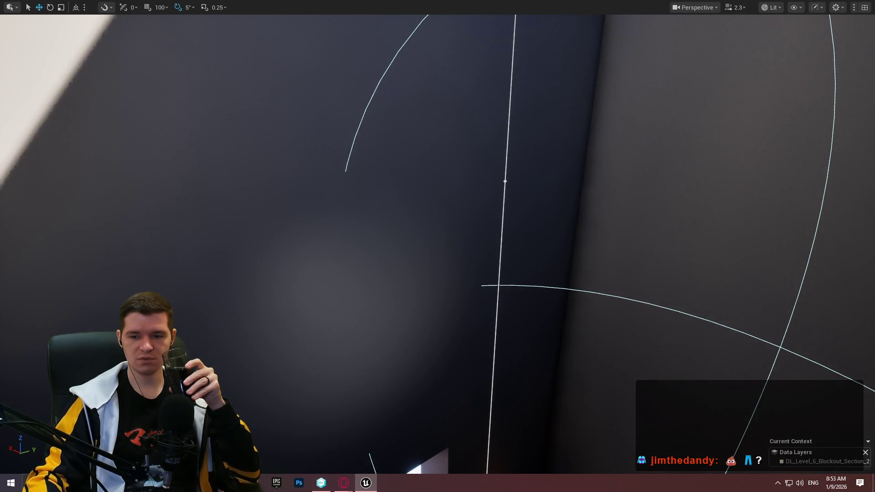
pyautogui.hotkey('alt', 'Tab')
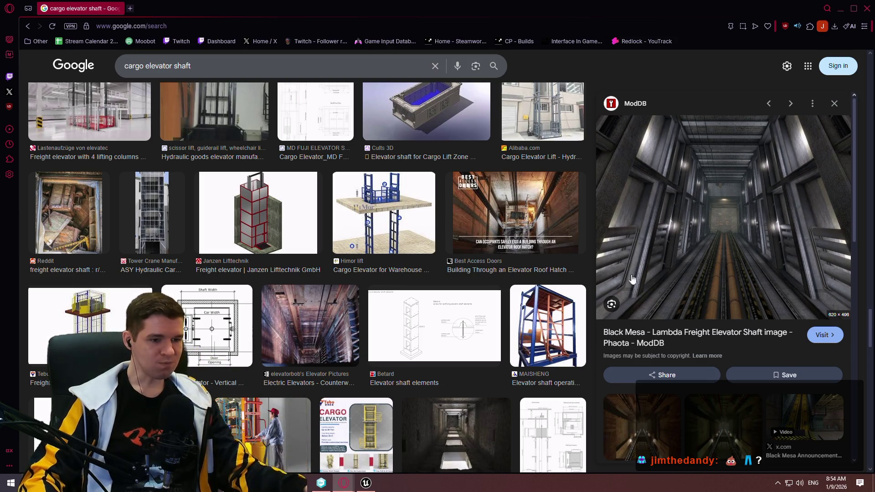
# Scroll through the 'cargo elevator shaft' image results, then minimize the browser
pyautogui.scroll(-2, 569, 247)
pyautogui.scroll(-4, 521, 314)
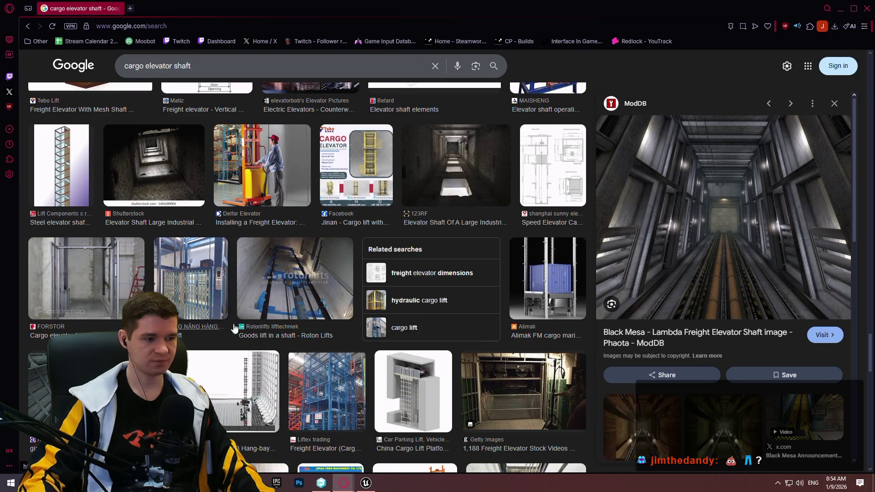
pyautogui.scroll(-5, 410, 315)
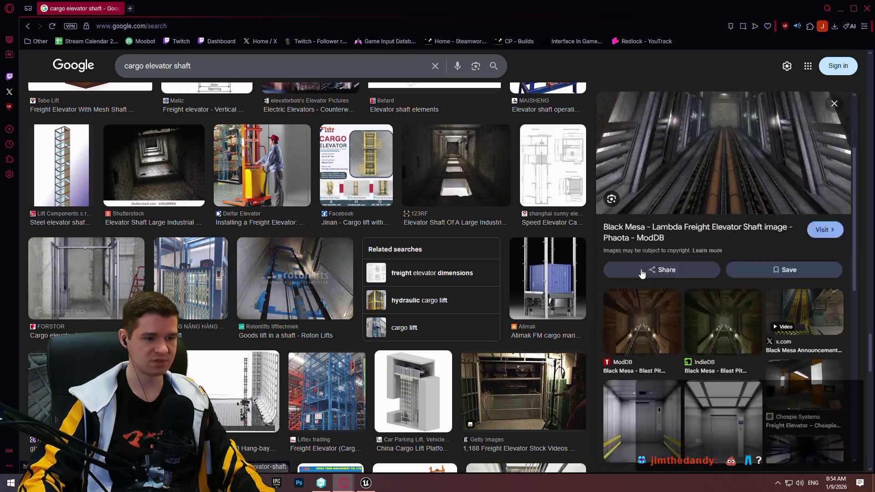
pyautogui.scroll(-2, 384, 308)
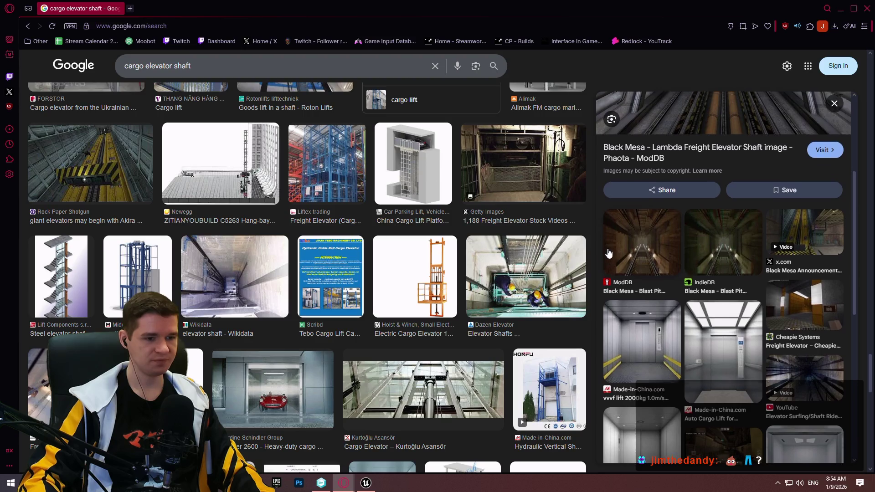
pyautogui.scroll(-3, 778, 205)
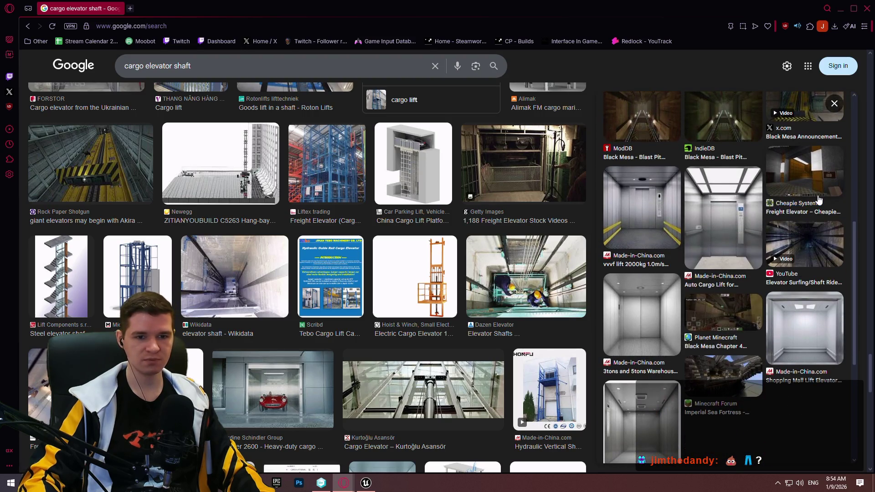
pyautogui.scroll(-3, 793, 197)
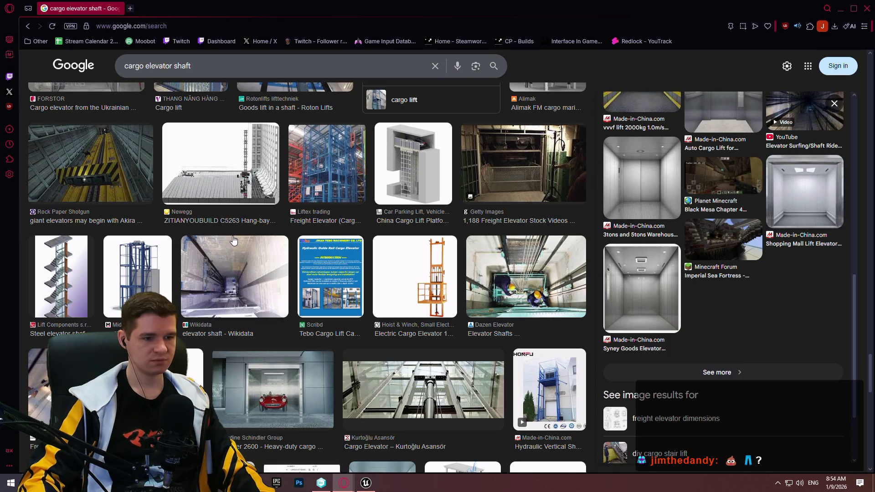
pyautogui.scroll(-3, 223, 234)
pyautogui.scroll(-3, 210, 230)
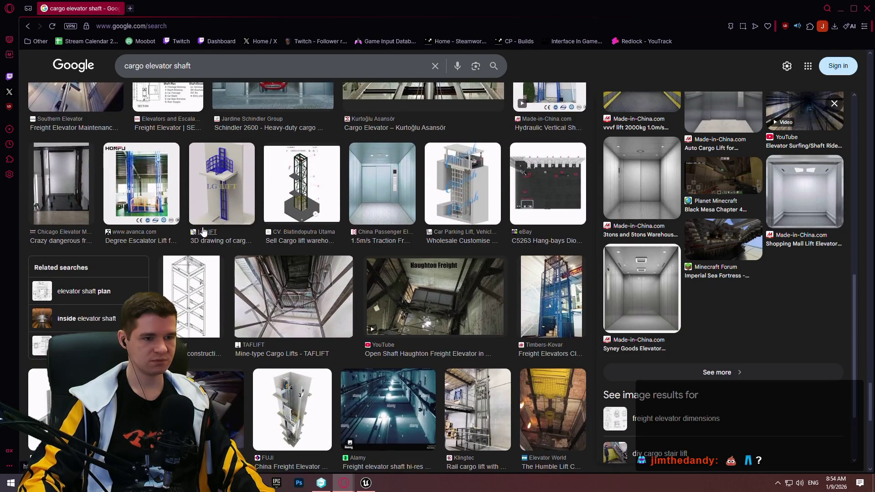
pyautogui.scroll(-3, 204, 226)
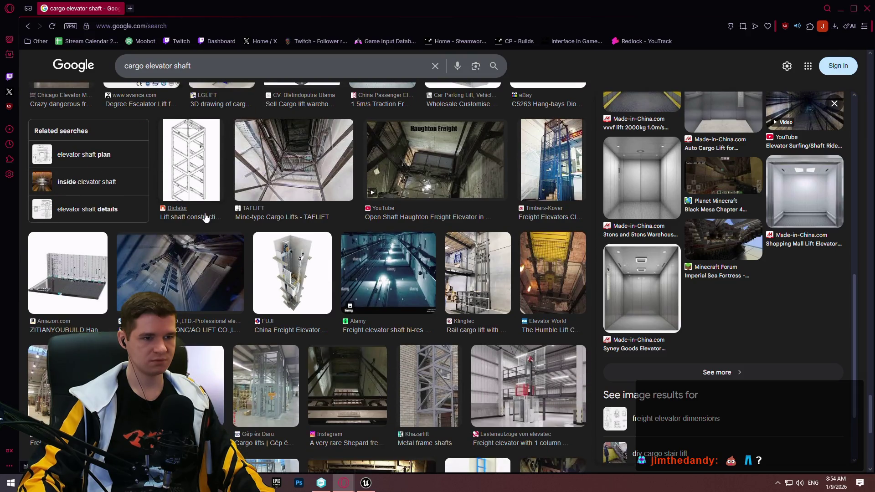
pyautogui.click(842, 9)
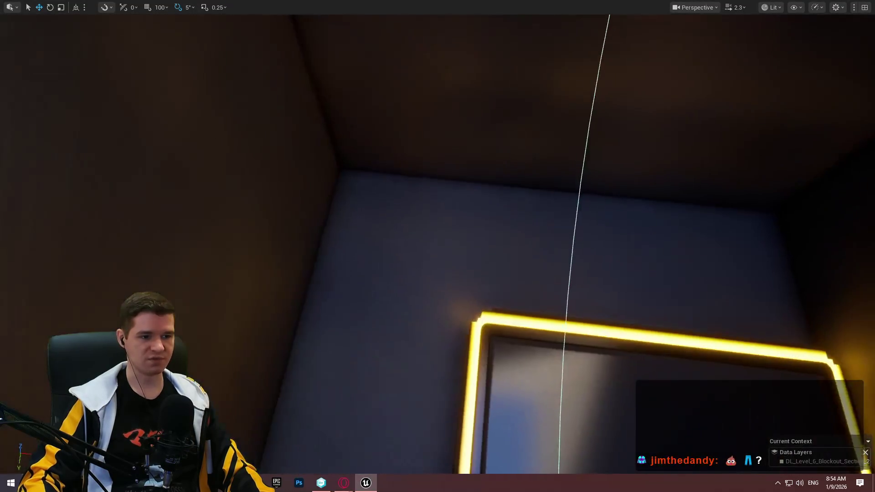
# Fly into the dark room and select its large floor slab
pyautogui.press('w')
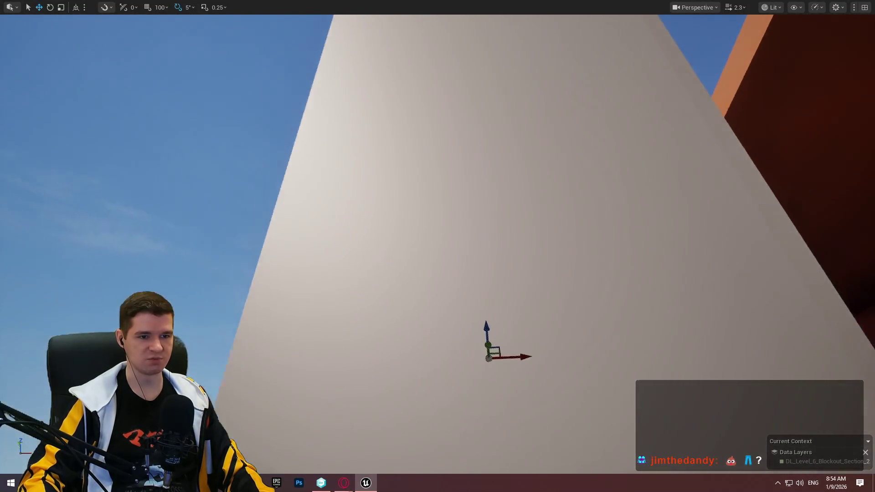
pyautogui.press('s')
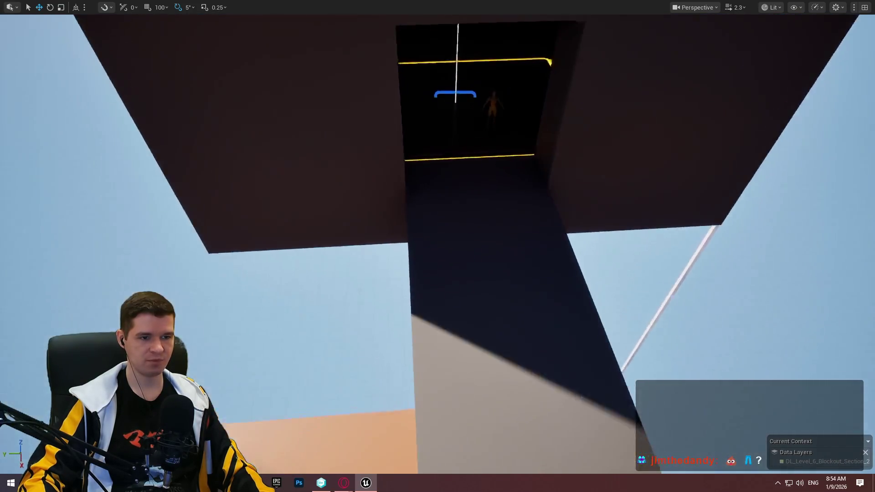
pyautogui.press('w')
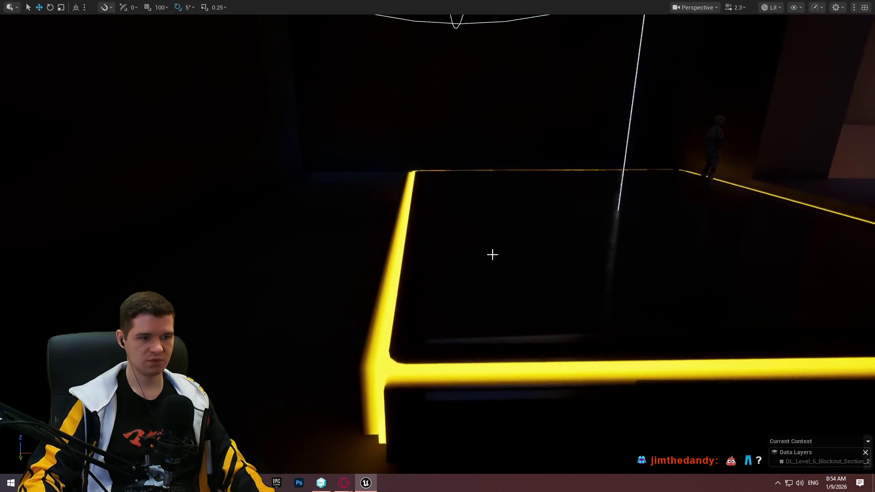
pyautogui.click(526, 272)
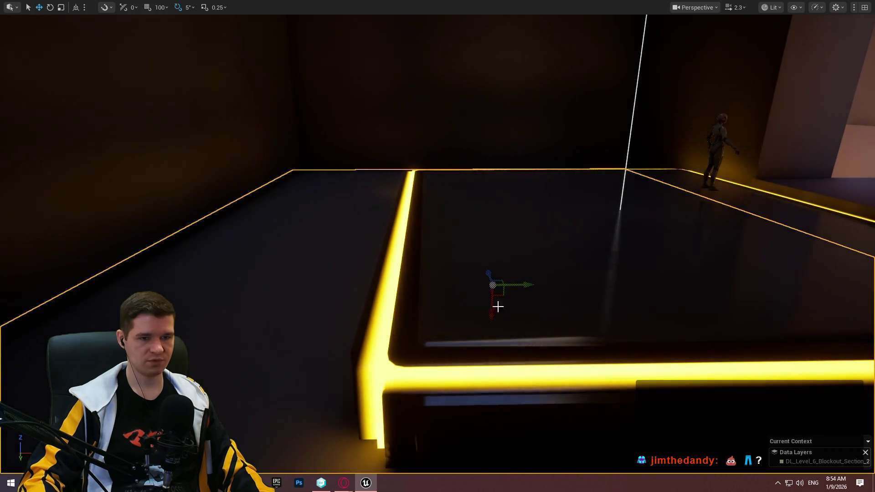
pyautogui.press('s')
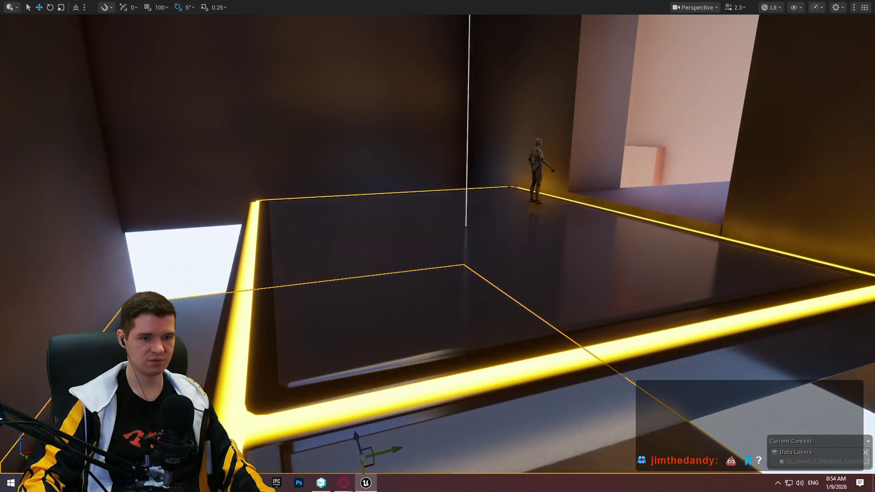
# Lower the selected floor platform far down along Z
pyautogui.press('e')
pyautogui.press('s')
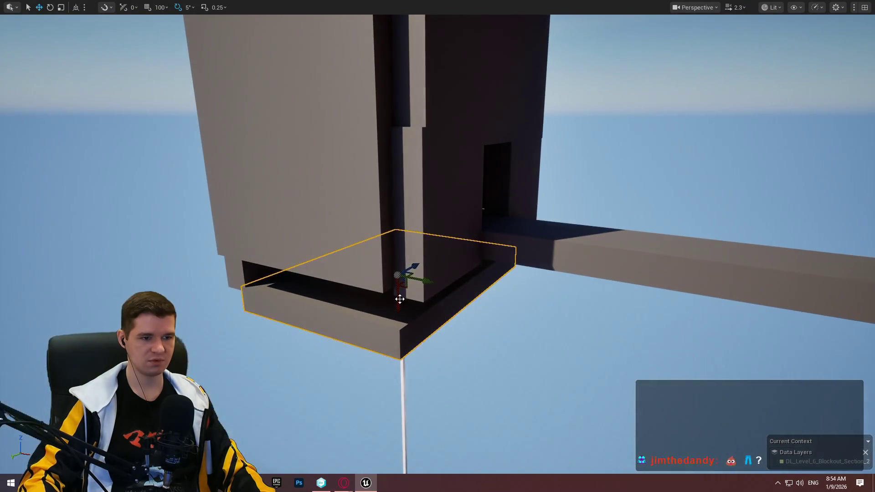
pyautogui.moveTo(399, 299); pyautogui.dragTo(408, 456)
pyautogui.moveTo(359, 212); pyautogui.dragTo(359, 212)
pyautogui.moveTo(478, 194)
pyautogui.mouseDown()
pyautogui.moveTo(605, 179)
pyautogui.moveTo(495, 187)
pyautogui.mouseUp()
pyautogui.moveTo(540, 266); pyautogui.dragTo(560, 403)
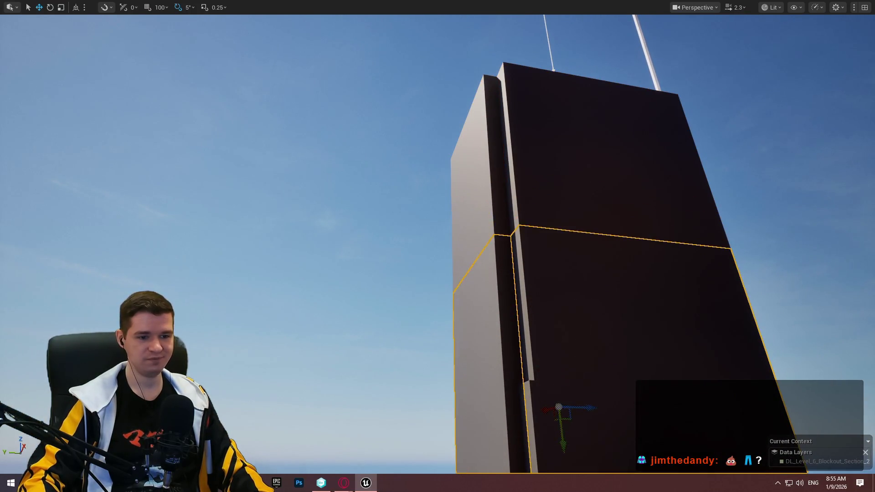
# Lower the tall dark block over the platform's old spot to close the tower bottom
pyautogui.moveTo(585, 180); pyautogui.dragTo(585, 180)
pyautogui.moveTo(563, 91)
pyautogui.mouseDown()
pyautogui.moveTo(562, 332)
pyautogui.moveTo(562, 258)
pyautogui.moveTo(571, 278)
pyautogui.mouseUp()
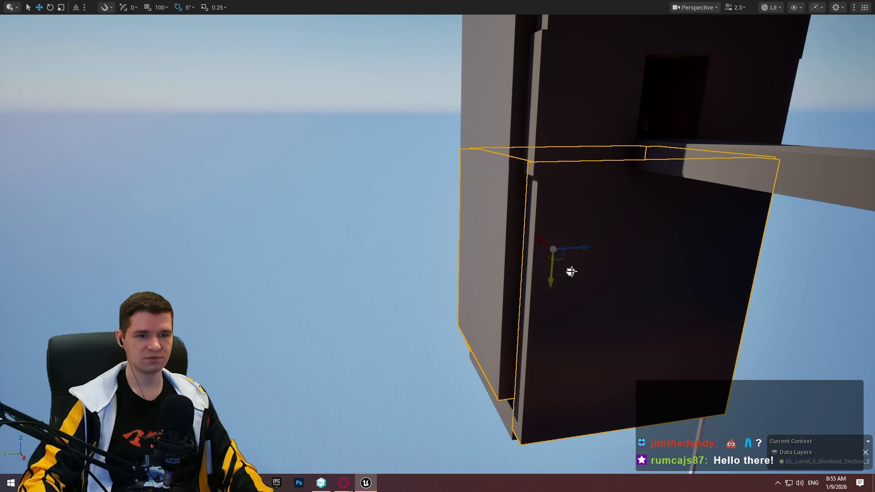
pyautogui.moveTo(571, 271)
pyautogui.mouseDown()
pyautogui.moveTo(521, 321)
pyautogui.moveTo(535, 286)
pyautogui.mouseUp()
pyautogui.moveTo(453, 294)
pyautogui.mouseDown()
pyautogui.moveTo(432, 288)
pyautogui.moveTo(425, 274)
pyautogui.moveTo(465, 283)
pyautogui.mouseUp()
pyautogui.click(441, 290)
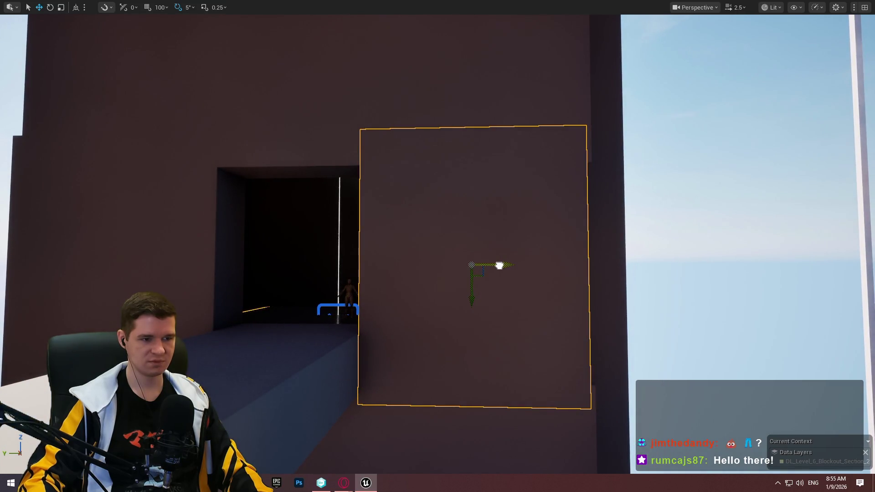
pyautogui.moveTo(500, 265); pyautogui.dragTo(500, 265)
pyautogui.scroll(1, 499, 266)
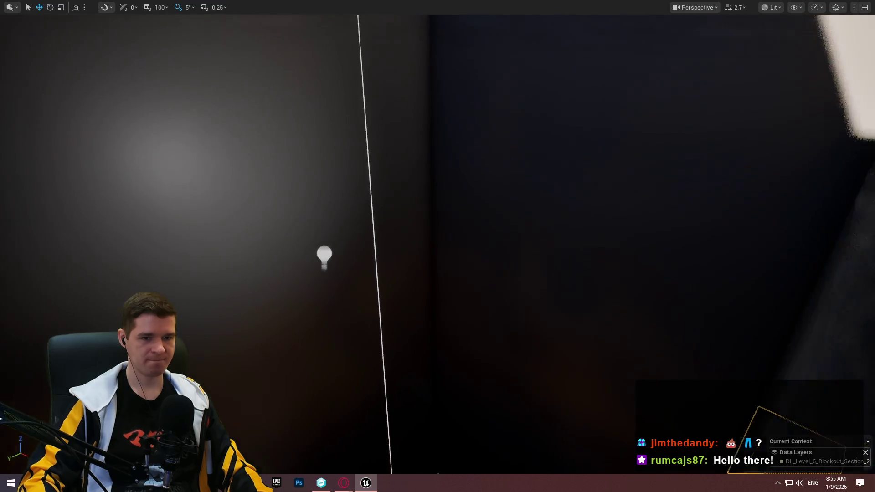
pyautogui.moveTo(499, 265); pyautogui.dragTo(499, 265)
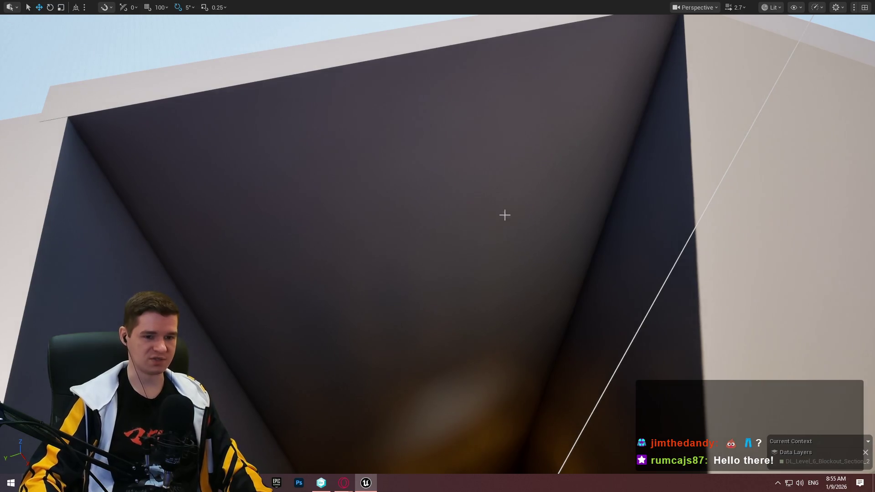
# Shrink the ceiling plane above the corridor and lower the selected bar
pyautogui.moveTo(504, 215); pyautogui.dragTo(456, 132)
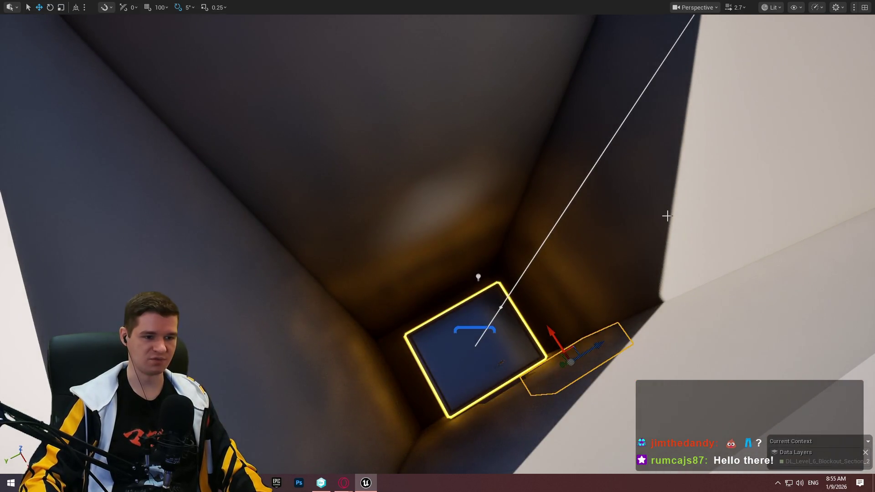
pyautogui.moveTo(667, 216); pyautogui.dragTo(666, 216)
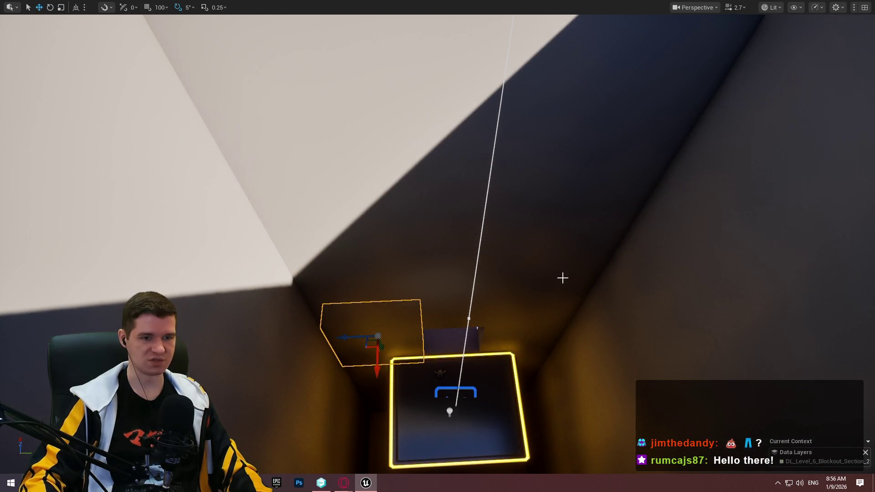
pyautogui.moveTo(529, 131); pyautogui.dragTo(568, 296)
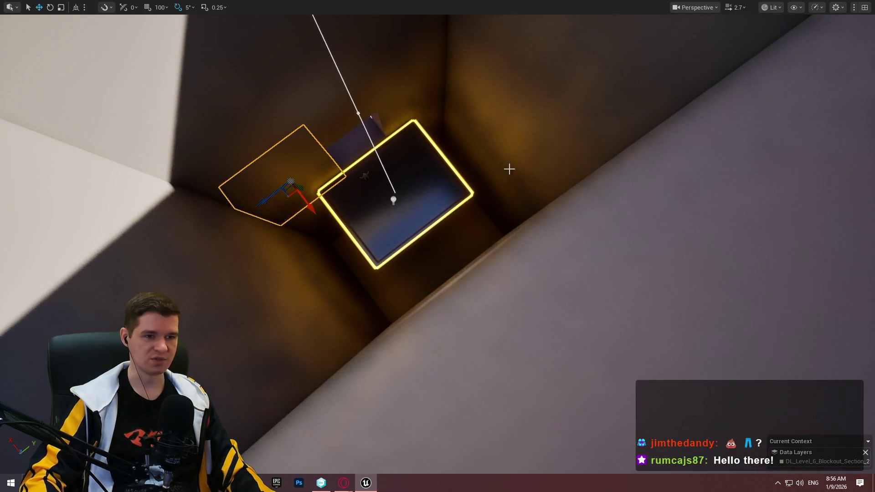
pyautogui.moveTo(463, 136); pyautogui.dragTo(383, 297)
pyautogui.click(429, 185)
pyautogui.press('f')
pyautogui.moveTo(429, 186); pyautogui.dragTo(488, 216)
pyautogui.scroll(2, 491, 217)
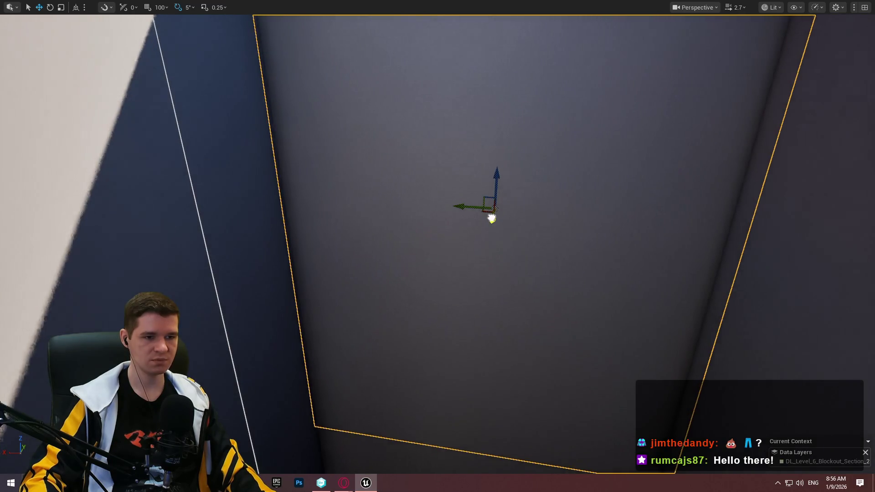
pyautogui.press('r')
pyautogui.moveTo(470, 213); pyautogui.dragTo(469, 212)
pyautogui.moveTo(497, 187); pyautogui.dragTo(495, 221)
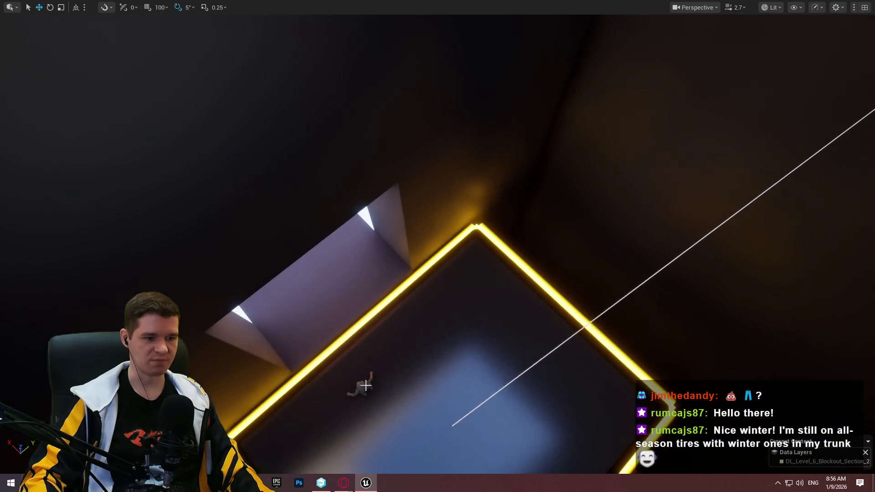
# Turn toward the ledged wall and mannequin and select the wall panel
pyautogui.click(361, 385)
pyautogui.scroll(-3, 365, 396)
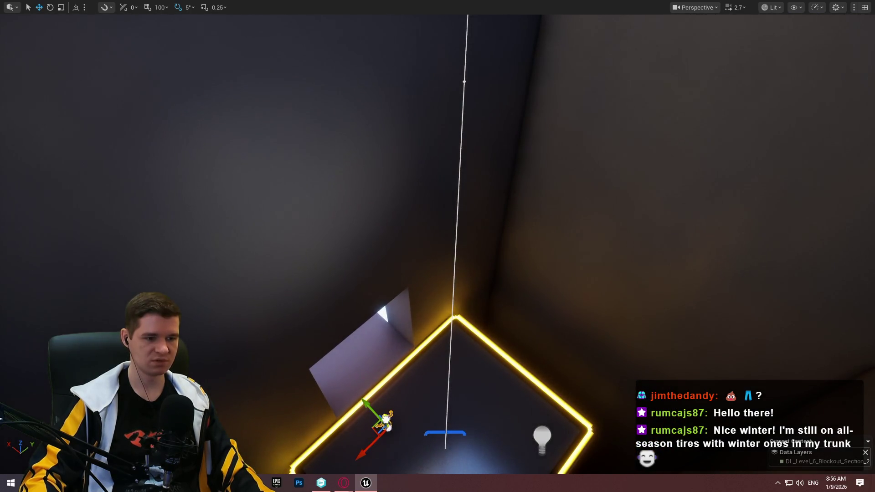
pyautogui.moveTo(375, 103)
pyautogui.mouseDown()
pyautogui.moveTo(332, 191)
pyautogui.moveTo(334, 400)
pyautogui.moveTo(335, 44)
pyautogui.moveTo(458, 72)
pyautogui.mouseUp()
pyautogui.click(458, 71)
pyautogui.scroll(-3, 540, 132)
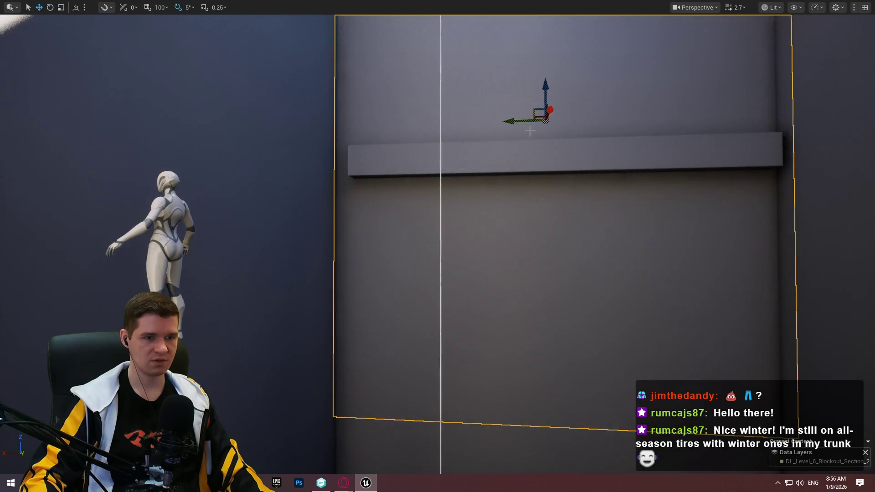
# Lower the ledge down the wall and drop the mannequin onto it
pyautogui.click(536, 139)
pyautogui.moveTo(550, 127); pyautogui.dragTo(553, 293)
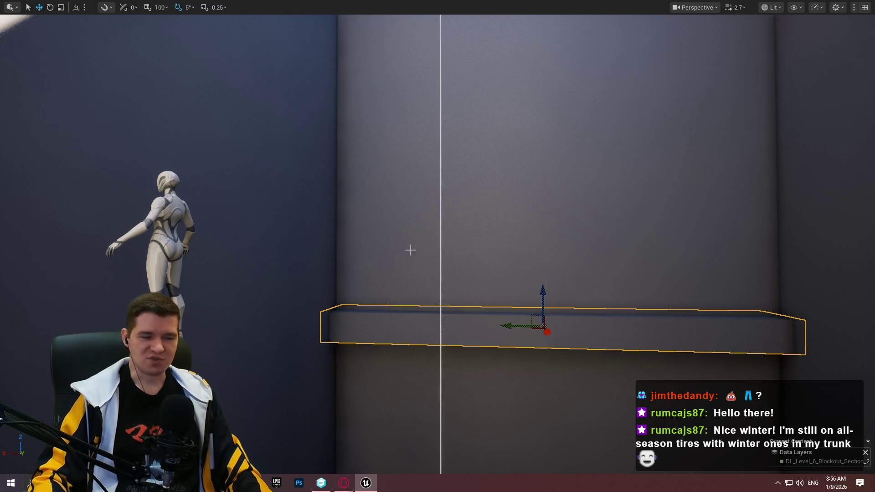
pyautogui.click(205, 237)
pyautogui.click(167, 243)
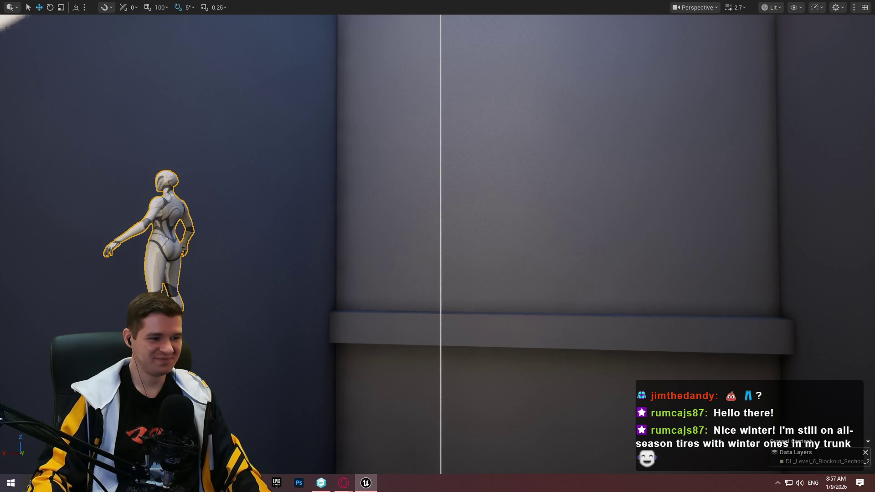
pyautogui.moveTo(173, 309)
pyautogui.mouseDown()
pyautogui.moveTo(410, 315)
pyautogui.moveTo(425, 282)
pyautogui.moveTo(410, 291)
pyautogui.moveTo(496, 257)
pyautogui.moveTo(479, 259)
pyautogui.mouseUp()
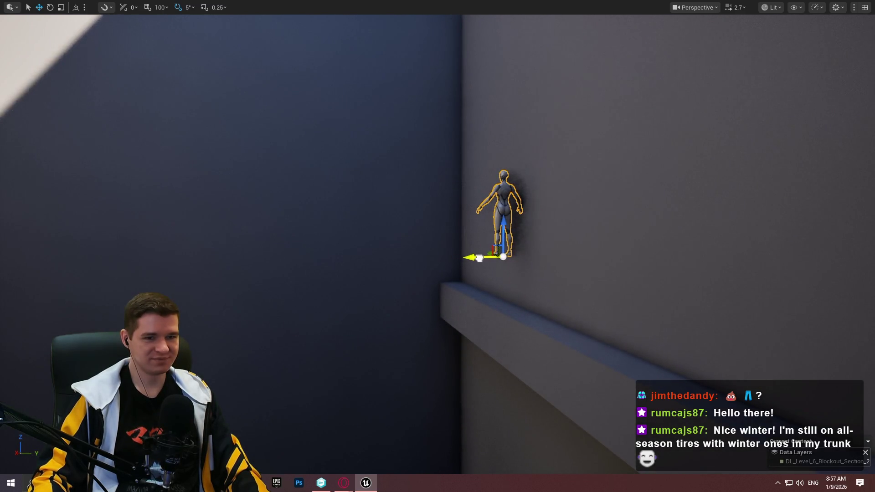
pyautogui.moveTo(506, 224)
pyautogui.mouseDown()
pyautogui.moveTo(505, 297)
pyautogui.moveTo(506, 250)
pyautogui.mouseUp()
# Slide the mannequin along the ledge and start a play session from there
pyautogui.click(523, 314)
pyautogui.press('f')
pyautogui.scroll(4, 561, 325)
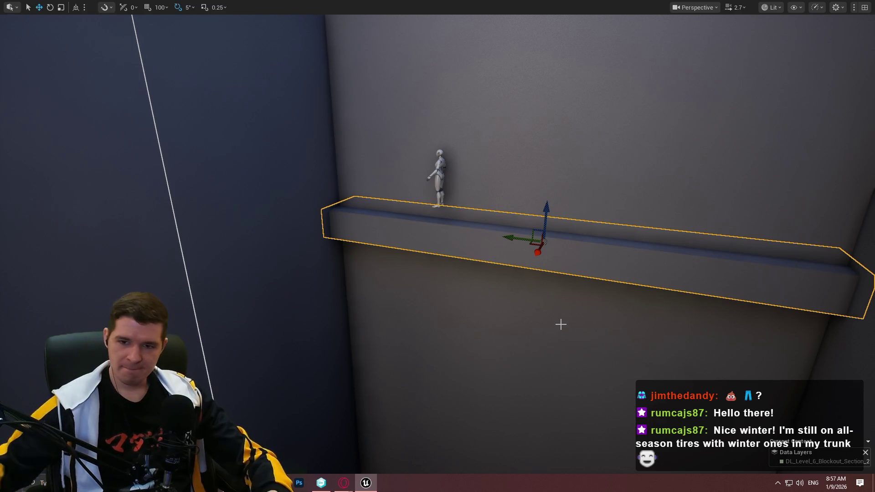
pyautogui.moveTo(545, 157); pyautogui.dragTo(545, 157)
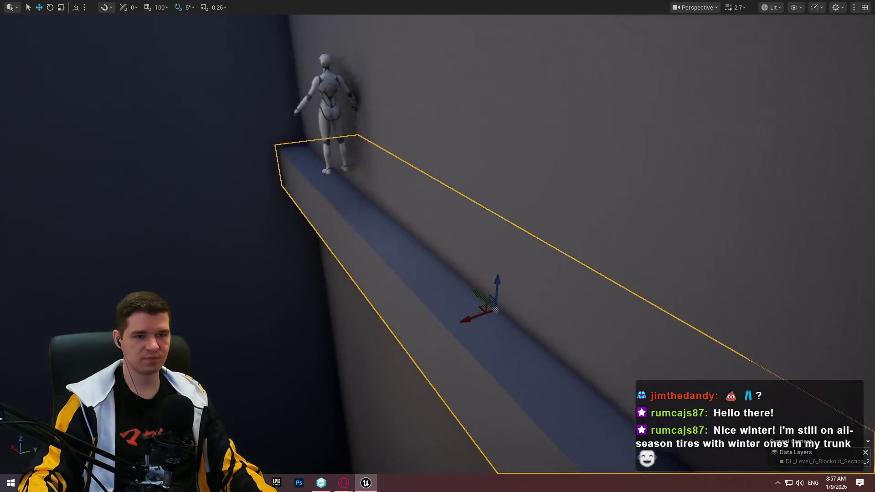
pyautogui.moveTo(498, 255)
pyautogui.mouseDown()
pyautogui.moveTo(451, 263)
pyautogui.moveTo(463, 250)
pyautogui.moveTo(518, 238)
pyautogui.mouseUp()
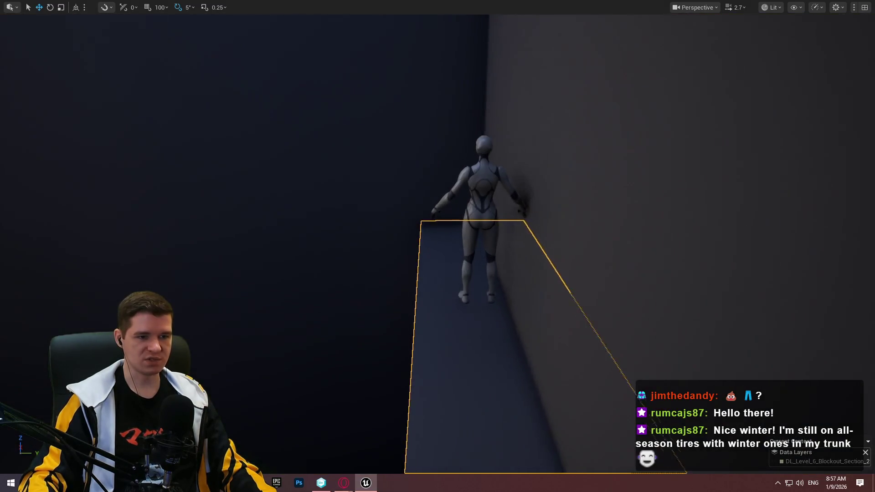
pyautogui.click(463, 254)
pyautogui.moveTo(459, 313)
pyautogui.mouseDown()
pyautogui.moveTo(435, 315)
pyautogui.moveTo(444, 231)
pyautogui.mouseUp()
pyautogui.rightClick(443, 231)
pyautogui.click(469, 464)
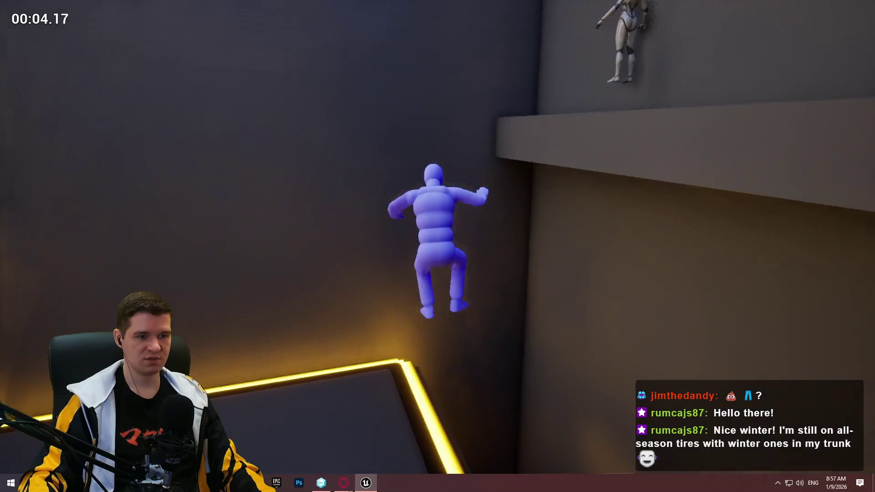
# End the playtest, select the tall wall block above the ledge, and restore the full editor layout
pyautogui.press('Escape')
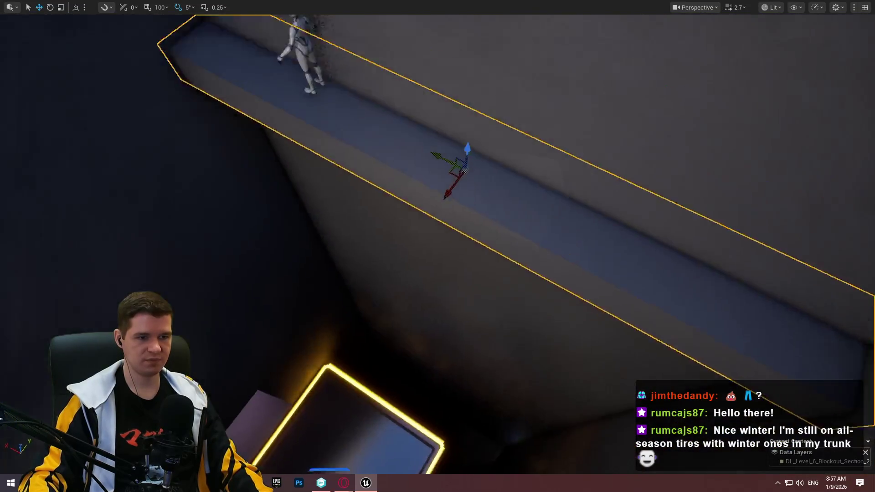
pyautogui.press('s')
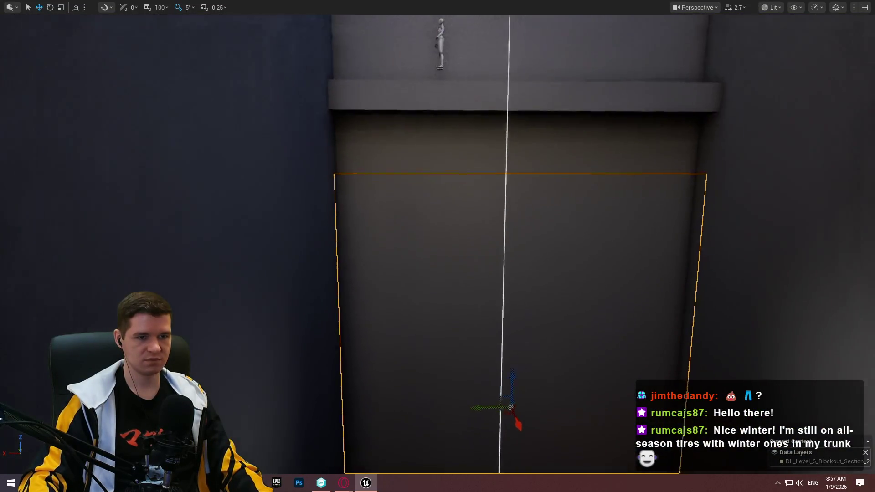
pyautogui.press('w')
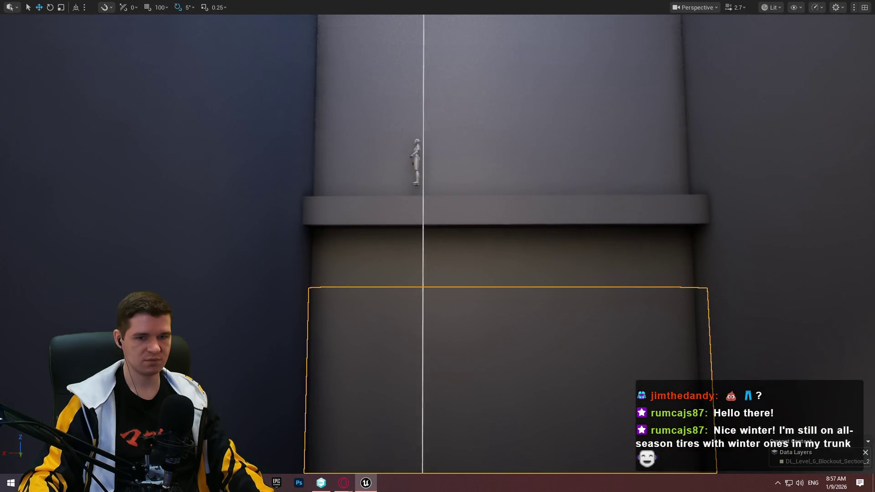
pyautogui.press('s')
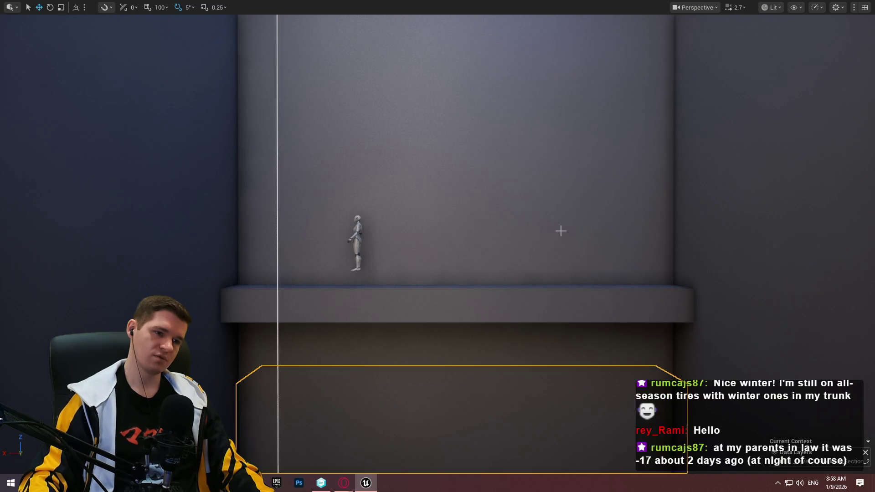
pyautogui.click(561, 210)
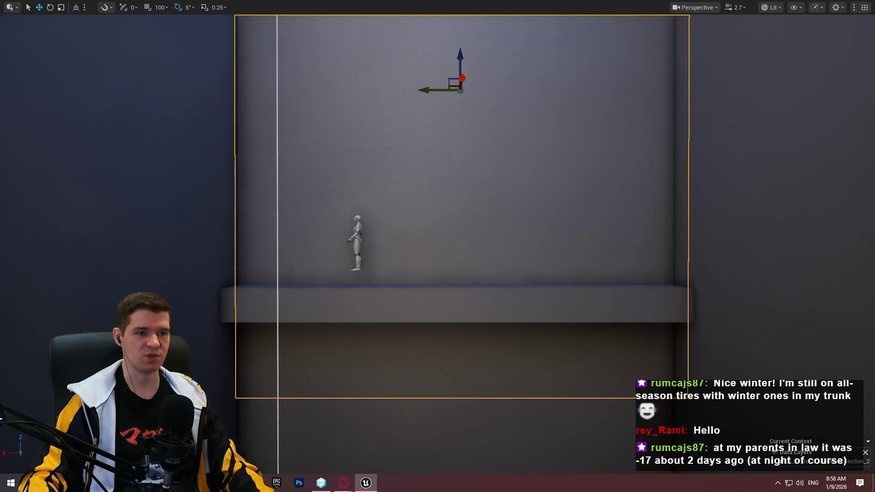
pyautogui.moveTo(437, 246)
pyautogui.mouseDown()
pyautogui.moveTo(387, 192)
pyautogui.moveTo(423, 276)
pyautogui.mouseUp()
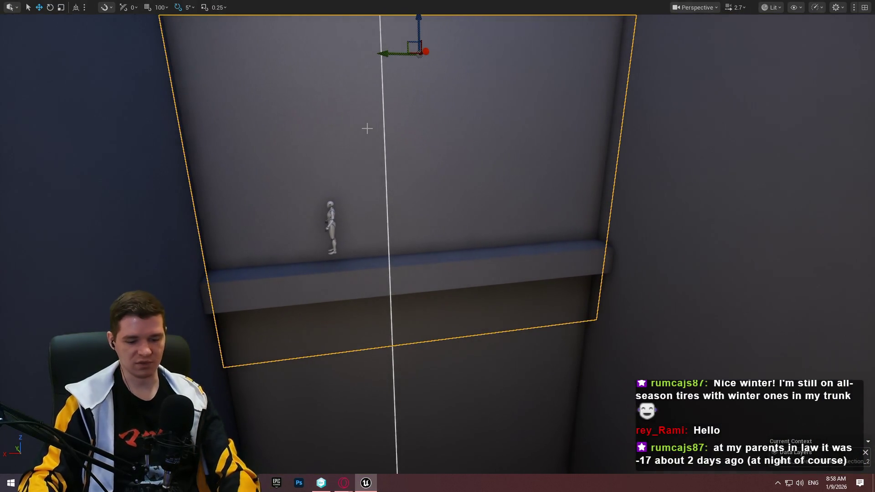
pyautogui.press('F11')
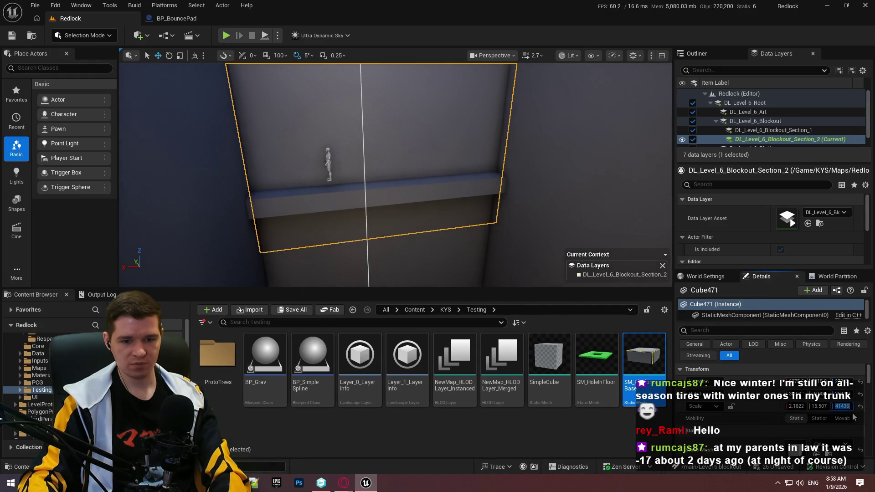
# Set the wall's Z scale to 25, then try Y scales of 15 and 20
pyautogui.write('25')
pyautogui.press('Return')
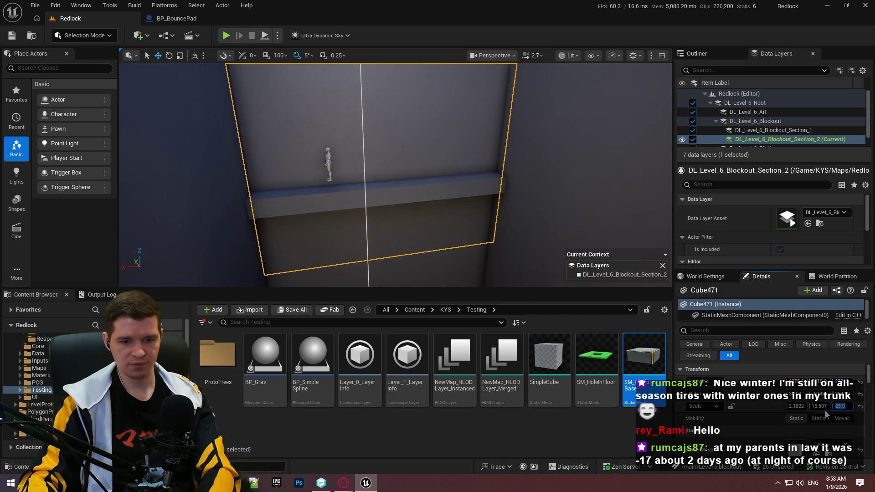
pyautogui.write('15')
pyautogui.press('Return')
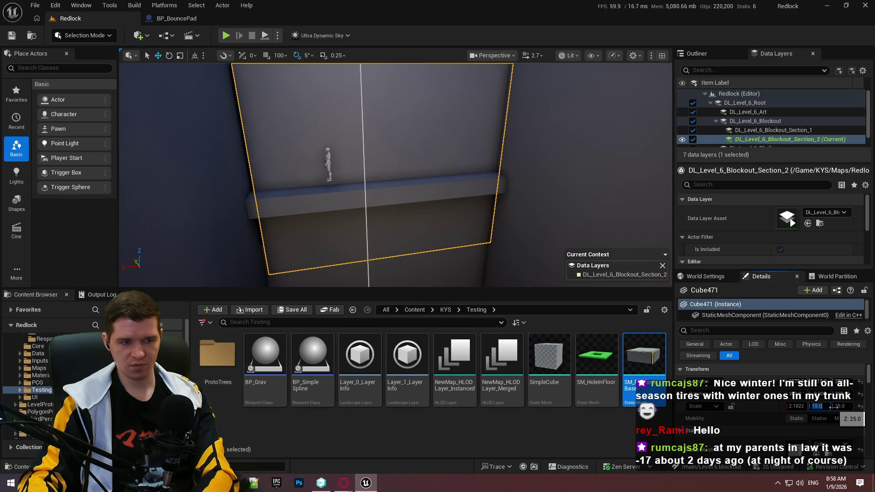
pyautogui.write('20')
pyautogui.press('Return')
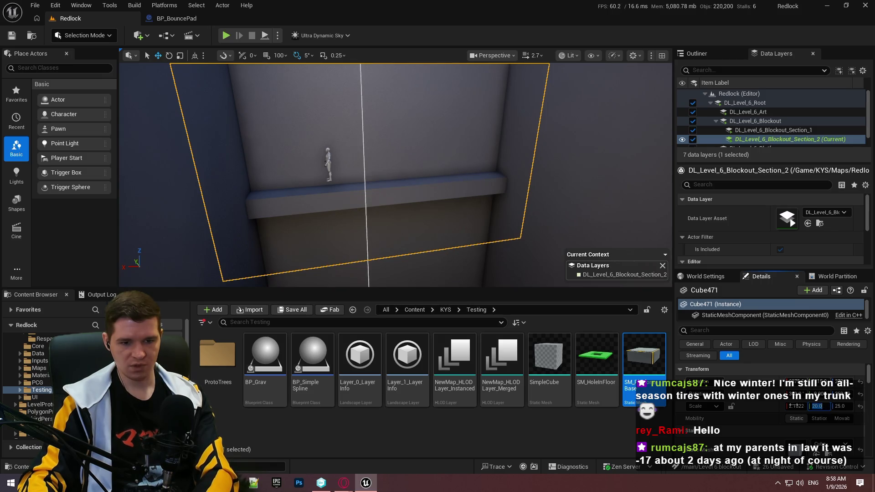
# Undo the Y change and give walls Cube470 and Cube473 a Z scale of 25
pyautogui.hotkey('ctrl', 'z')
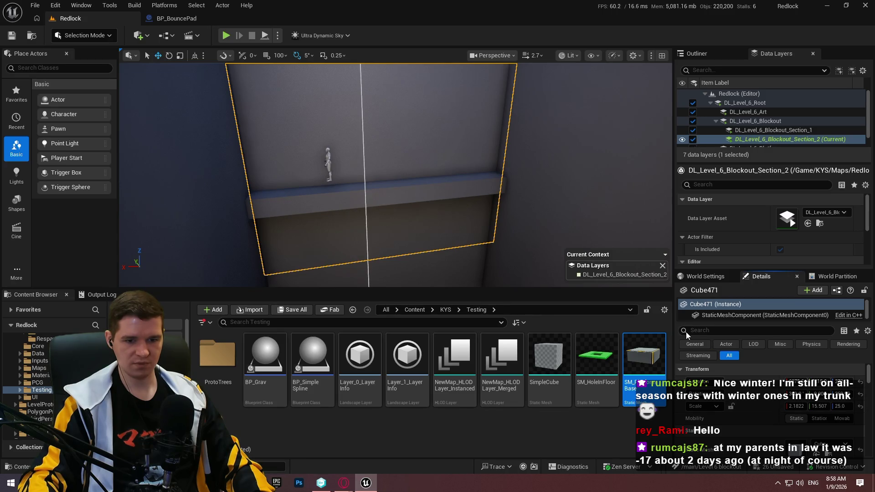
pyautogui.hotkey('ctrl', 'z')
pyautogui.press('f')
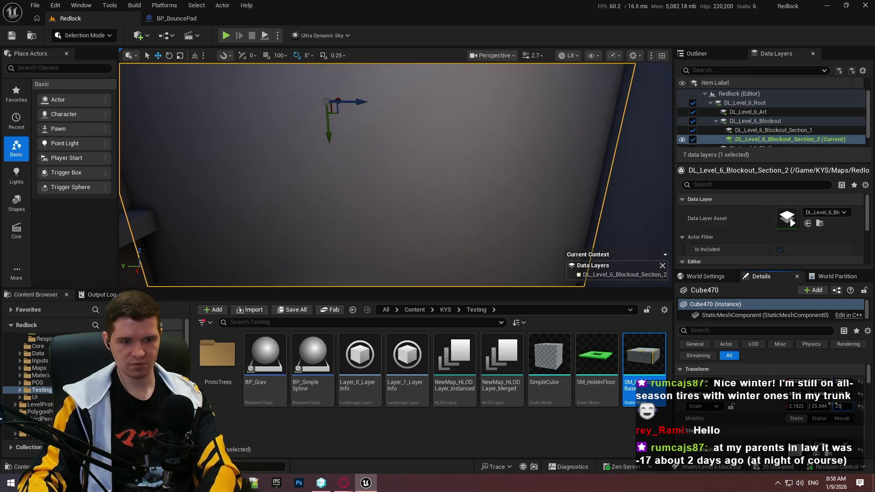
pyautogui.moveTo(835, 406); pyautogui.dragTo(848, 406)
pyautogui.hotkey('ctrl', 'z')
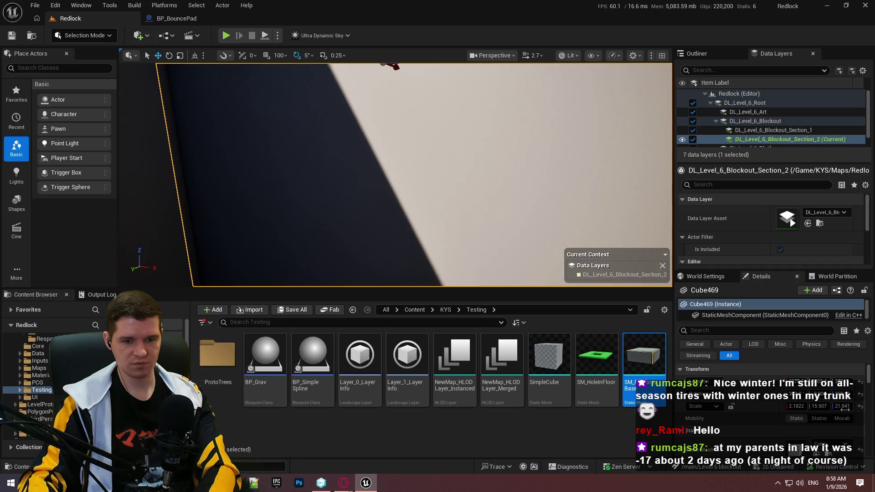
pyautogui.hotkey('ctrl', 'z')
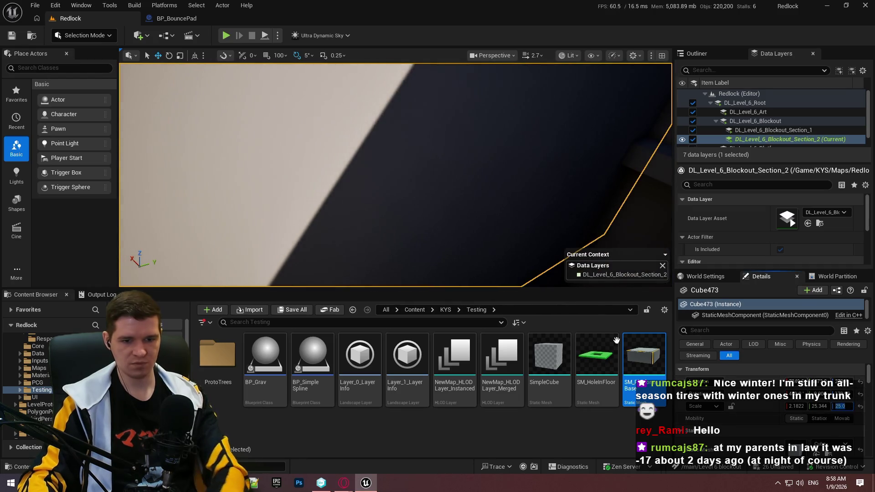
pyautogui.moveTo(846, 406); pyautogui.dragTo(850, 406)
pyautogui.press('f')
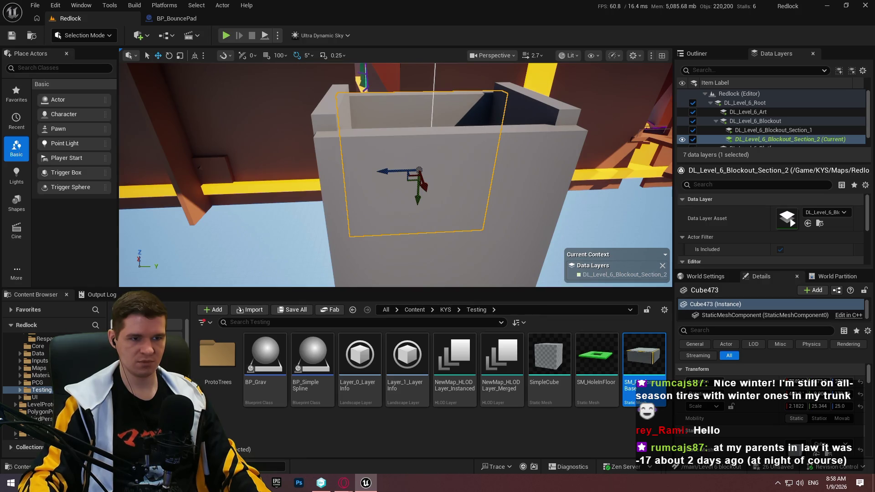
# Undo the remaining wall reshapes, leaving Cube473's Y scale at 25, and select all four walls
pyautogui.hotkey('ctrl', 'z')
pyautogui.hotkey('ctrl', 'z')
pyautogui.hotkey('ctrl', 'z')
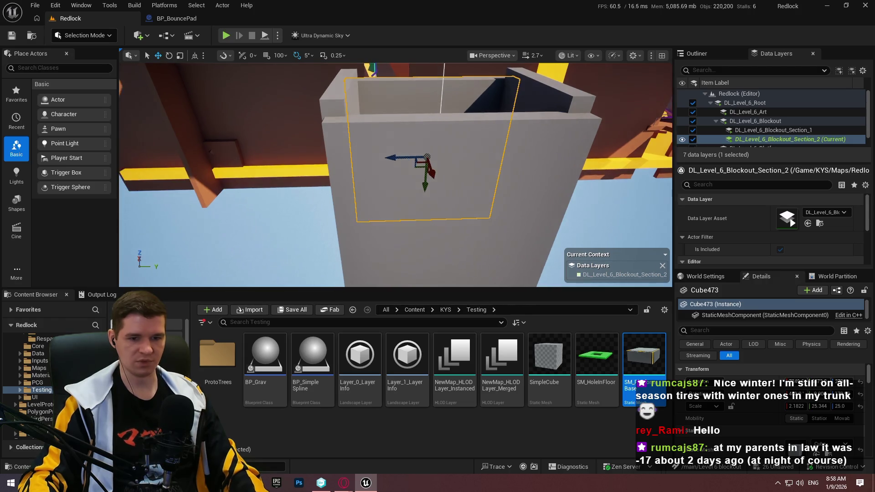
pyautogui.hotkey('ctrl', 'z')
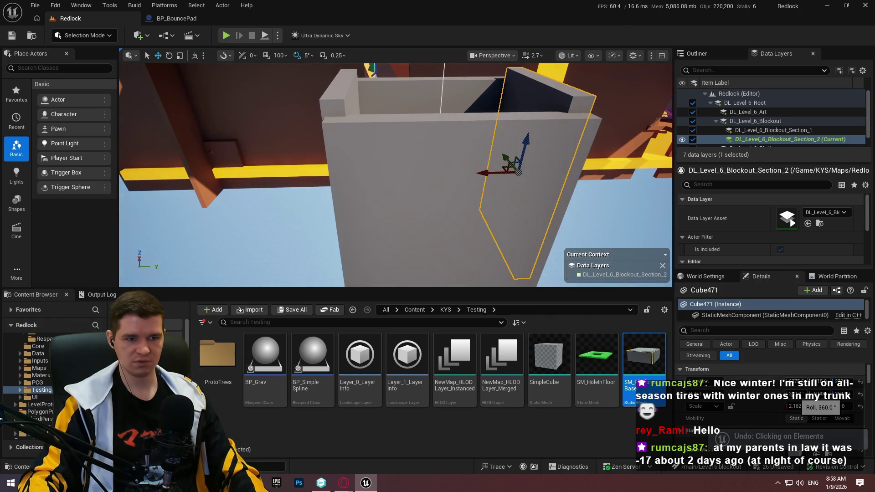
pyautogui.hotkey('ctrl', 'z')
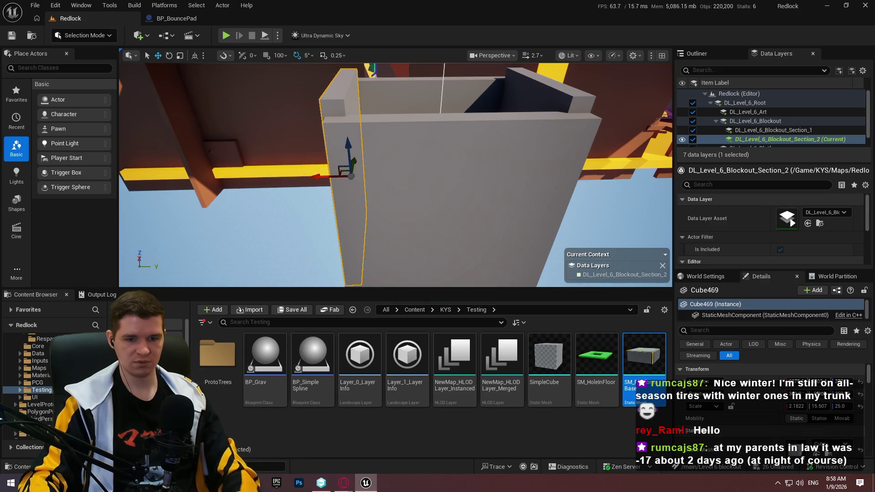
pyautogui.hotkey('ctrl', 'z')
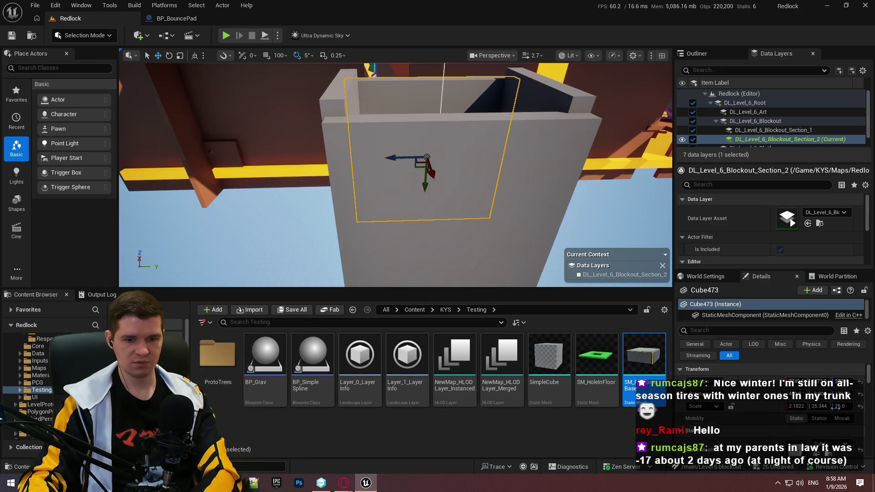
pyautogui.hotkey('ctrl', 'z')
pyautogui.hotkey('ctrl', 'z')
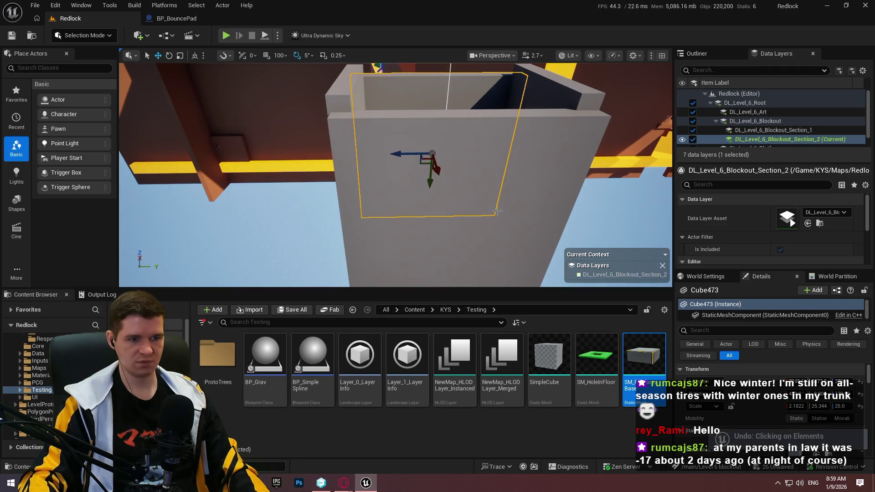
pyautogui.hotkey('ctrl', 'z')
pyautogui.hotkey('ctrl', 'z')
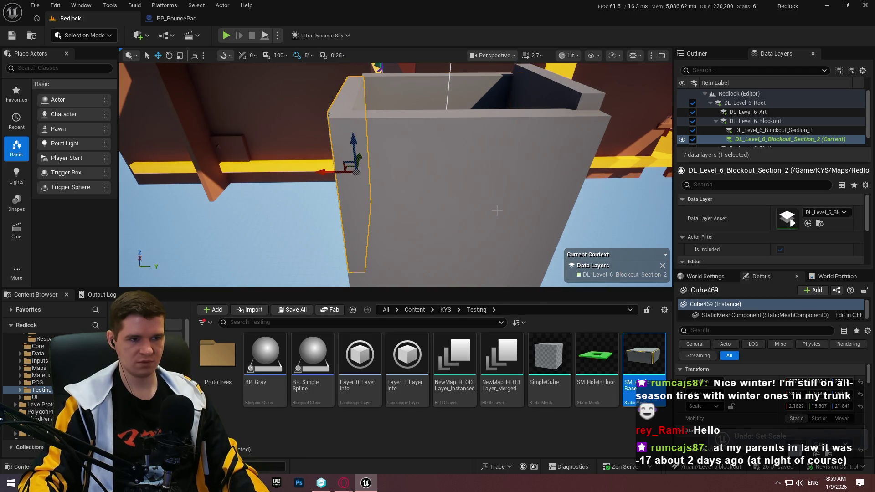
pyautogui.hotkey('ctrl', 'z')
pyautogui.hotkey('ctrl', 'z')
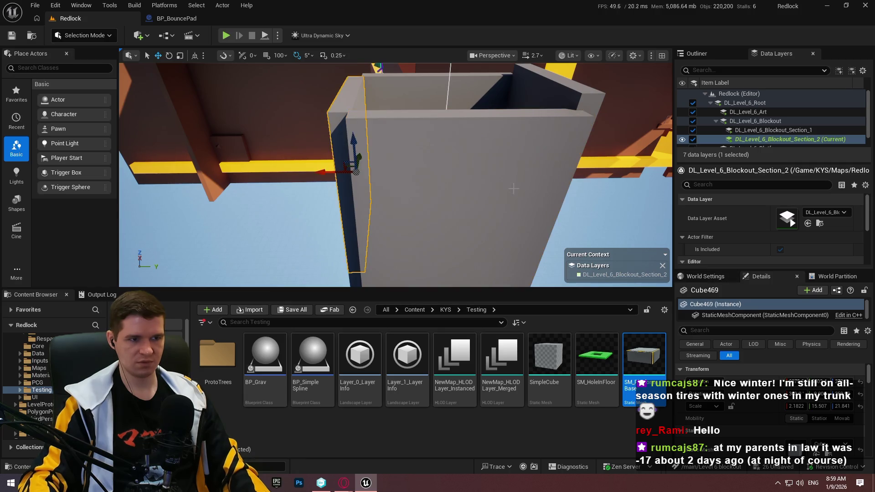
pyautogui.hotkey('ctrl', 'z')
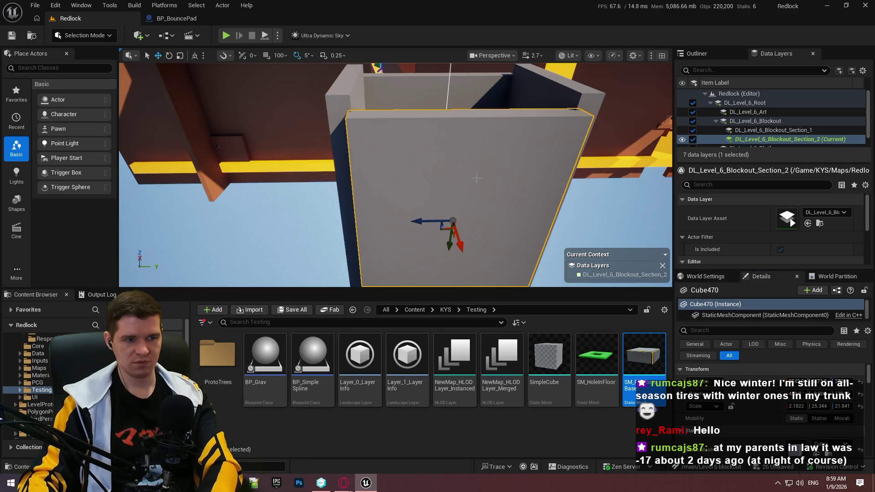
pyautogui.hotkey('ctrl', 'z')
pyautogui.hotkey('ctrl', 'z')
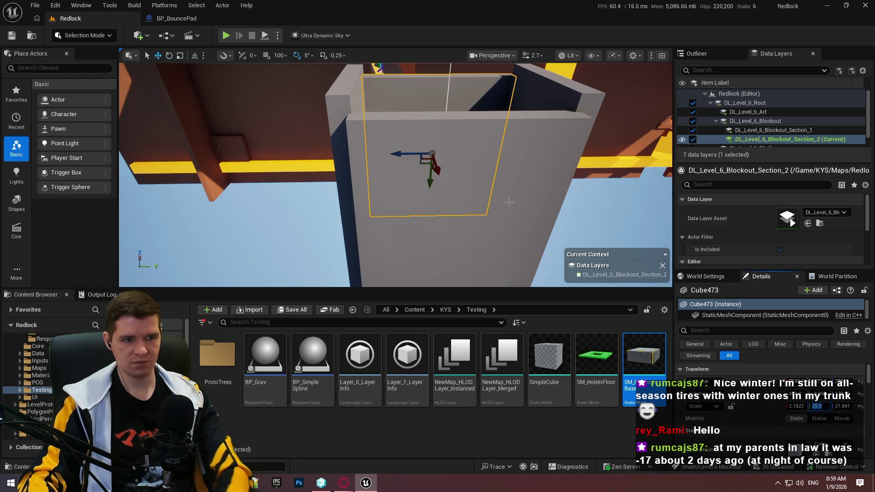
pyautogui.hotkey('ctrl', 'z')
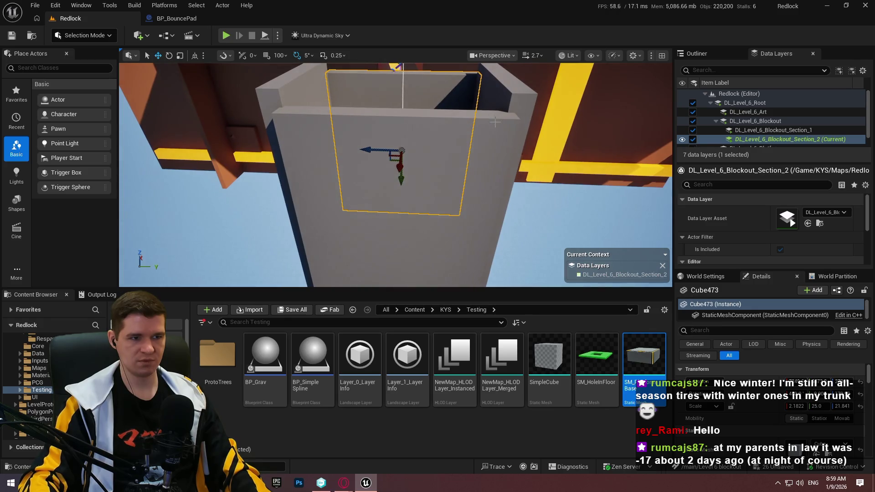
pyautogui.hotkey('ctrl', 'z')
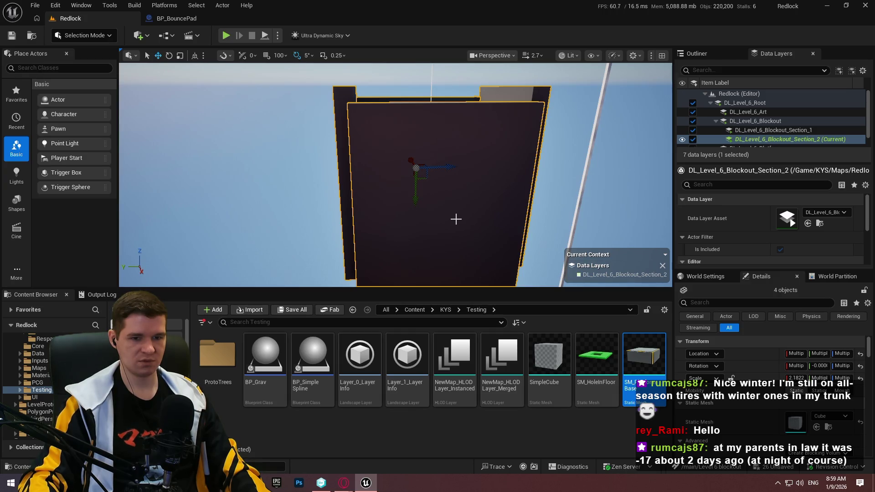
# Inspect the front wall, the side piece and the grey back wall one at a time
pyautogui.click(456, 219)
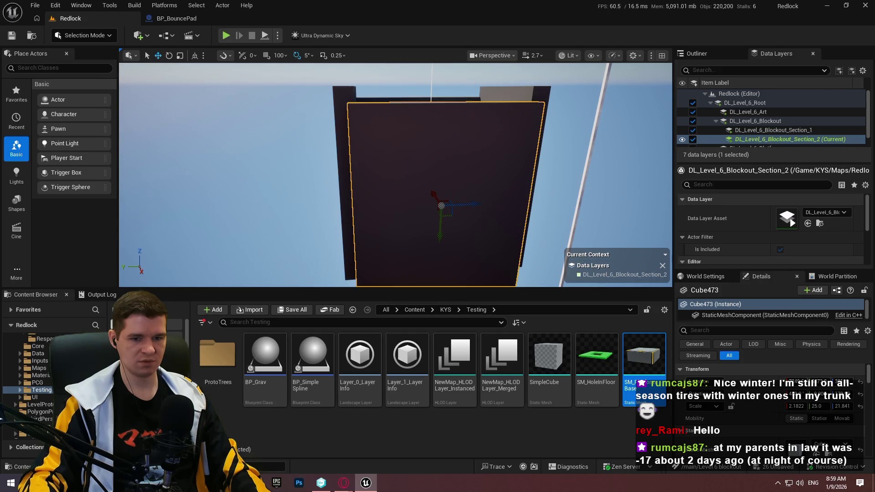
pyautogui.click(484, 160)
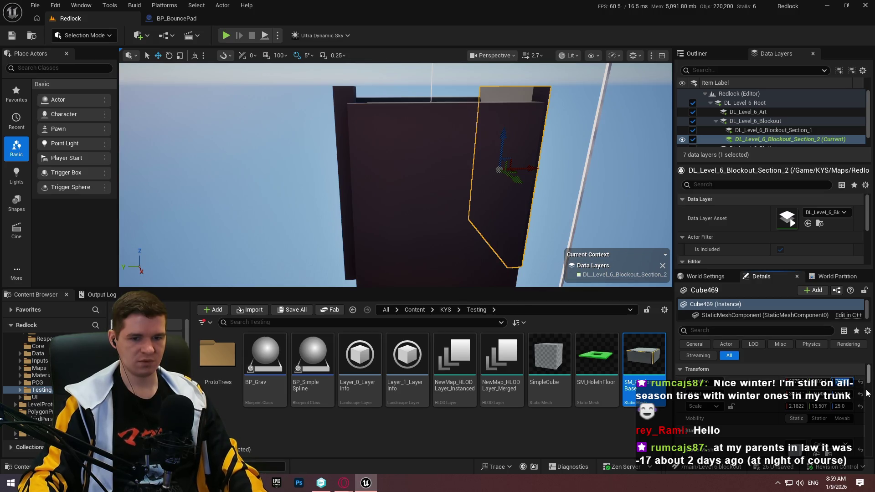
pyautogui.click(497, 243)
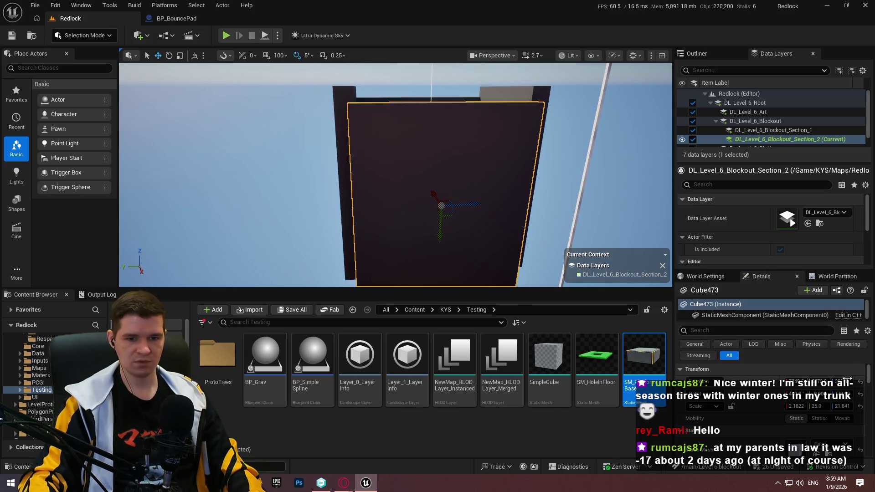
pyautogui.scroll(-8, 451, 160)
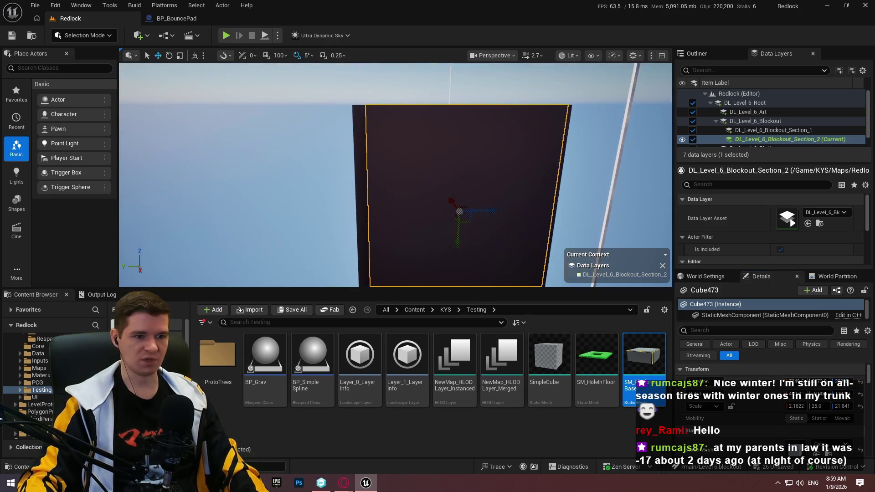
pyautogui.click(452, 159)
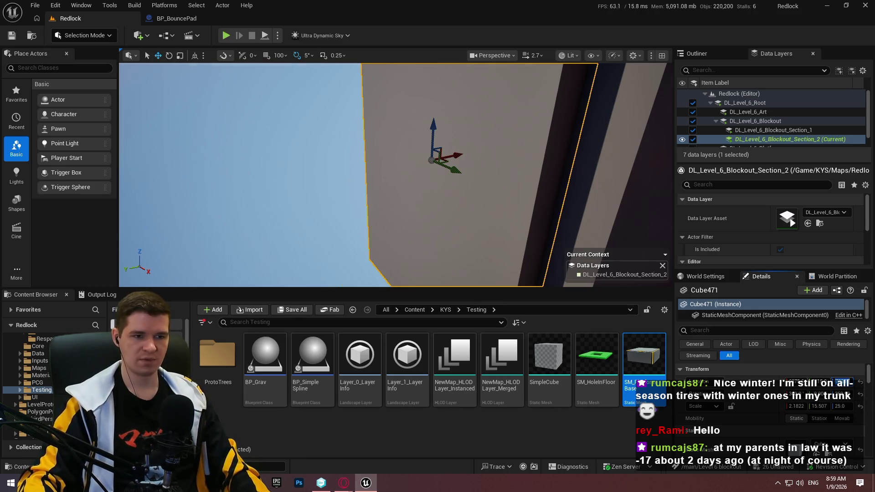
pyautogui.hotkey('ctrl', 'z')
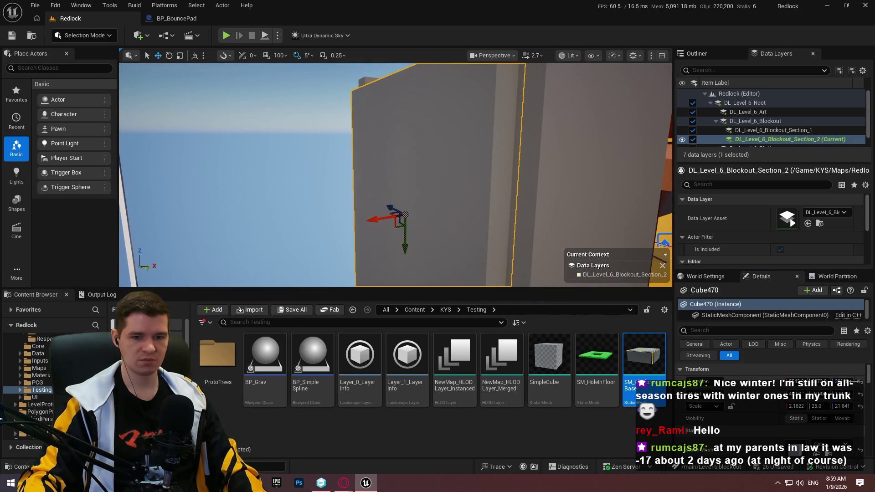
pyautogui.moveTo(576, 204)
pyautogui.mouseDown()
pyautogui.moveTo(510, 205)
pyautogui.moveTo(593, 208)
pyautogui.moveTo(583, 150)
pyautogui.moveTo(584, 177)
pyautogui.moveTo(538, 167)
pyautogui.mouseUp()
pyautogui.scroll(2, 588, 178)
# Select all four shaft walls together and set their Z location to 30250
pyautogui.click(538, 167)
pyautogui.click(537, 167)
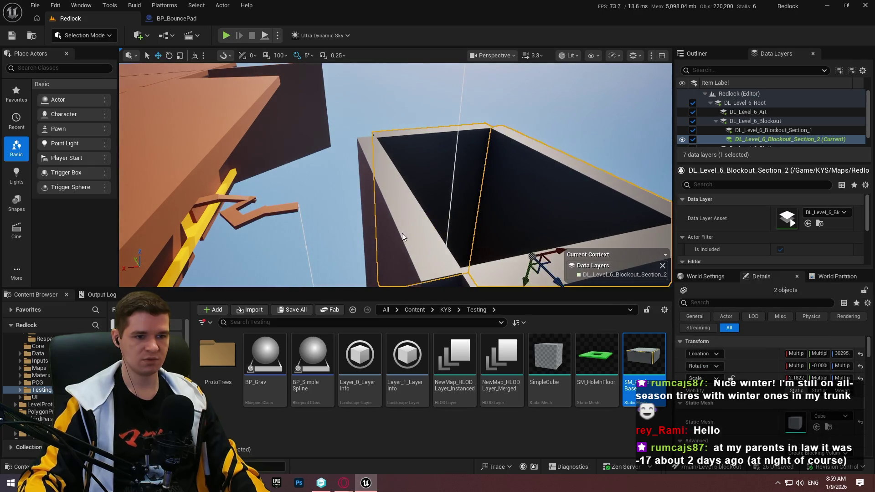
pyautogui.click(840, 353)
pyautogui.write('30250')
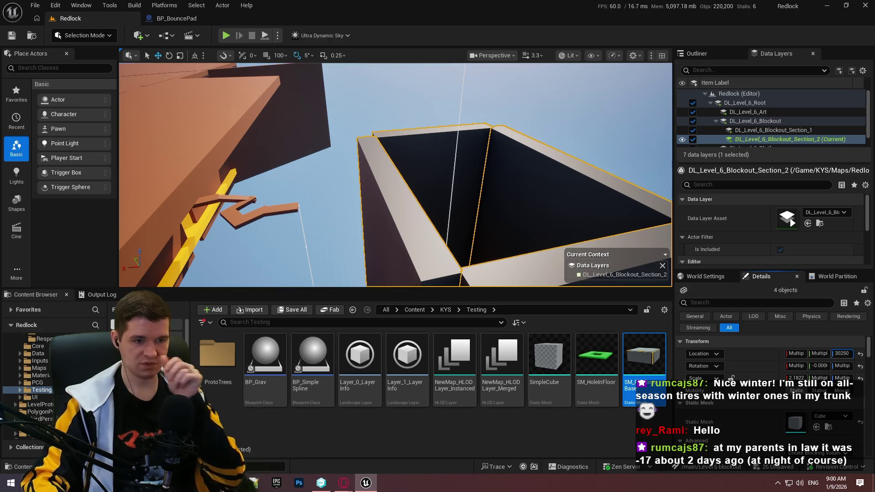
pyautogui.press('Return')
pyautogui.moveTo(395, 182)
pyautogui.mouseDown()
pyautogui.moveTo(395, 146)
pyautogui.moveTo(396, 228)
pyautogui.mouseUp()
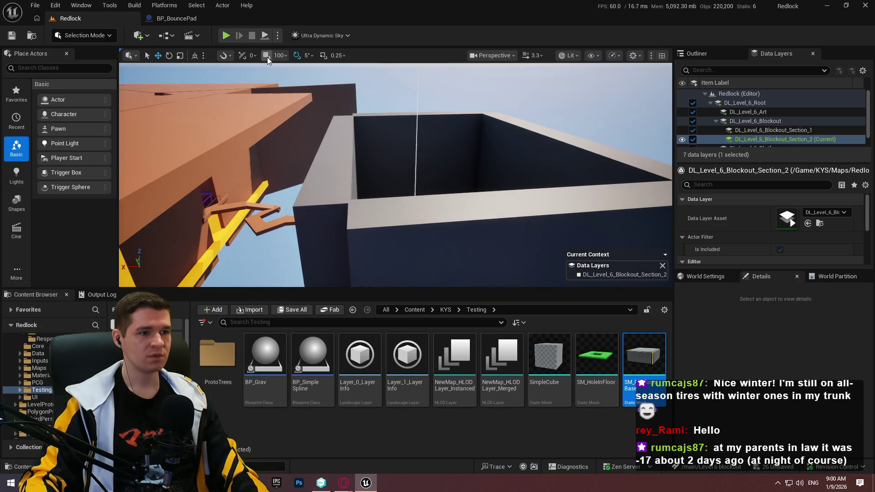
# Set the viewport grid snapping to 50
pyautogui.click(280, 55)
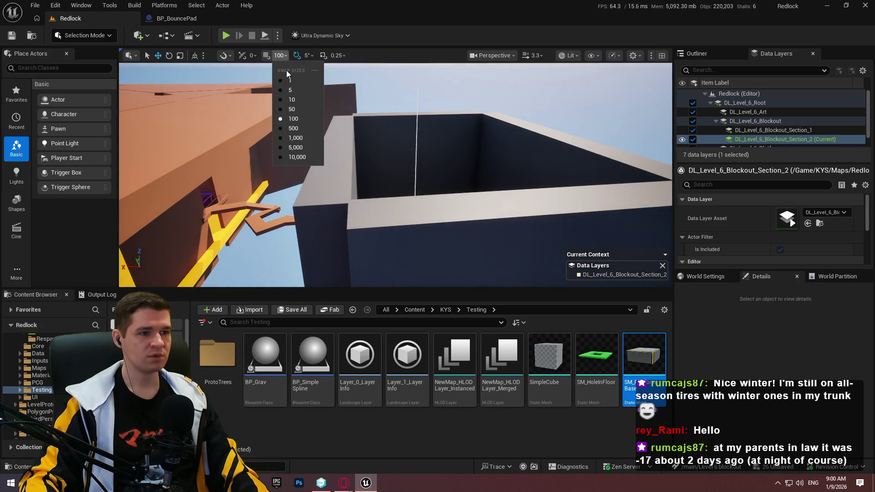
pyautogui.click(294, 109)
pyautogui.moveTo(269, 62); pyautogui.dragTo(269, 82)
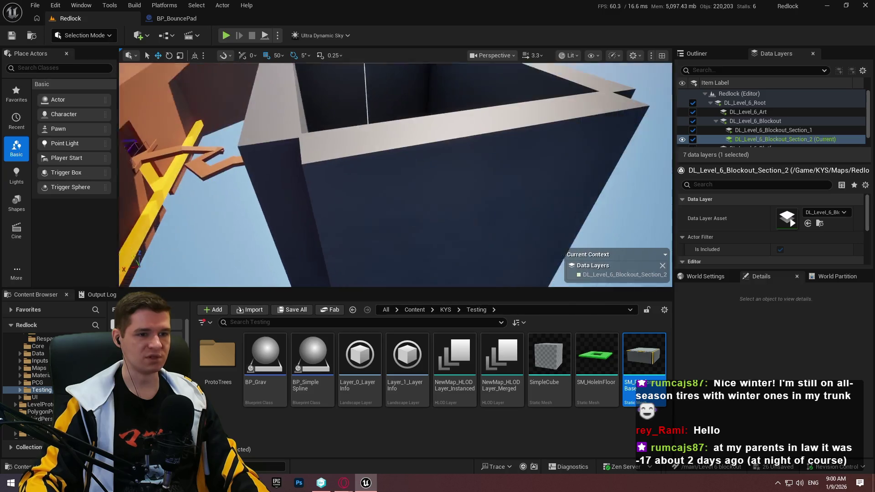
# Fly into the shaft by the dark wall and drop a new Cube from Basic shapes inside it
pyautogui.press('F11')
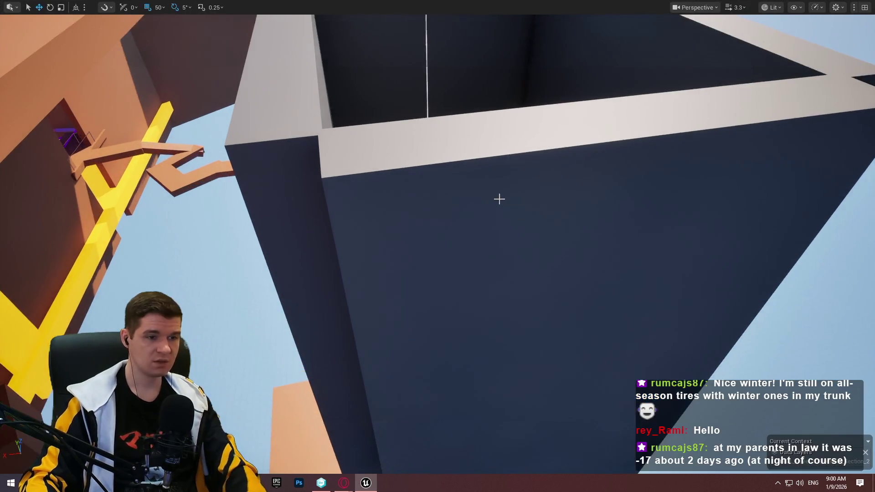
pyautogui.moveTo(499, 198)
pyautogui.mouseDown()
pyautogui.moveTo(489, 159)
pyautogui.moveTo(580, 199)
pyautogui.moveTo(568, 219)
pyautogui.moveTo(578, 241)
pyautogui.moveTo(467, 55)
pyautogui.mouseUp()
pyautogui.click(568, 219)
pyautogui.press('F11')
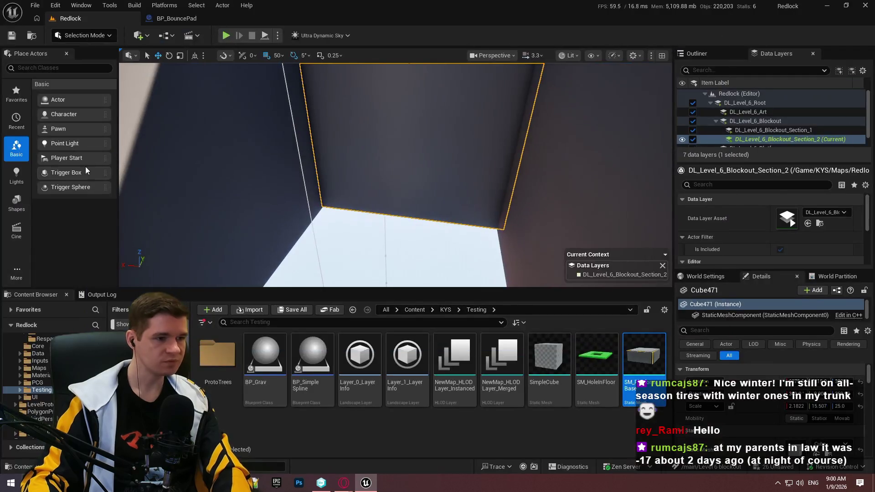
pyautogui.click(16, 203)
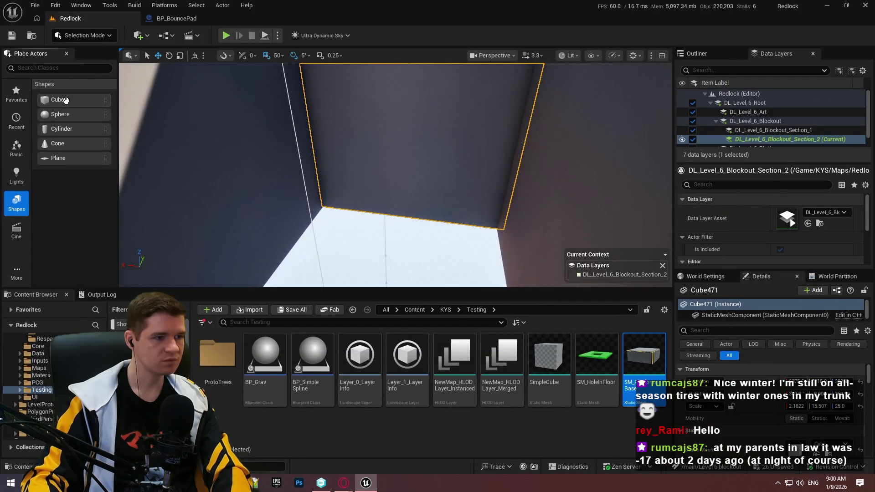
pyautogui.moveTo(58, 99)
pyautogui.mouseDown()
pyautogui.moveTo(425, 127)
pyautogui.moveTo(397, 106)
pyautogui.moveTo(433, 157)
pyautogui.mouseUp()
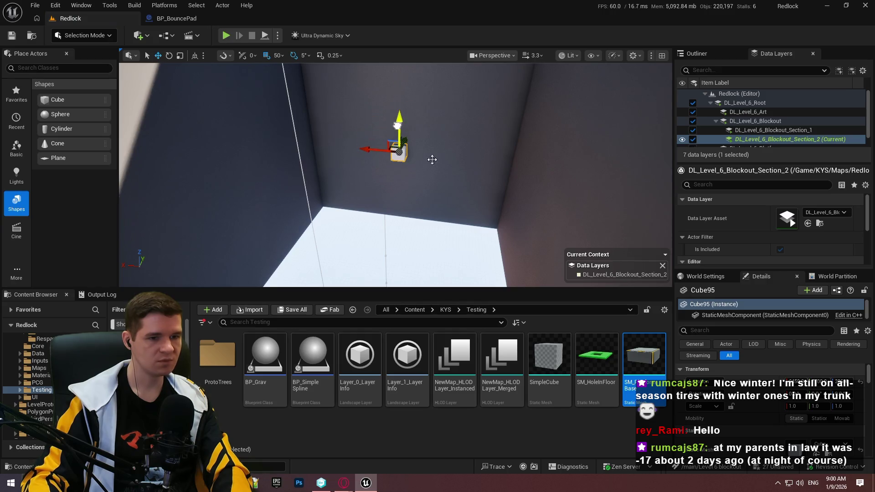
# Apply MI_ProtoGrey from KYS > Materials > Prototyping to the new cube, then make the viewport fullscreen
pyautogui.click(445, 310)
pyautogui.doubleClick(502, 356)
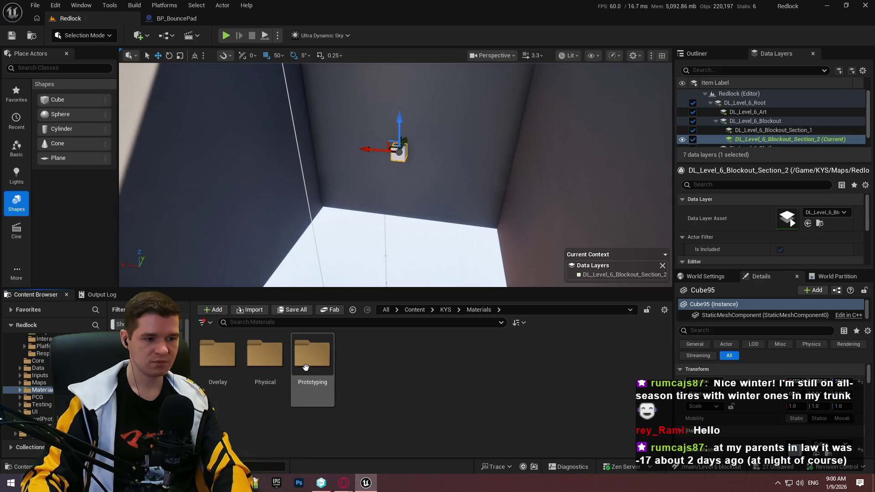
pyautogui.doubleClick(305, 367)
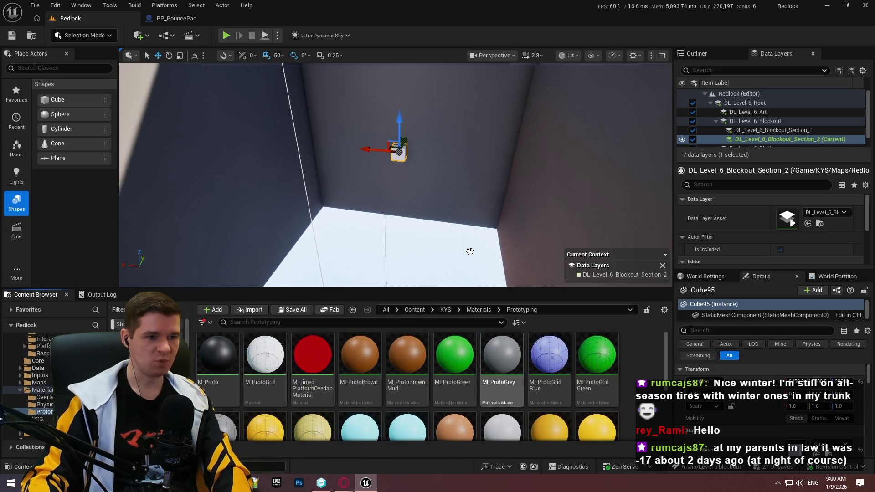
pyautogui.moveTo(470, 252); pyautogui.dragTo(399, 152)
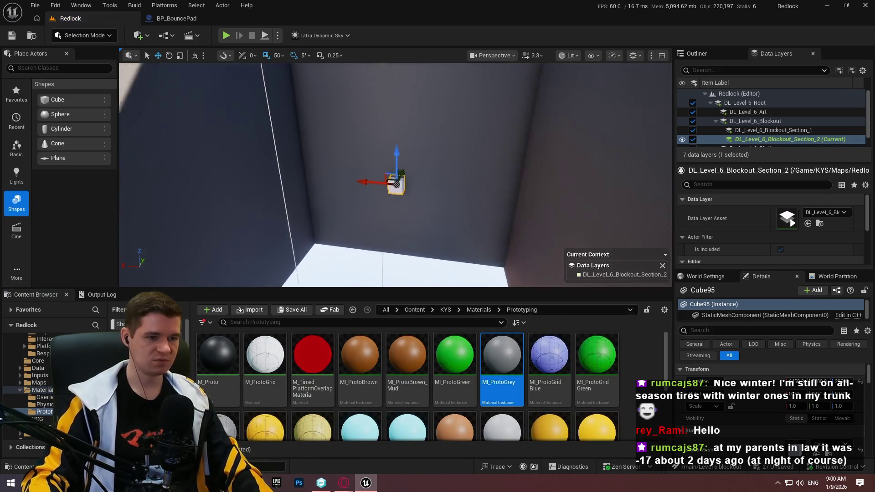
pyautogui.scroll(3, 435, 173)
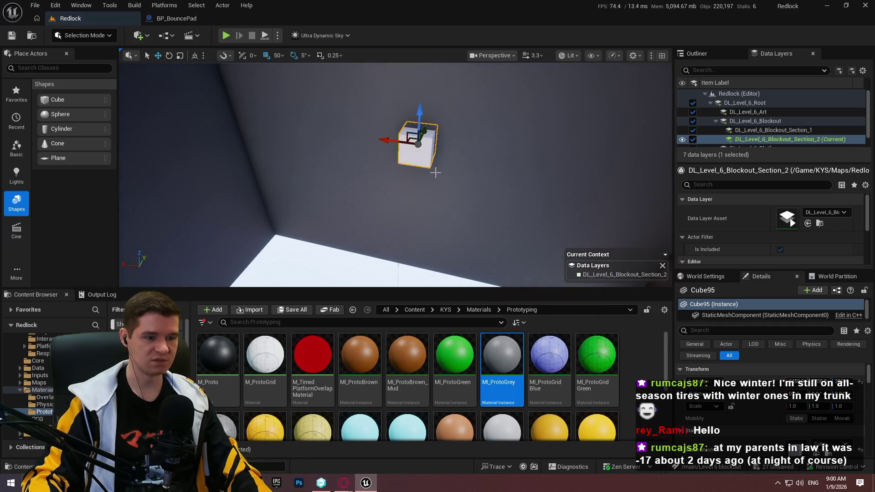
pyautogui.press('f')
pyautogui.moveTo(502, 356)
pyautogui.mouseDown()
pyautogui.moveTo(454, 365)
pyautogui.moveTo(400, 159)
pyautogui.mouseUp()
pyautogui.scroll(-2, 418, 198)
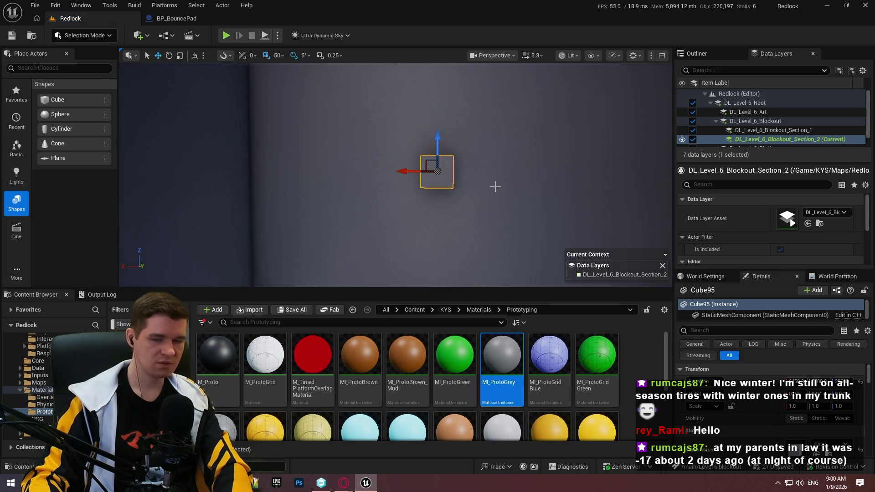
pyautogui.press('F11')
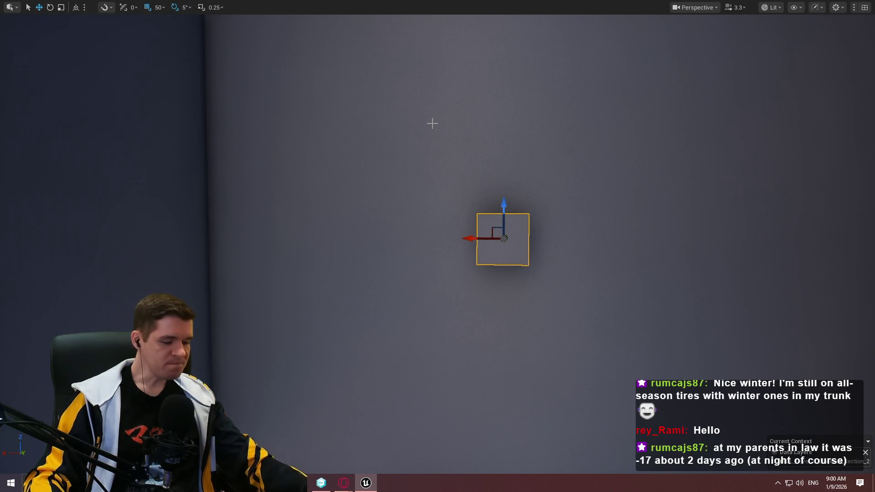
# Scale the new cube into a long, narrow ledge along the back shaft wall
pyautogui.moveTo(457, 107); pyautogui.dragTo(437, 69)
pyautogui.moveTo(474, 132); pyautogui.dragTo(451, 164)
pyautogui.moveTo(390, 128)
pyautogui.mouseDown()
pyautogui.moveTo(397, 195)
pyautogui.moveTo(392, 150)
pyautogui.mouseUp()
pyautogui.moveTo(437, 246)
pyautogui.mouseDown()
pyautogui.moveTo(429, 273)
pyautogui.moveTo(438, 219)
pyautogui.moveTo(446, 255)
pyautogui.moveTo(457, 248)
pyautogui.mouseUp()
pyautogui.press('r')
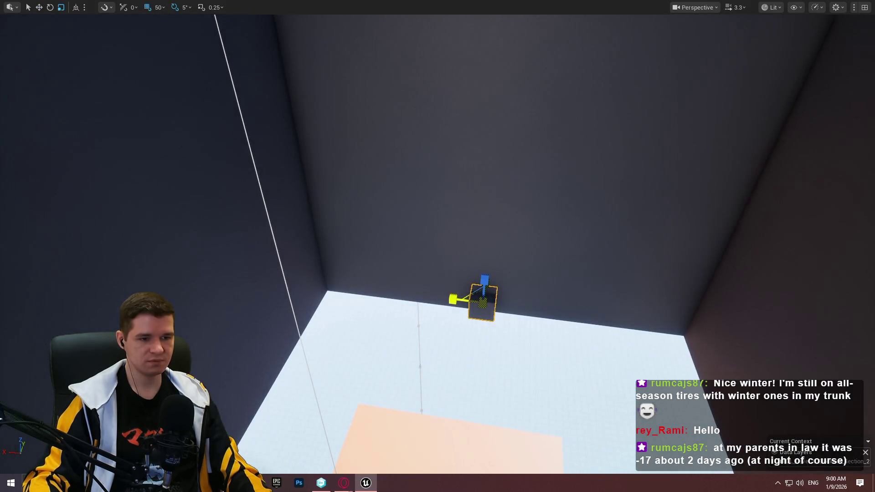
pyautogui.moveTo(453, 298); pyautogui.dragTo(413, 304)
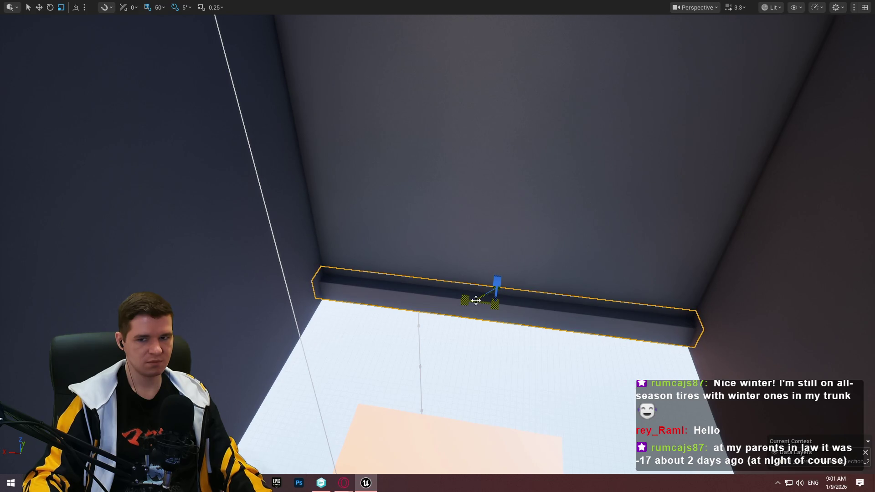
pyautogui.press('w')
pyautogui.moveTo(476, 301); pyautogui.dragTo(514, 300)
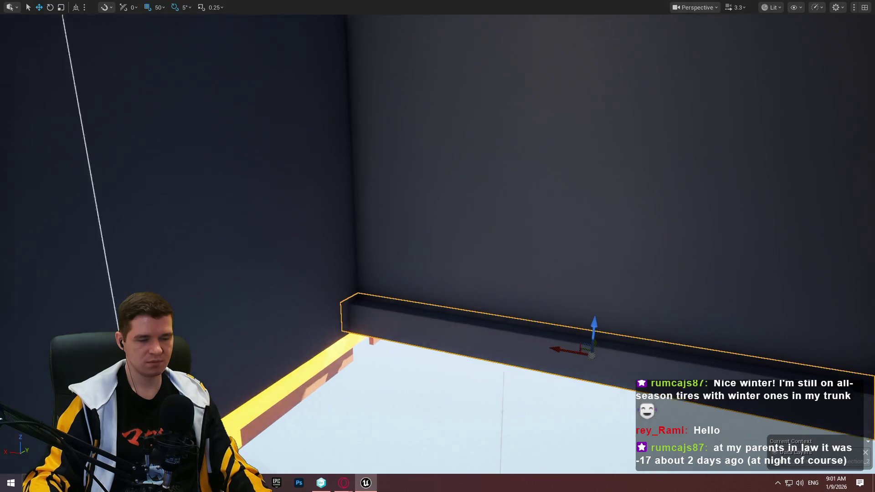
pyautogui.moveTo(513, 341); pyautogui.dragTo(513, 342)
pyautogui.press('r')
pyautogui.moveTo(482, 287); pyautogui.dragTo(448, 289)
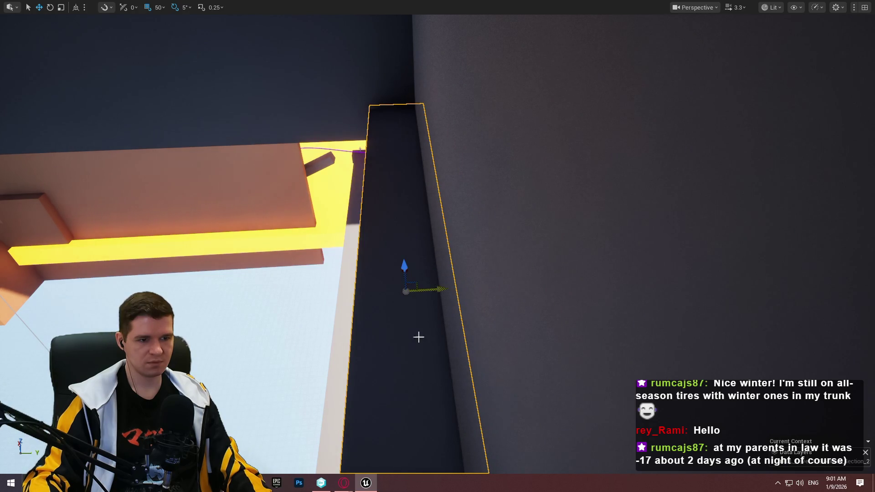
# Playtest the ledge with Play From Here, then stop the session
pyautogui.rightClick(418, 337)
pyautogui.click(448, 339)
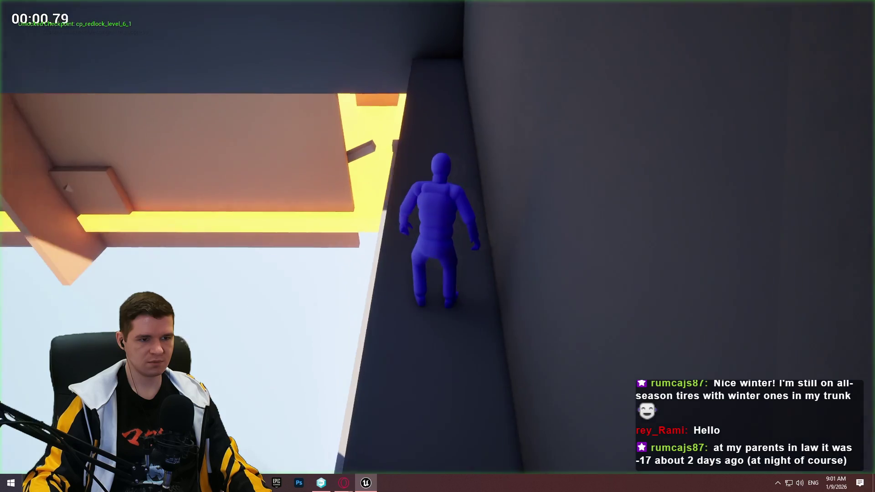
pyautogui.press('Escape')
# Raise the long ledge slightly and slide it left along the dark shaft wall
pyautogui.press('f')
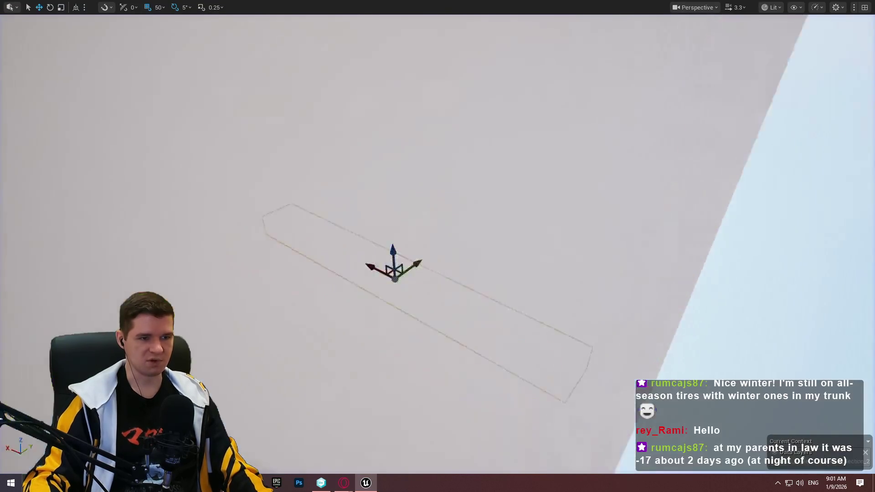
pyautogui.moveTo(510, 273)
pyautogui.mouseDown()
pyautogui.moveTo(512, 314)
pyautogui.moveTo(535, 238)
pyautogui.moveTo(544, 259)
pyautogui.mouseUp()
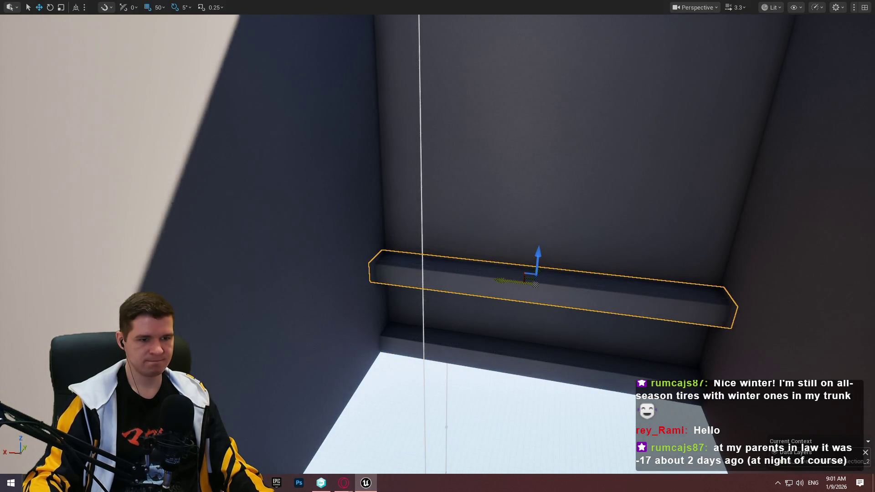
pyautogui.moveTo(501, 280)
pyautogui.mouseDown()
pyautogui.moveTo(293, 264)
pyautogui.moveTo(490, 280)
pyautogui.mouseUp()
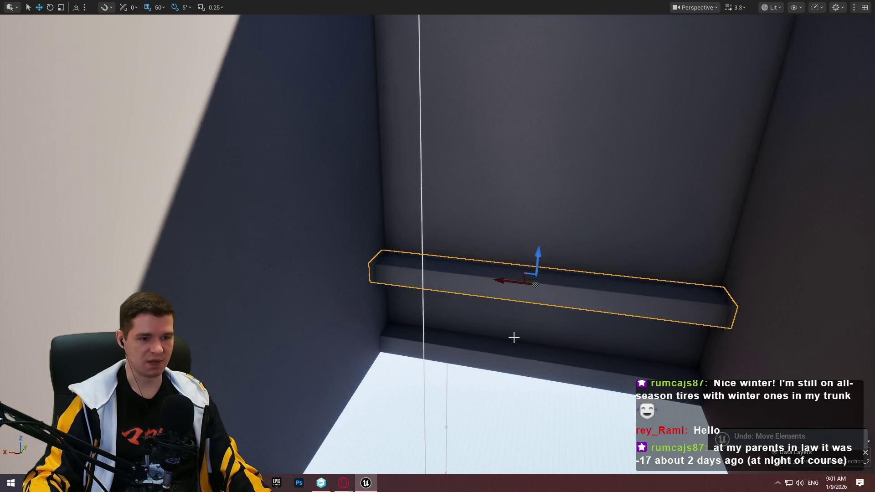
pyautogui.hotkey('ctrl', 'z')
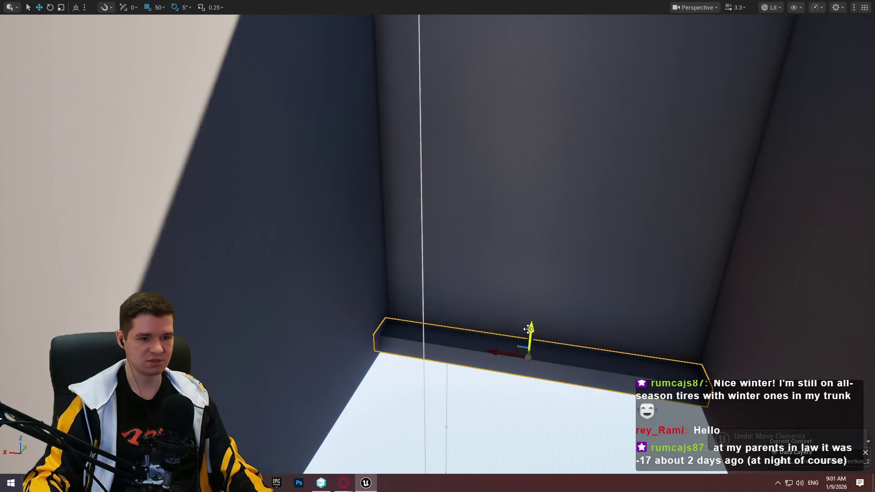
pyautogui.moveTo(528, 328)
pyautogui.mouseDown()
pyautogui.moveTo(546, 307)
pyautogui.moveTo(559, 228)
pyautogui.moveTo(539, 315)
pyautogui.moveTo(543, 274)
pyautogui.mouseUp()
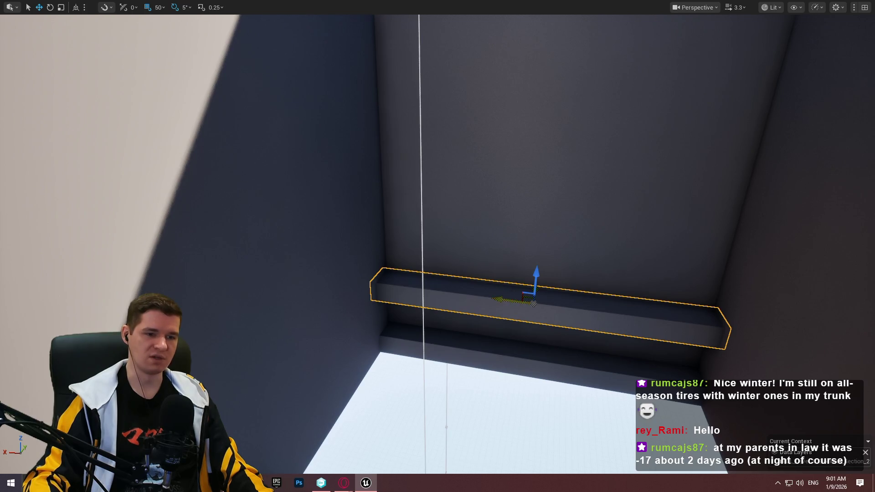
pyautogui.moveTo(533, 304); pyautogui.dragTo(357, 285)
pyautogui.rightClick(551, 355)
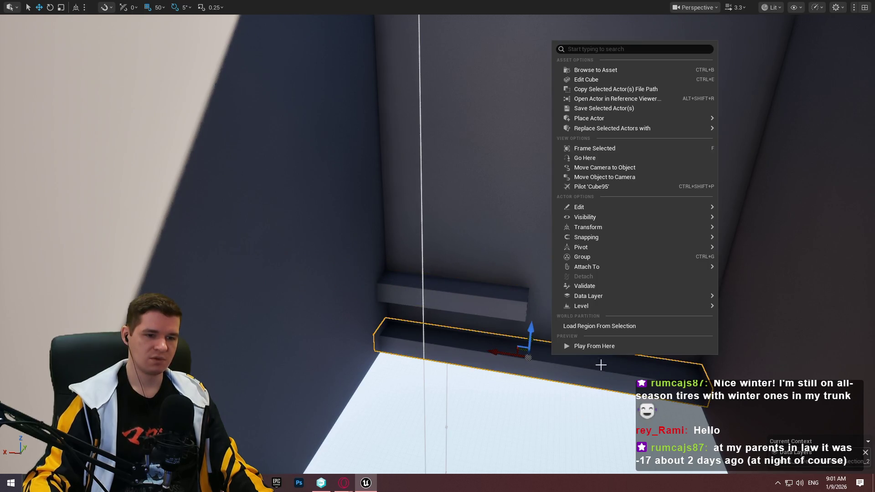
# Playtest running along the ledges and jumping up onto the dark blocks, then stop and reselect the ledge
pyautogui.click(600, 351)
pyautogui.press('w')
pyautogui.press('space')
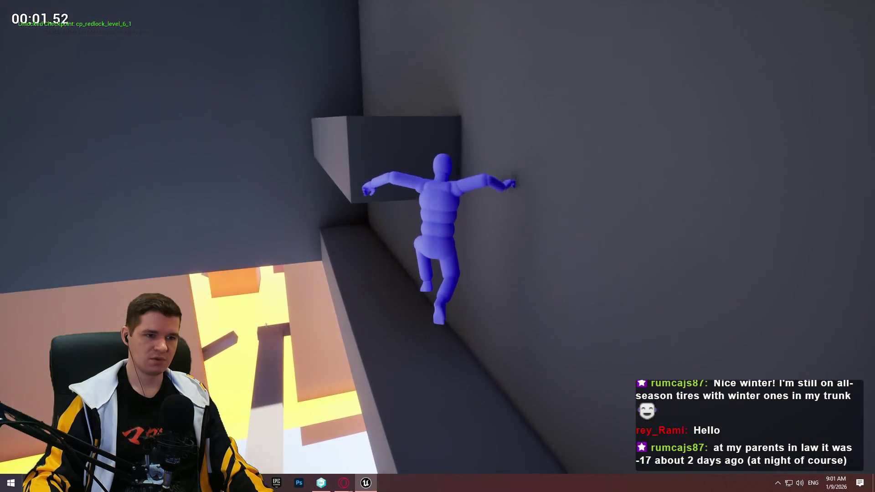
pyautogui.press('w')
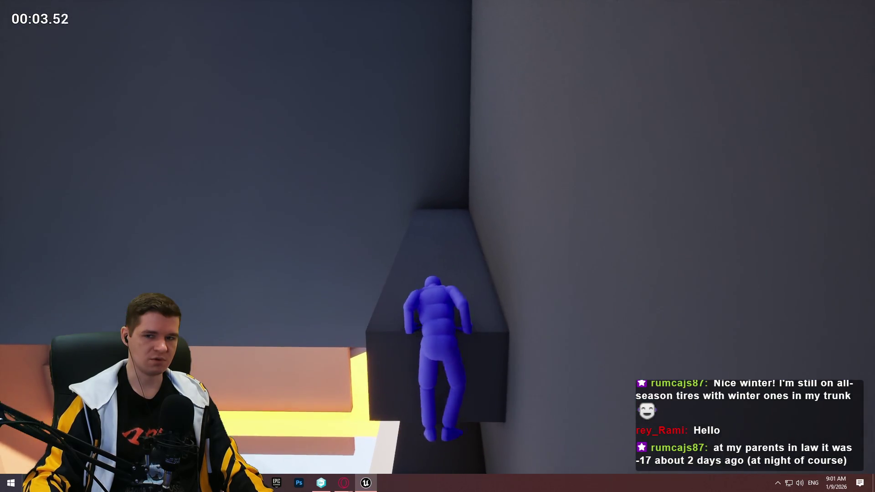
pyautogui.press('w')
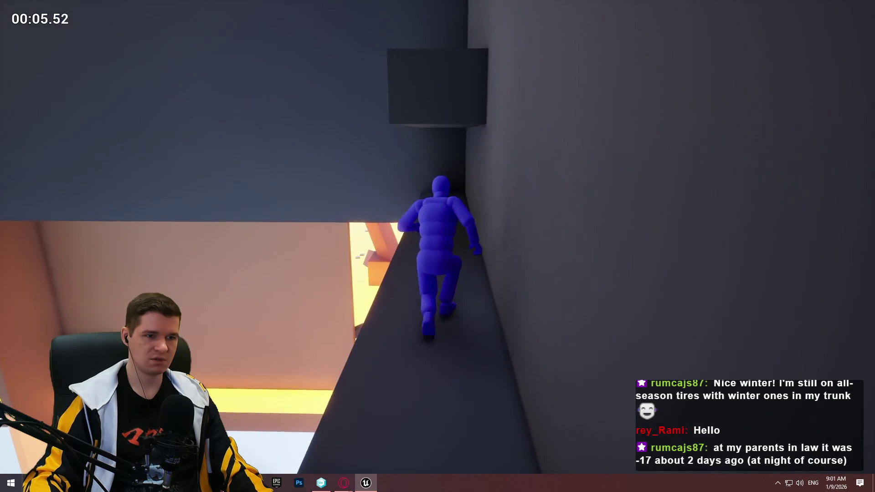
pyautogui.press('space')
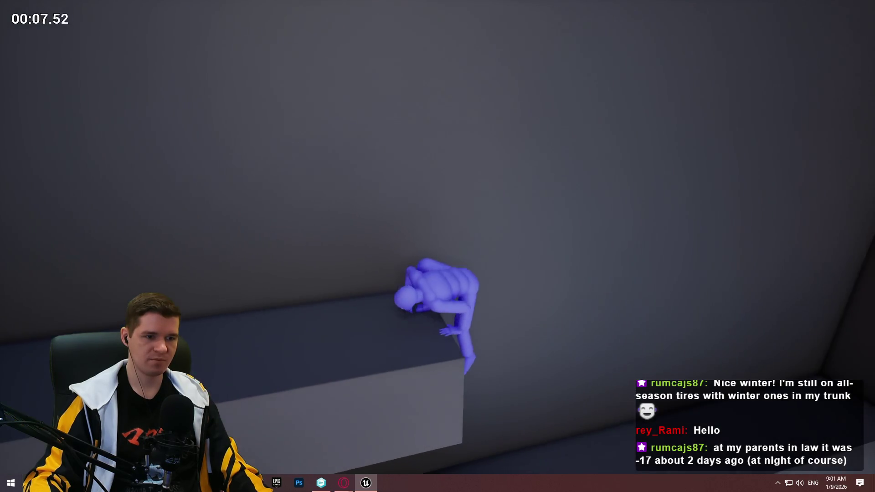
pyautogui.press('w')
pyautogui.press('space')
pyautogui.press('w')
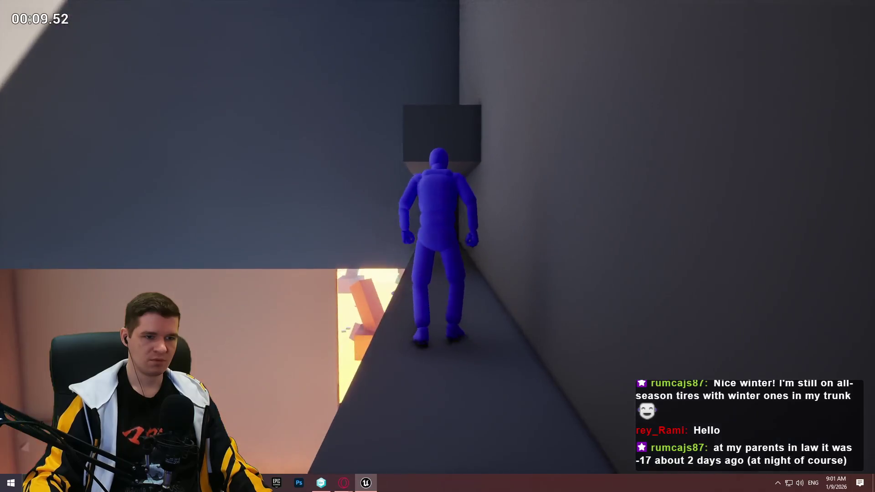
pyautogui.press('space')
pyautogui.press('w')
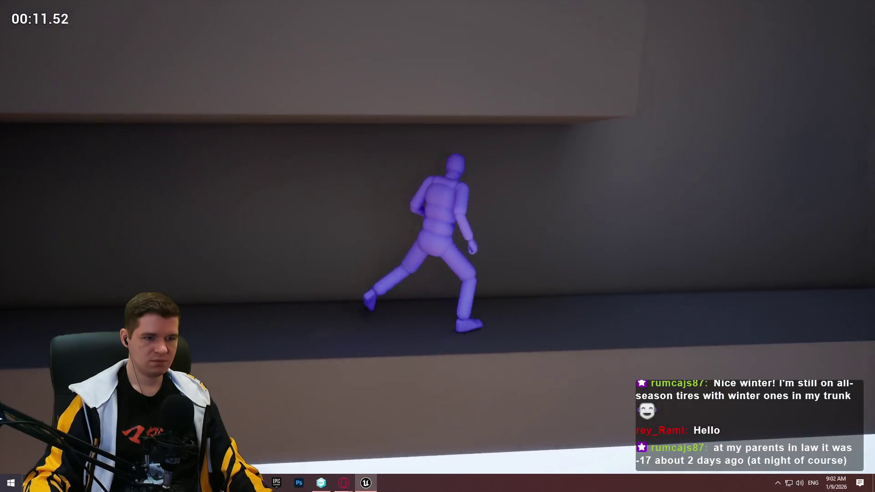
pyautogui.press('w')
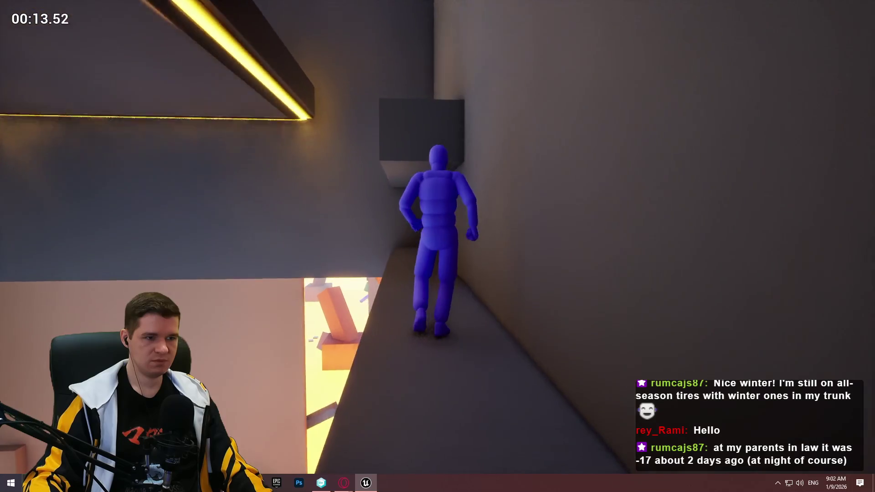
pyautogui.press('space')
pyautogui.press('w')
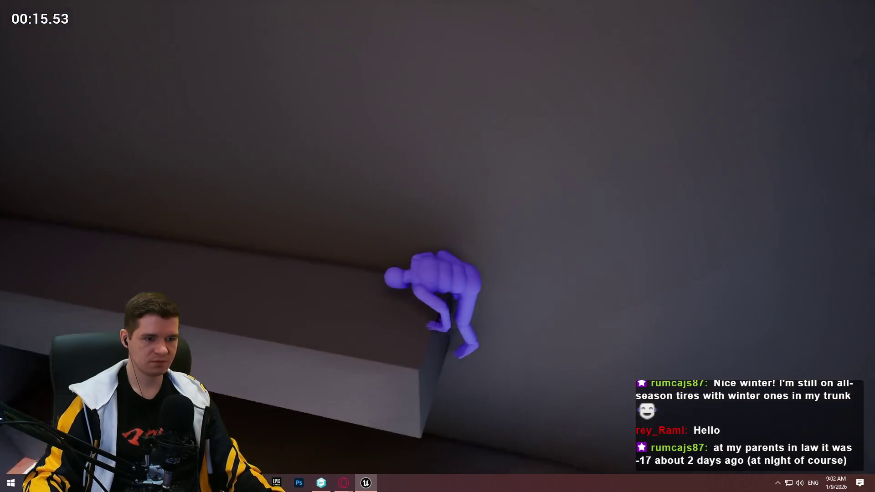
pyautogui.press('Escape')
pyautogui.click(336, 322)
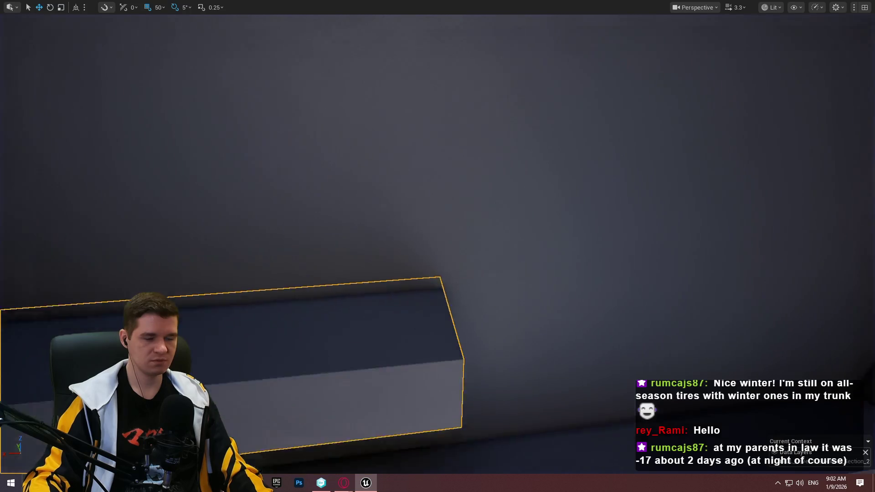
# Drop the long ledge a little lower, then playtest walking along it onto the block ahead
pyautogui.press('f')
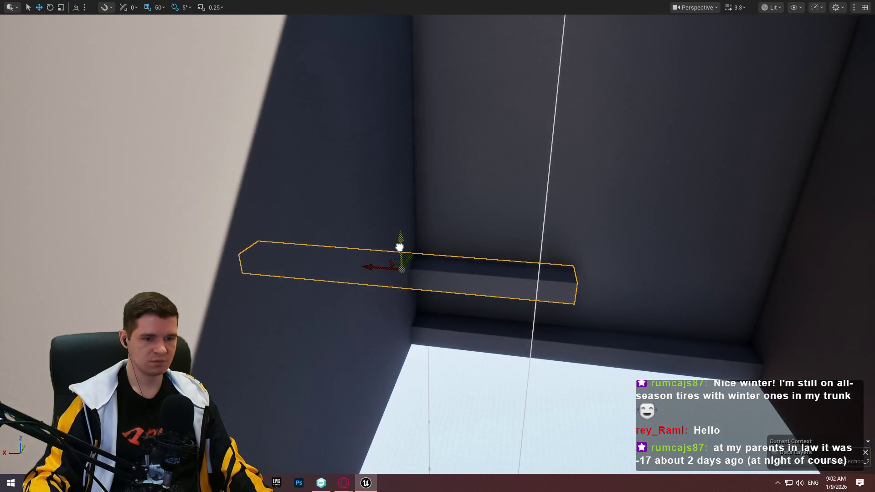
pyautogui.moveTo(401, 246); pyautogui.dragTo(449, 271)
pyautogui.rightClick(592, 335)
pyautogui.click(642, 326)
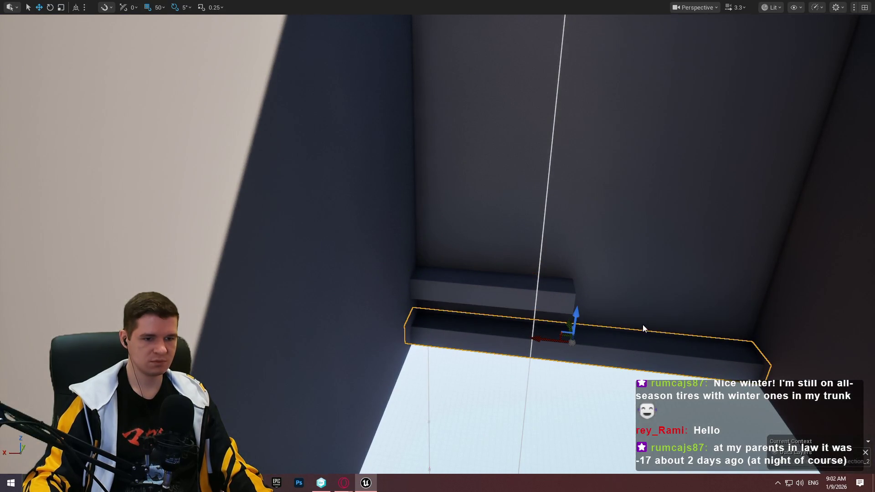
pyautogui.press('w')
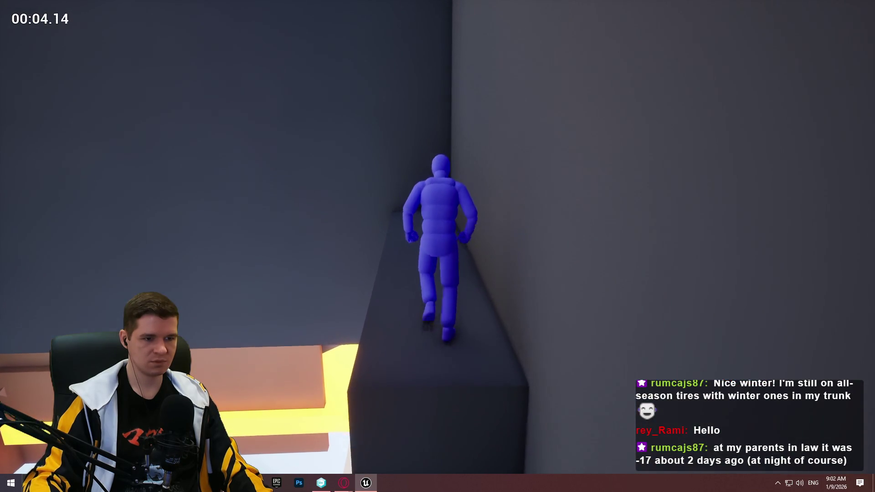
pyautogui.press('Escape')
pyautogui.moveTo(402, 194); pyautogui.dragTo(402, 195)
# Slide the upper ledge left along the left shaft wall
pyautogui.moveTo(540, 236); pyautogui.dragTo(541, 236)
pyautogui.press('e')
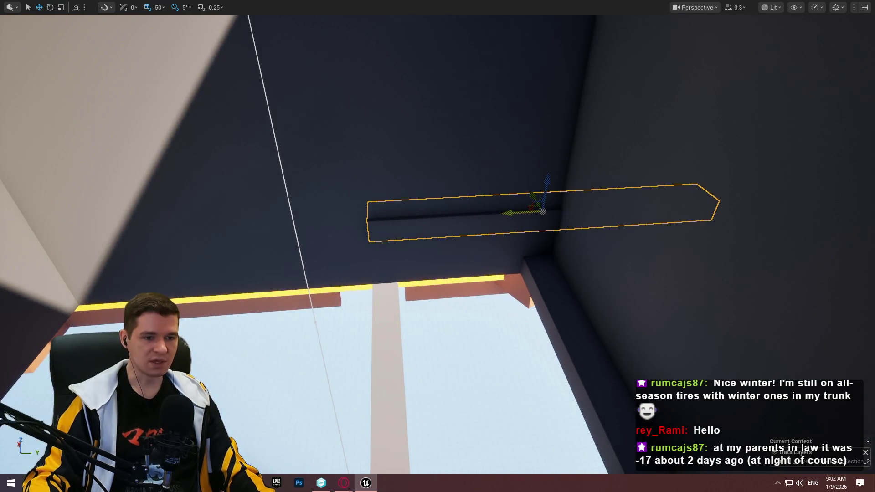
pyautogui.moveTo(503, 213); pyautogui.dragTo(287, 215)
# Try a raised matching ledge on the right wall, delete it, and reselect the wall ledge
pyautogui.moveTo(605, 253); pyautogui.dragTo(606, 254)
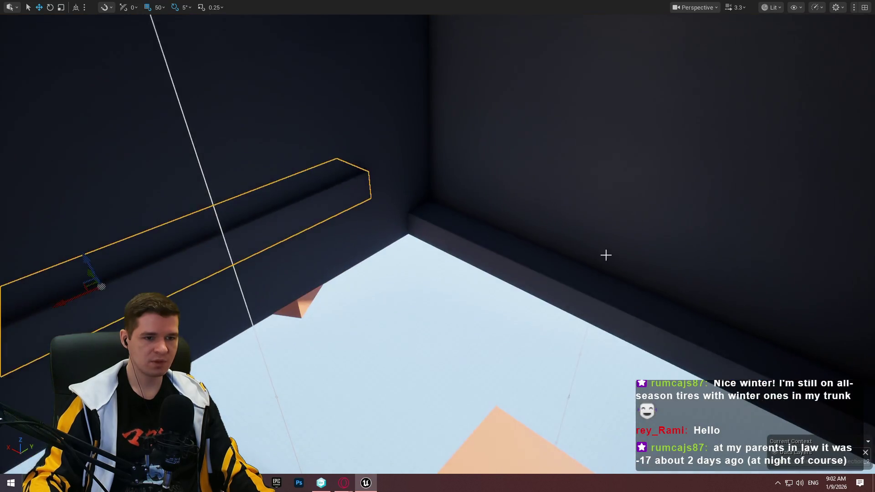
pyautogui.hotkey('ctrl', 'z')
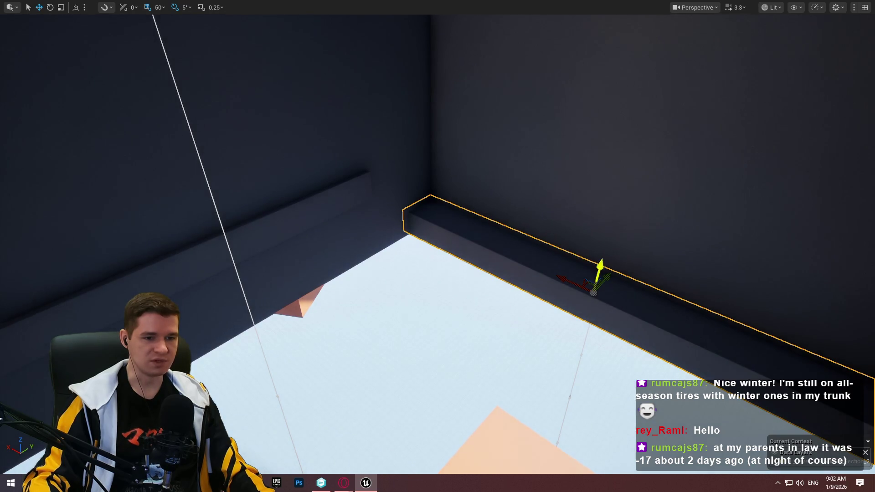
pyautogui.moveTo(601, 261); pyautogui.dragTo(611, 216)
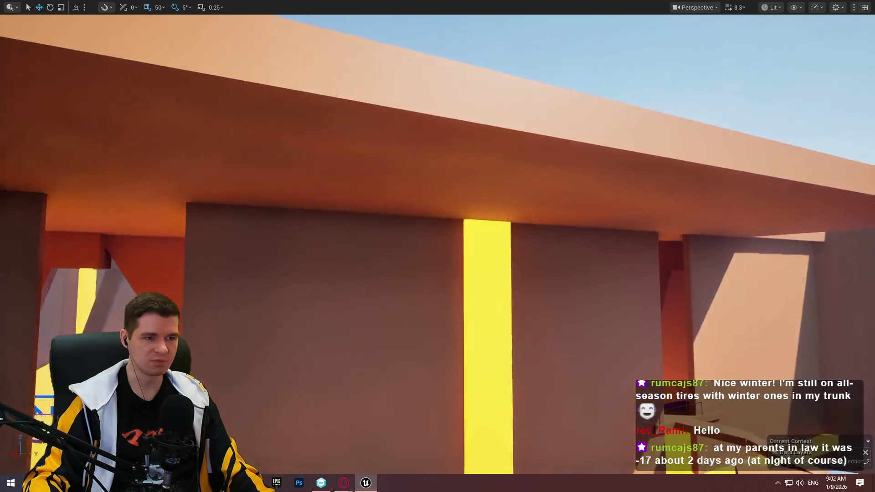
pyautogui.moveTo(816, 232); pyautogui.dragTo(842, 197)
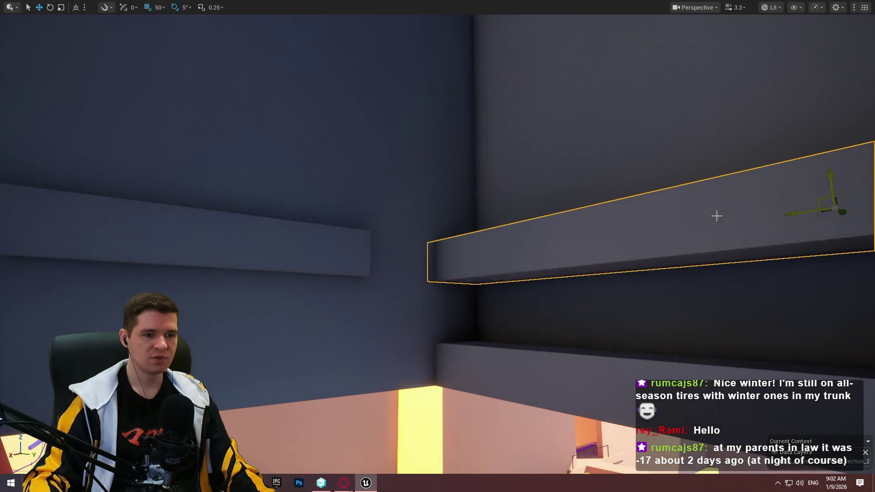
pyautogui.press('Delete')
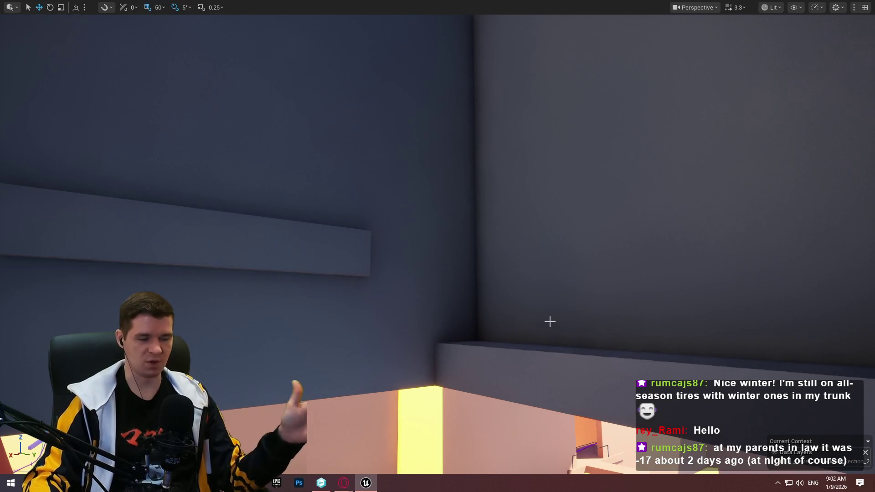
pyautogui.moveTo(416, 313); pyautogui.dragTo(416, 360)
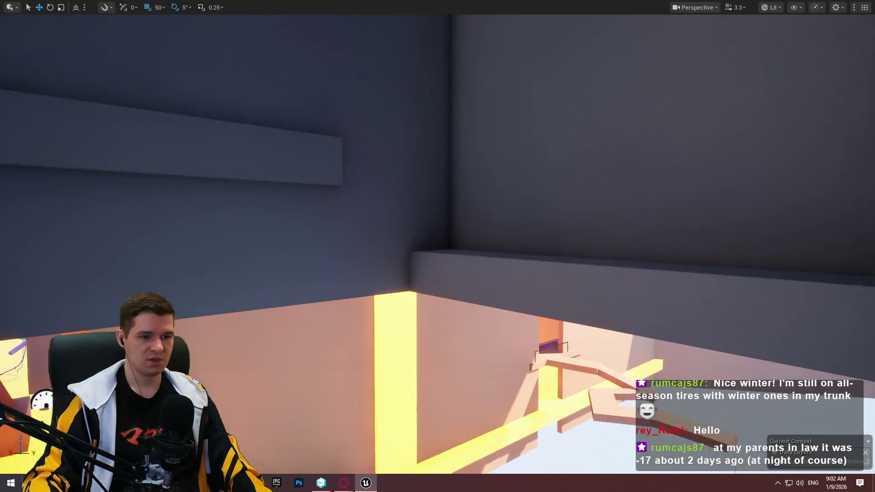
pyautogui.click(536, 326)
pyautogui.moveTo(537, 326)
pyautogui.mouseDown()
pyautogui.moveTo(638, 325)
pyautogui.moveTo(544, 308)
pyautogui.moveTo(543, 328)
pyautogui.moveTo(501, 329)
pyautogui.moveTo(501, 365)
pyautogui.mouseUp()
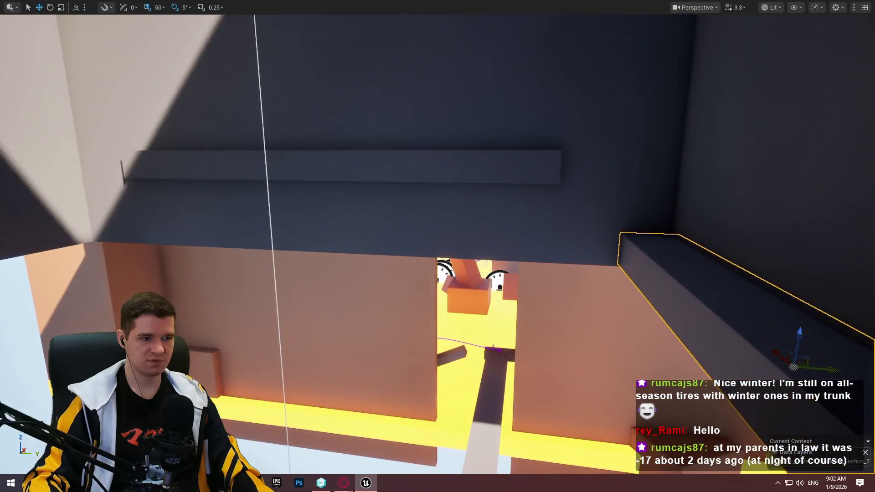
# With 500-unit move snapping, lift the ledge higher up the wall, select the middle ledge, and exit fullscreen
pyautogui.press('f')
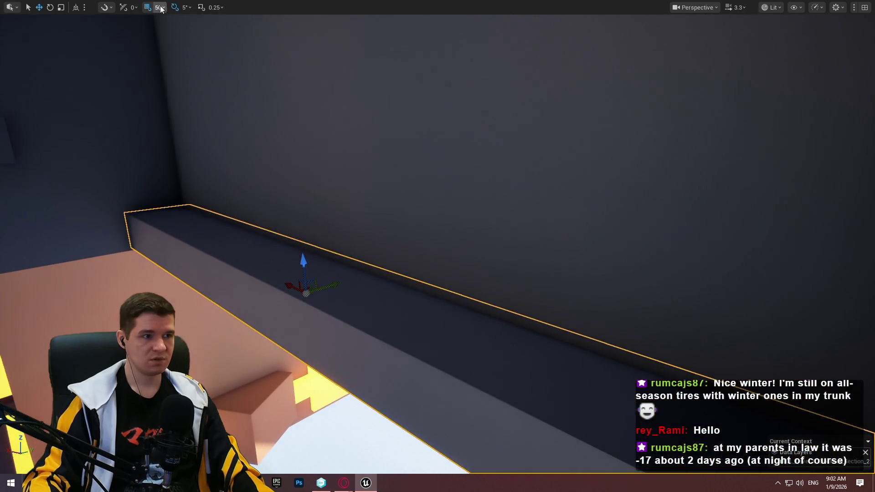
pyautogui.click(160, 8)
pyautogui.click(190, 78)
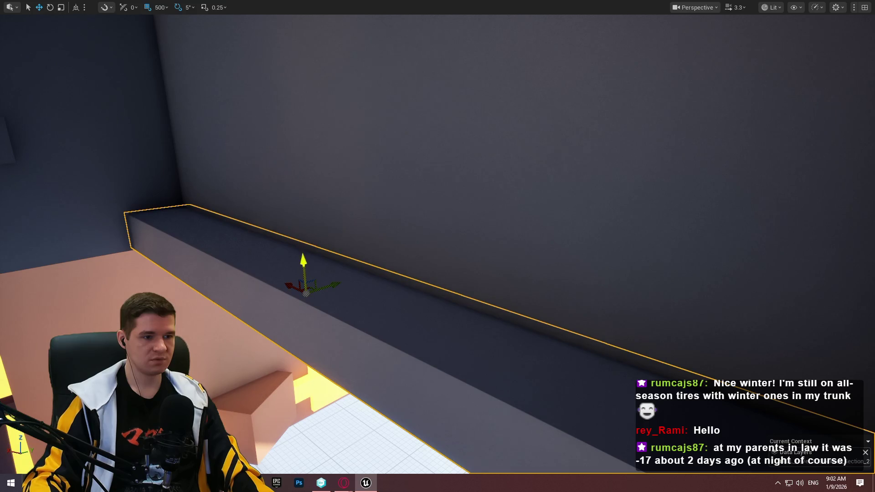
pyautogui.moveTo(276, 105); pyautogui.dragTo(287, 39)
pyautogui.hotkey('ctrl', 'z')
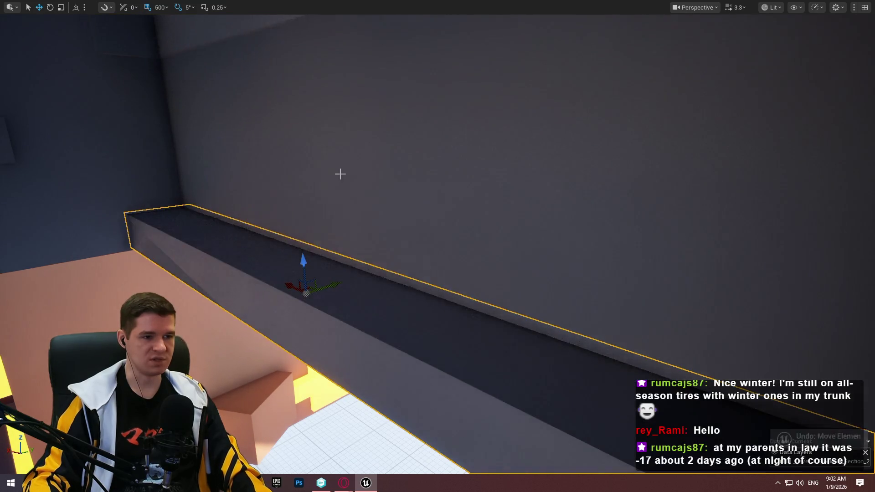
pyautogui.moveTo(303, 255); pyautogui.dragTo(293, 70)
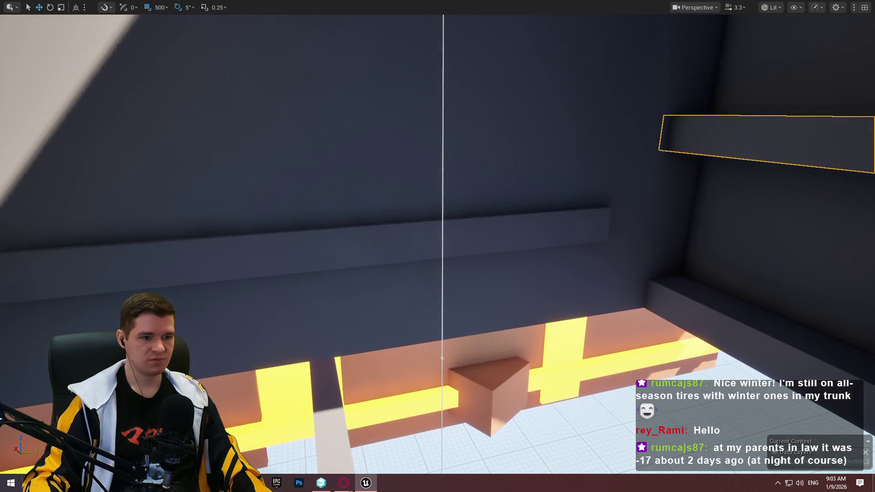
pyautogui.click(412, 242)
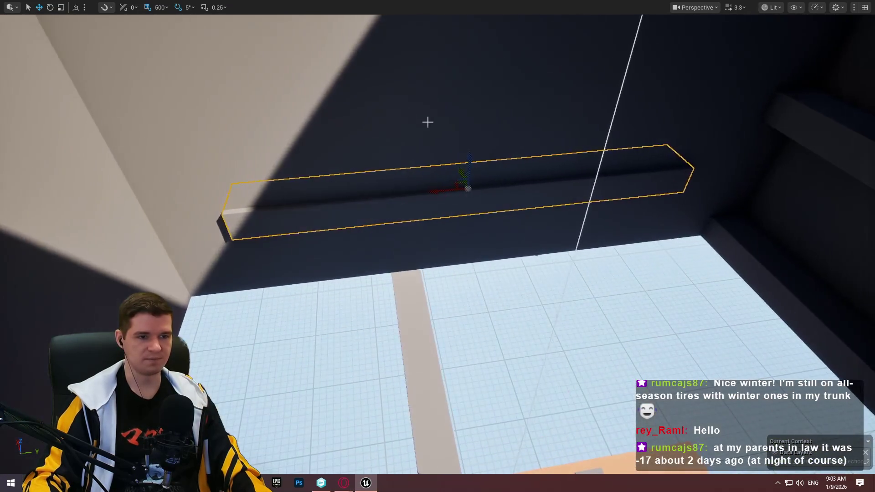
pyautogui.press('F11')
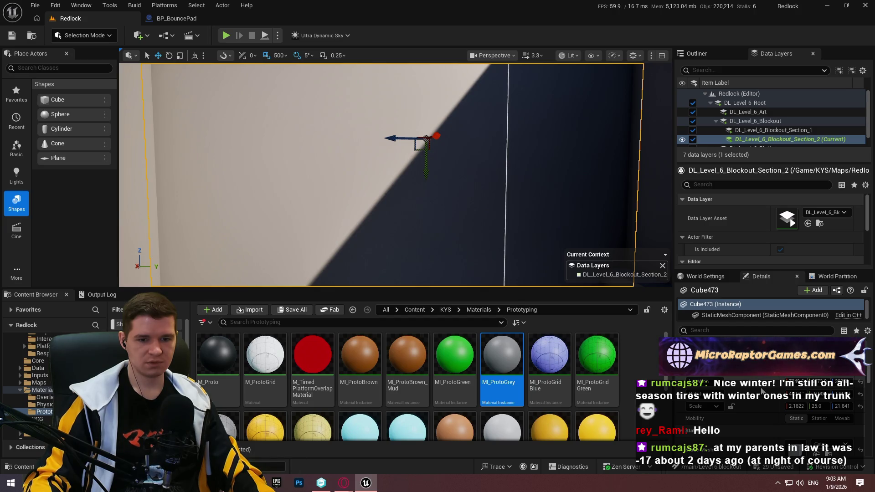
# Slide the selected orange block sideways along the shaft wall
pyautogui.press('Left')
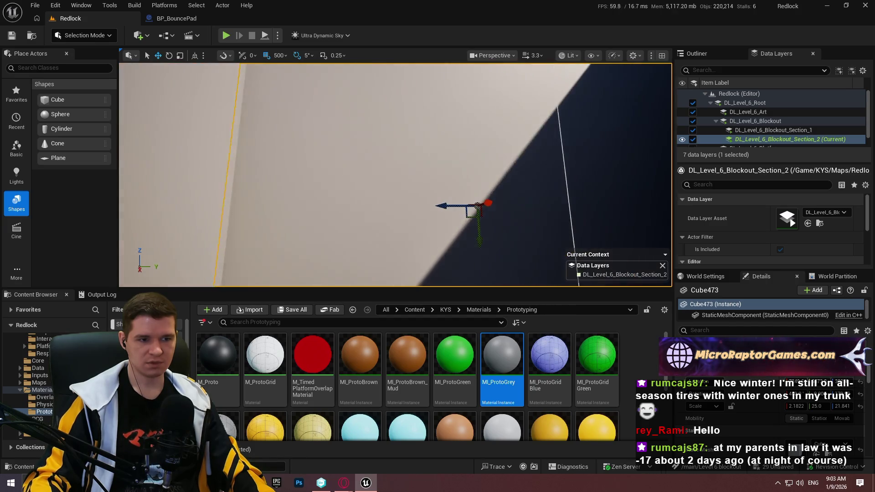
pyautogui.press('Right')
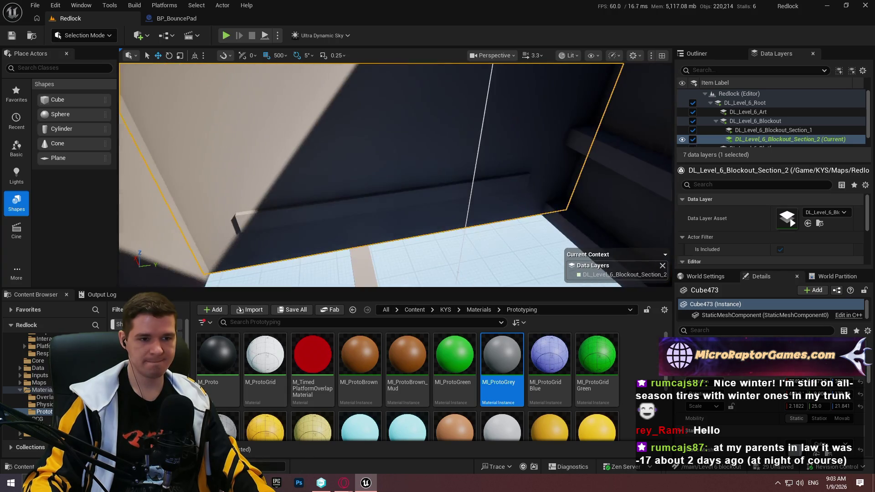
pyautogui.press('Left')
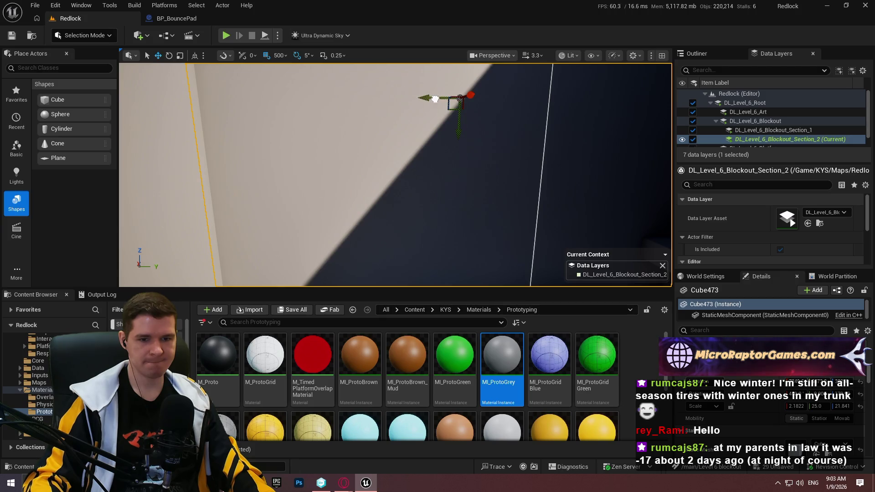
pyautogui.moveTo(400, 93)
pyautogui.mouseDown()
pyautogui.moveTo(504, 104)
pyautogui.moveTo(435, 100)
pyautogui.mouseUp()
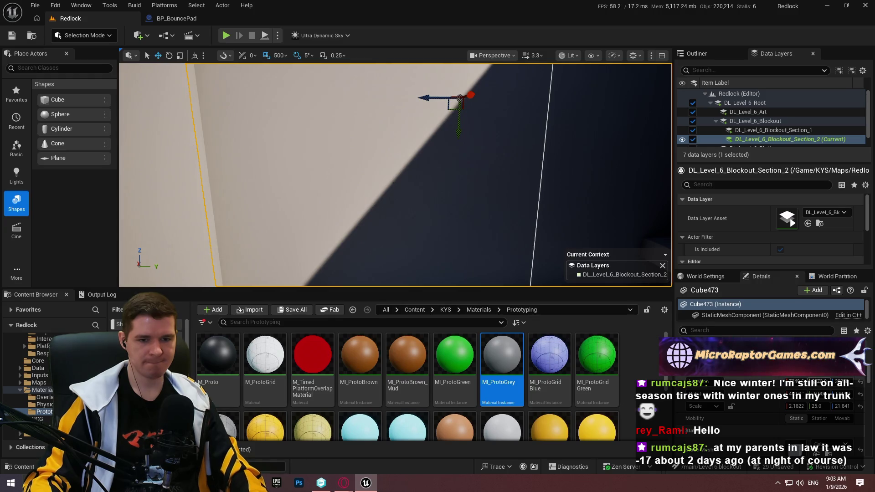
# Select the long ledge block and shift it slightly sideways
pyautogui.click(461, 156)
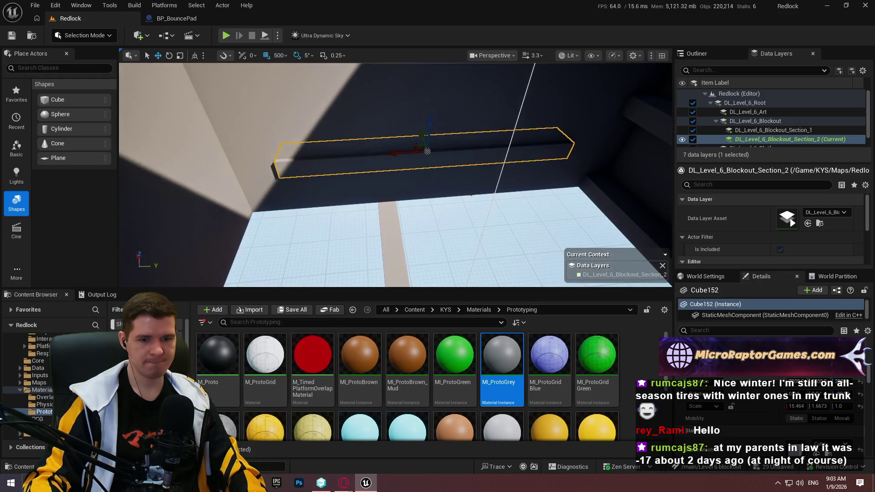
pyautogui.moveTo(427, 150)
pyautogui.mouseDown()
pyautogui.moveTo(444, 151)
pyautogui.moveTo(439, 180)
pyautogui.mouseUp()
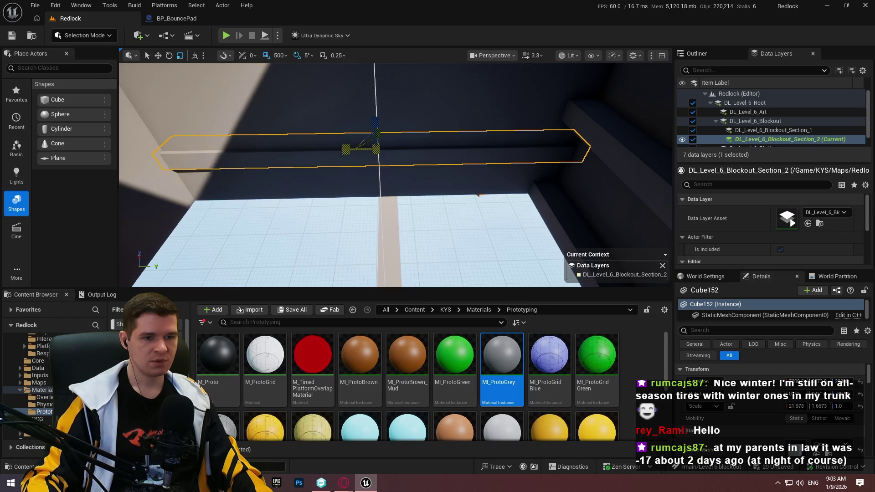
pyautogui.moveTo(438, 179)
pyautogui.mouseDown()
pyautogui.moveTo(484, 151)
pyautogui.moveTo(458, 154)
pyautogui.mouseUp()
pyautogui.moveTo(282, 91)
pyautogui.mouseDown()
pyautogui.moveTo(255, 137)
pyautogui.moveTo(273, 146)
pyautogui.moveTo(300, 153)
pyautogui.moveTo(370, 117)
pyautogui.mouseUp()
# Move the long ledge across to the right wall with the Move tool and frame it overhead
pyautogui.press('w')
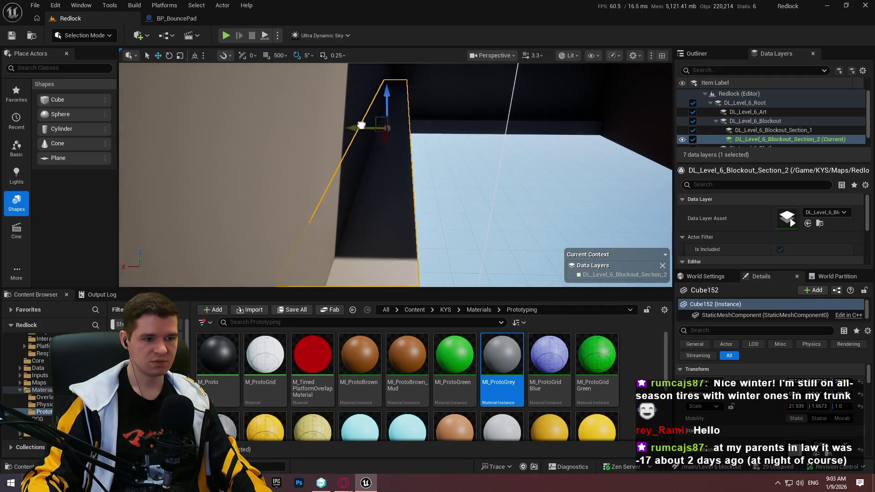
pyautogui.moveTo(370, 118); pyautogui.dragTo(305, 183)
pyautogui.moveTo(319, 136); pyautogui.dragTo(365, 137)
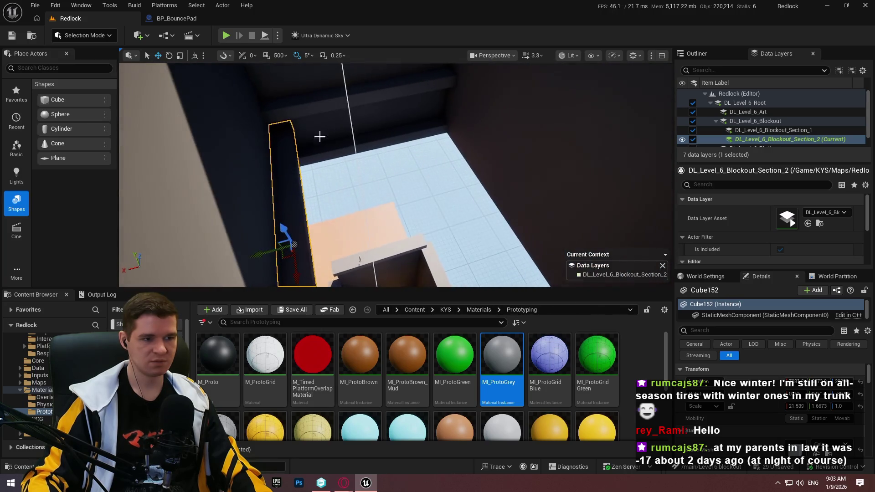
pyautogui.moveTo(266, 255); pyautogui.dragTo(601, 196)
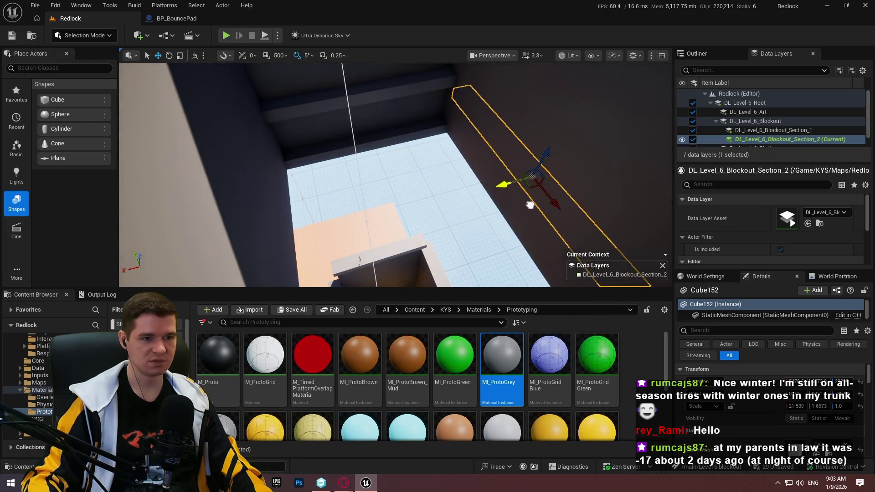
pyautogui.press('f')
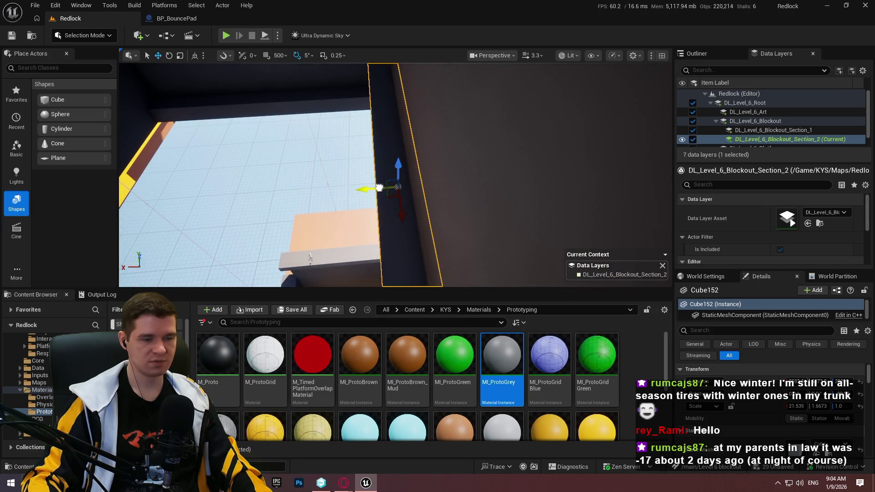
pyautogui.moveTo(379, 188)
pyautogui.mouseDown()
pyautogui.moveTo(360, 169)
pyautogui.moveTo(360, 198)
pyautogui.mouseUp()
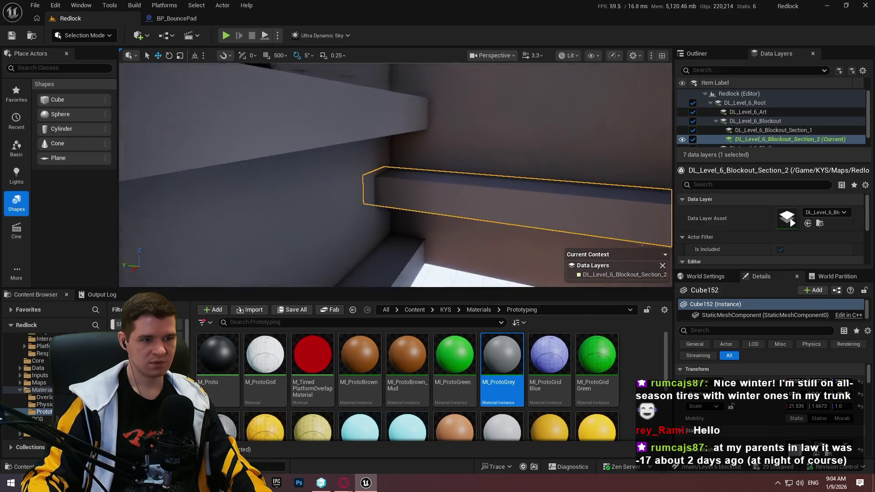
pyautogui.rightClick(395, 255)
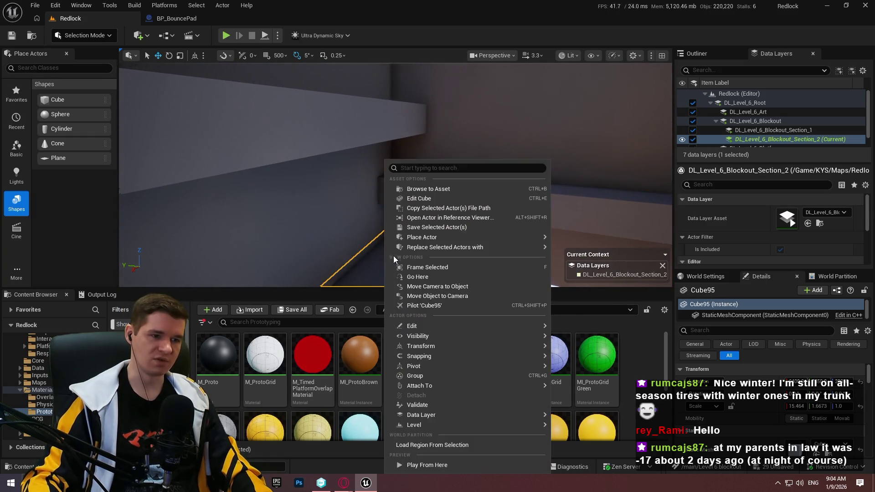
# Play from the lower ledge, walk forward, jump and climb onto the higher ledge, then stop
pyautogui.click(459, 465)
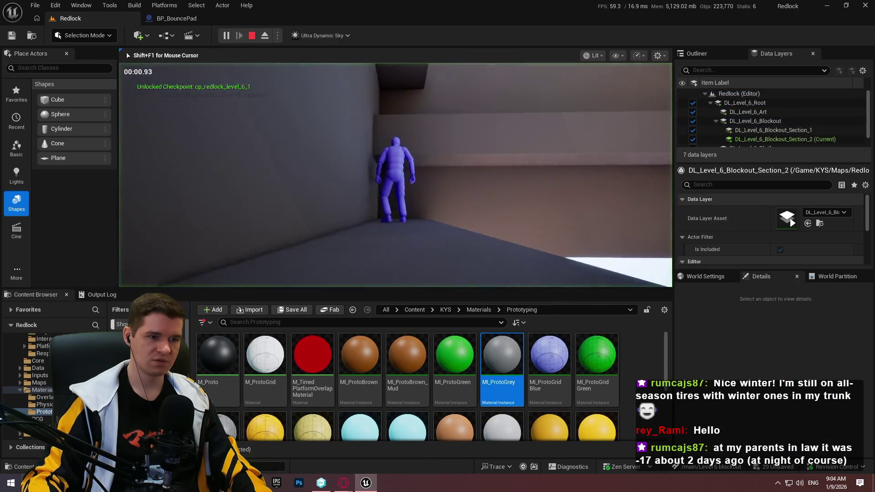
pyautogui.press('w')
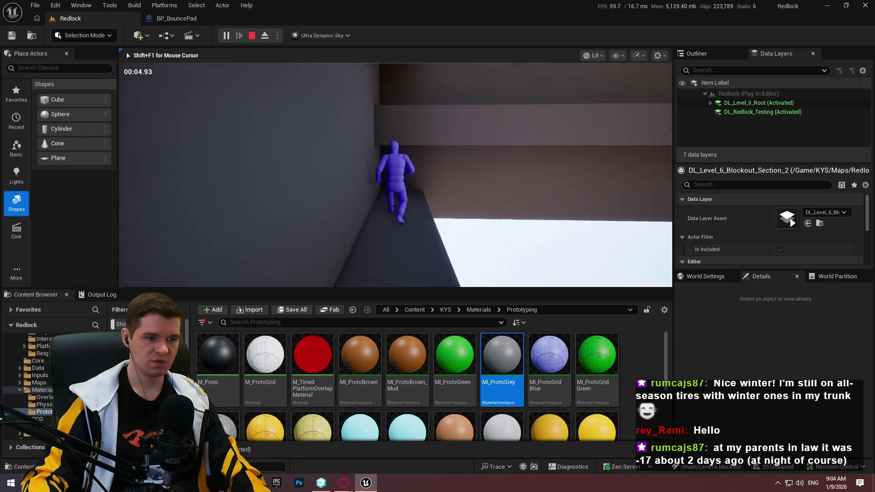
pyautogui.press('space')
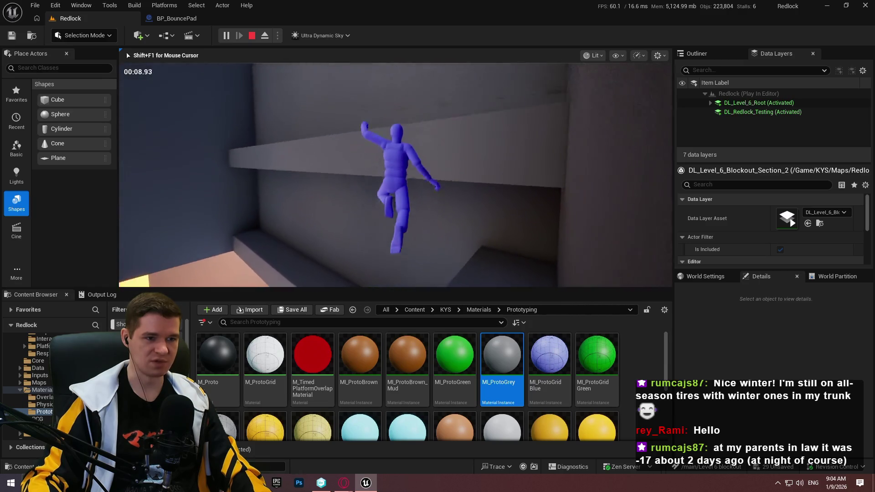
pyautogui.press('w')
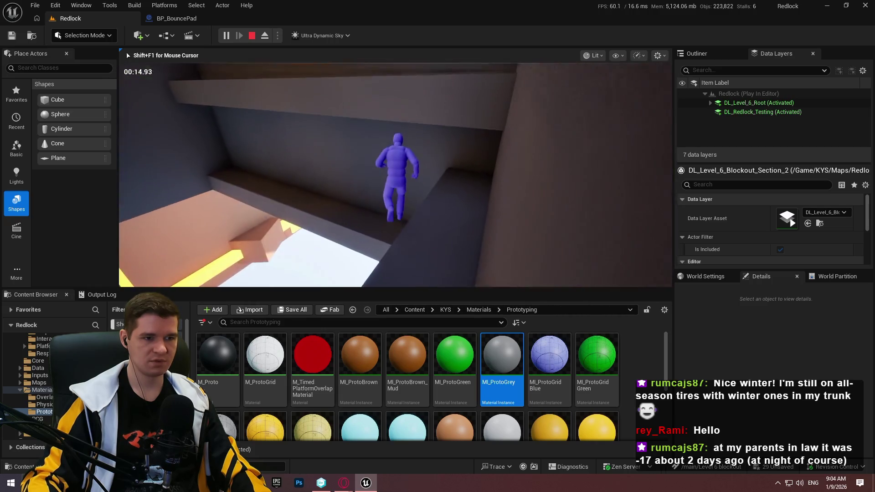
pyautogui.press('Escape')
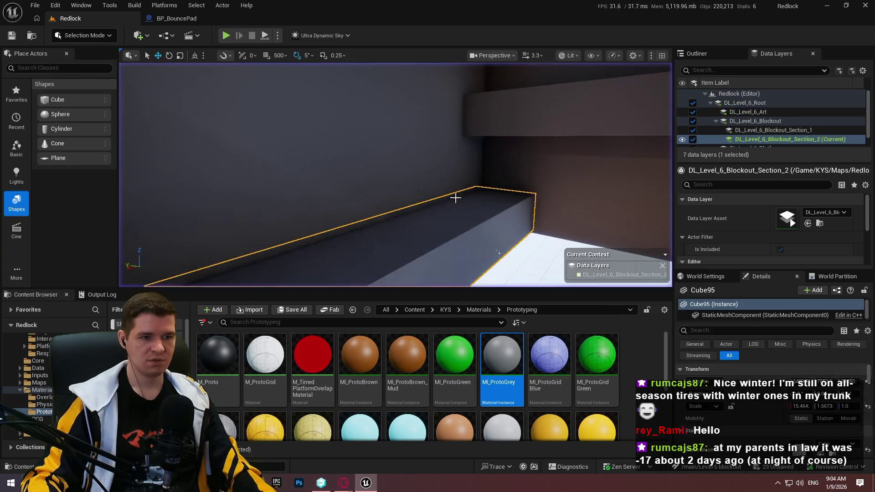
# Expand the viewport to fullscreen and zoom in toward the low ledge
pyautogui.scroll(-5, 396, 173)
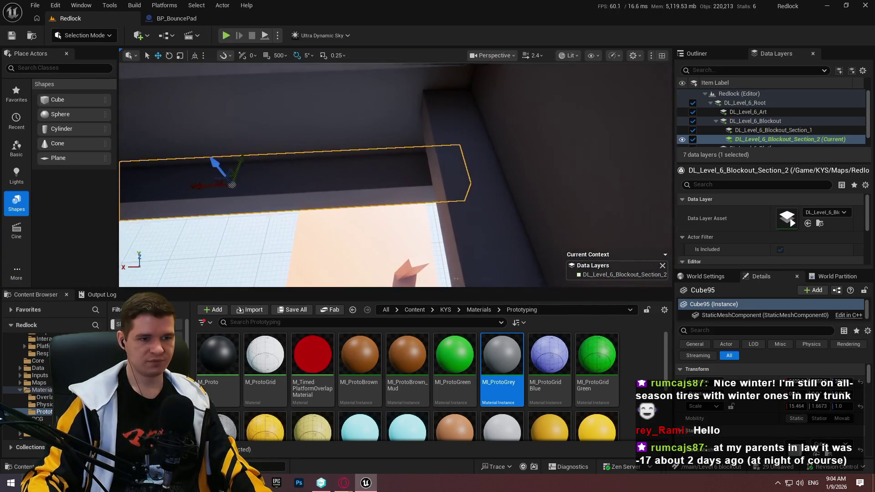
pyautogui.scroll(-5, 395, 173)
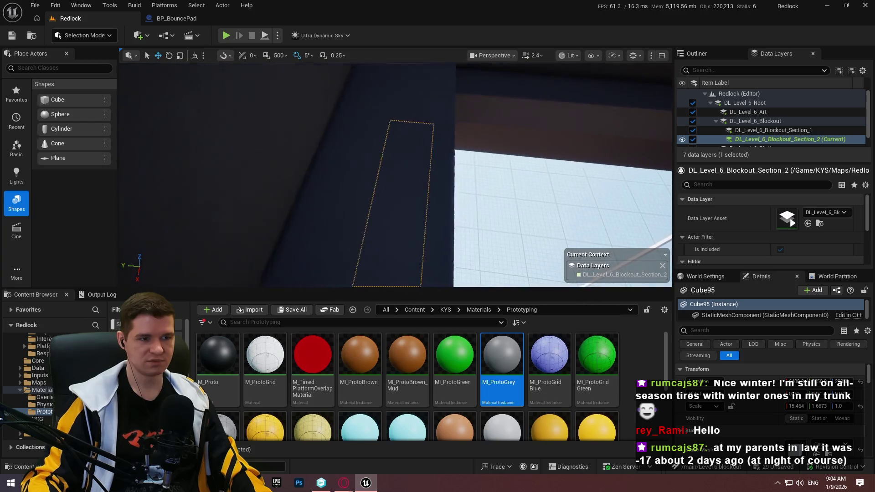
pyautogui.scroll(-5, 395, 173)
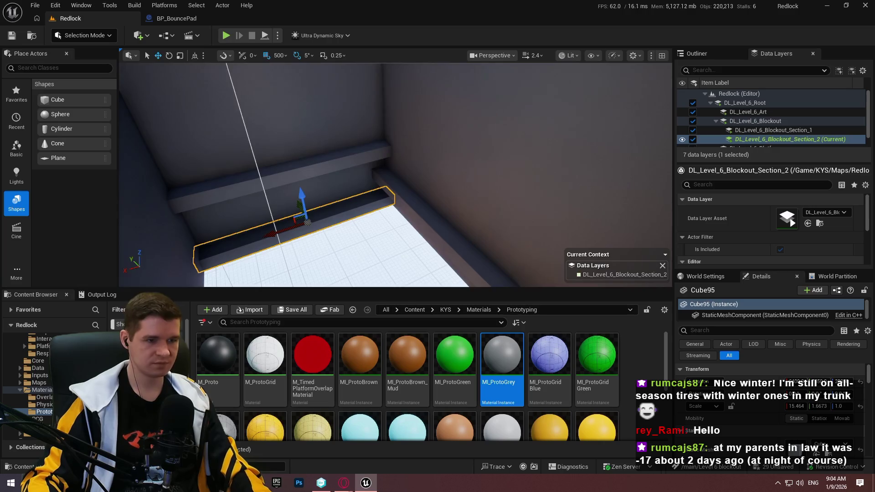
pyautogui.scroll(-5, 396, 173)
pyautogui.press('F11')
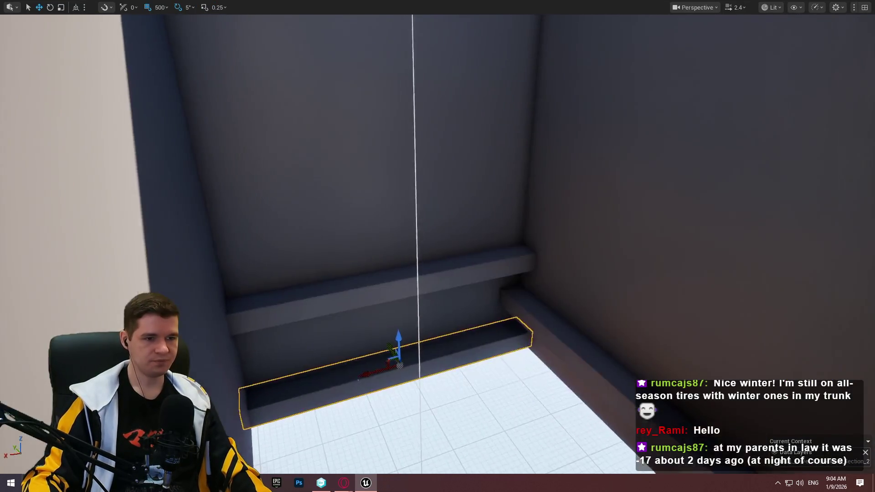
pyautogui.scroll(-5, 412, 210)
# Raise the ledge toward the wall top and Alt-drag a duplicate higher, keeping the original below
pyautogui.moveTo(536, 310); pyautogui.dragTo(539, 207)
pyautogui.moveTo(554, 175); pyautogui.dragTo(560, 84)
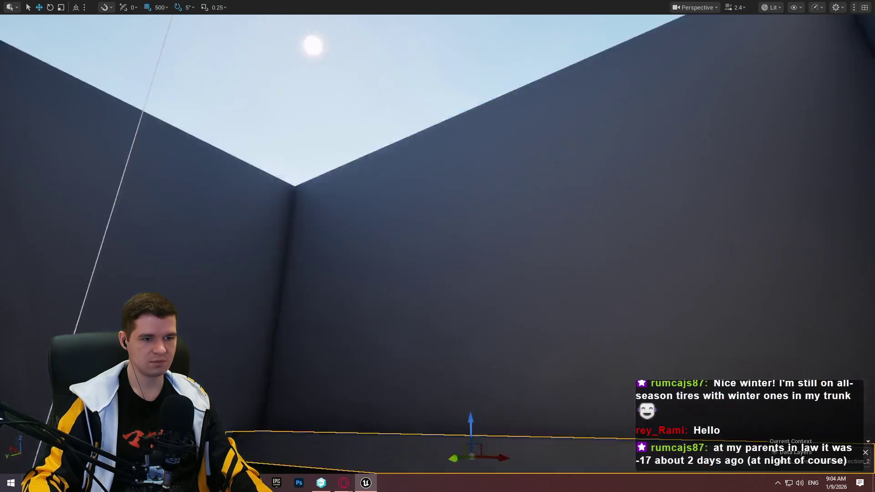
pyautogui.moveTo(497, 136)
pyautogui.mouseDown()
pyautogui.moveTo(494, 246)
pyautogui.moveTo(486, 68)
pyautogui.moveTo(501, 274)
pyautogui.mouseUp()
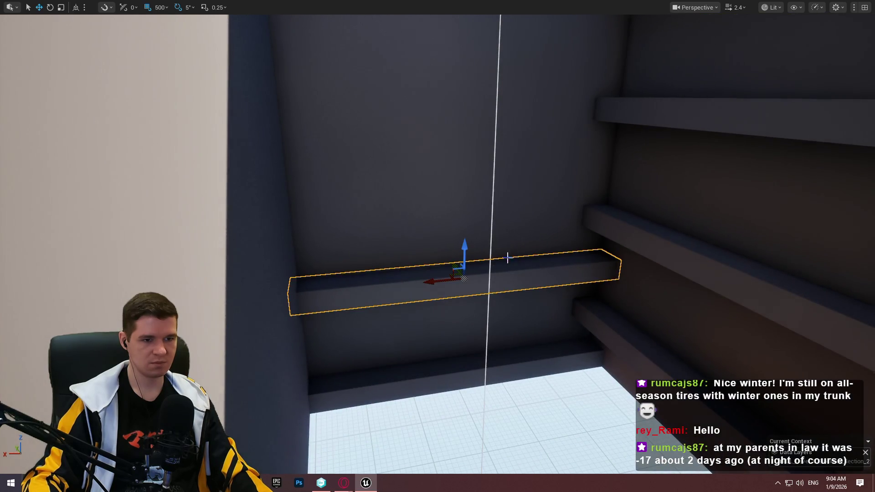
pyautogui.moveTo(463, 244)
pyautogui.mouseDown()
pyautogui.moveTo(467, 149)
pyautogui.moveTo(492, 55)
pyautogui.moveTo(501, 291)
pyautogui.moveTo(496, 137)
pyautogui.moveTo(489, 237)
pyautogui.mouseUp()
pyautogui.moveTo(333, 96)
pyautogui.mouseDown()
pyautogui.moveTo(333, 119)
pyautogui.moveTo(332, 96)
pyautogui.mouseUp()
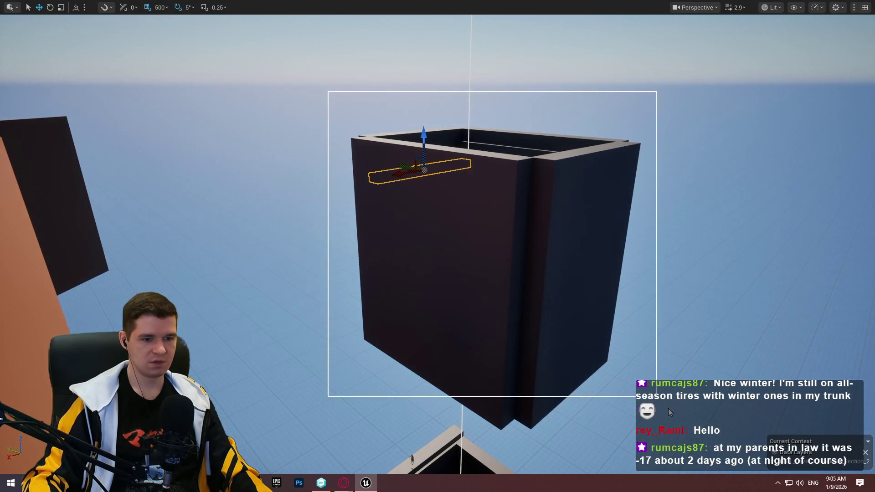
# Select the whole dark box and fly out to view the dark tower from the side
pyautogui.moveTo(682, 432); pyautogui.dragTo(442, 284)
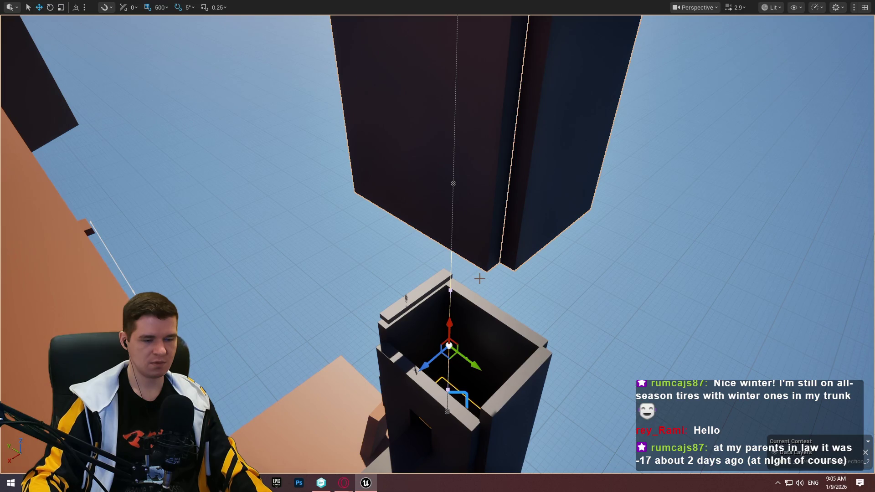
pyautogui.moveTo(461, 368)
pyautogui.mouseDown()
pyautogui.moveTo(462, 310)
pyautogui.moveTo(727, 245)
pyautogui.moveTo(727, 191)
pyautogui.moveTo(727, 392)
pyautogui.moveTo(639, 221)
pyautogui.mouseUp()
pyautogui.moveTo(549, 211); pyautogui.dragTo(289, 124)
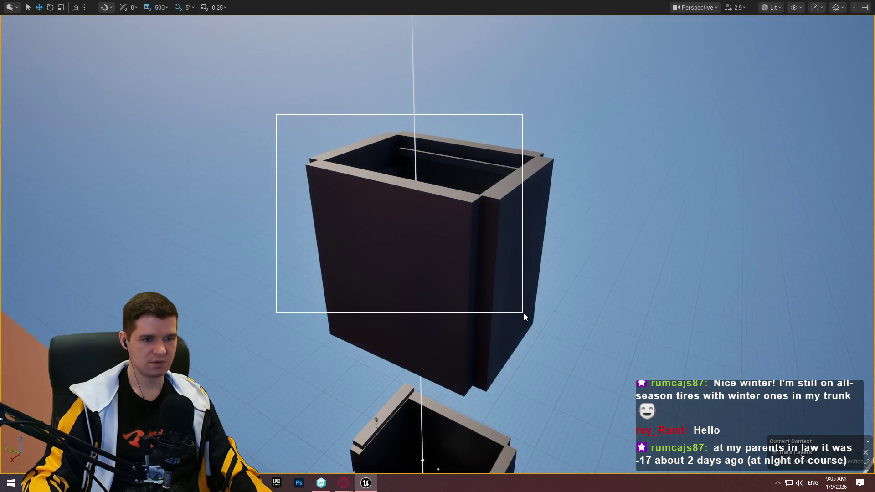
pyautogui.moveTo(524, 313); pyautogui.dragTo(559, 270)
# Select the stepped ledge meshes inside the shaft and view the selected box from above
pyautogui.moveTo(477, 237); pyautogui.dragTo(477, 299)
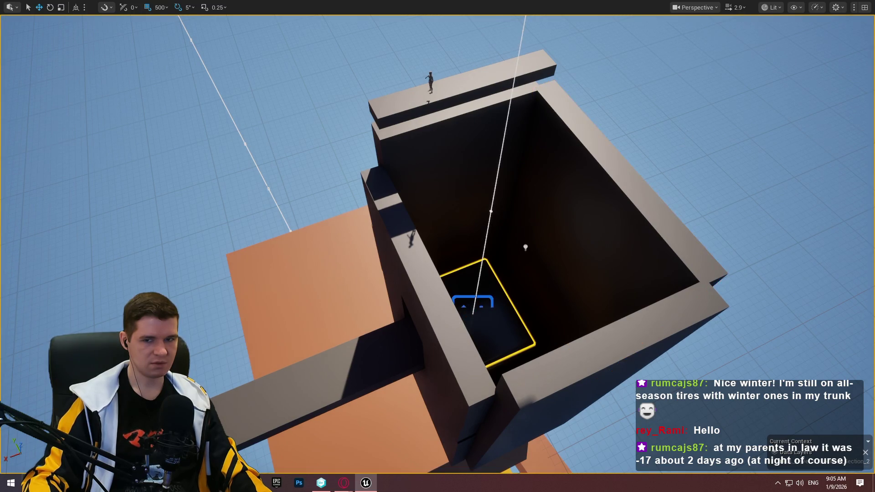
pyautogui.moveTo(477, 299); pyautogui.dragTo(477, 260)
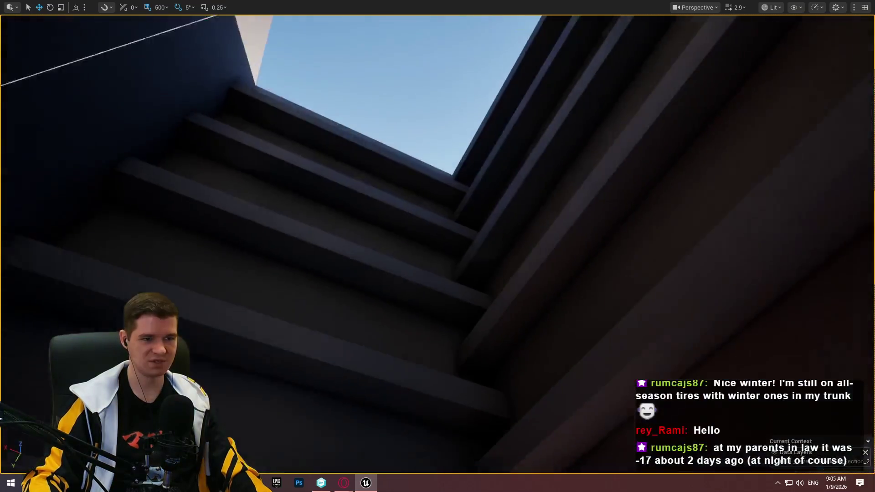
pyautogui.moveTo(661, 124)
pyautogui.mouseDown()
pyautogui.moveTo(661, 137)
pyautogui.moveTo(661, 124)
pyautogui.mouseUp()
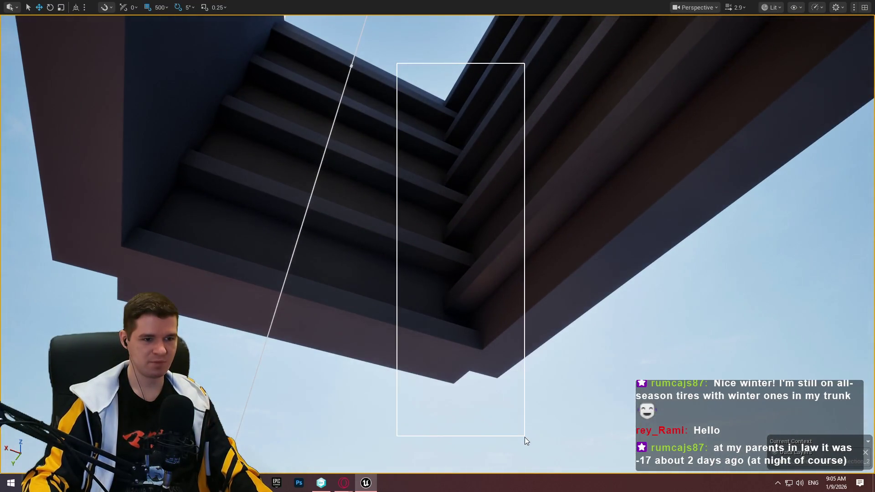
pyautogui.moveTo(524, 436); pyautogui.dragTo(524, 436)
pyautogui.moveTo(534, 373); pyautogui.dragTo(632, 295)
pyautogui.moveTo(437, 246)
pyautogui.mouseDown()
pyautogui.moveTo(396, 200)
pyautogui.moveTo(484, 289)
pyautogui.mouseUp()
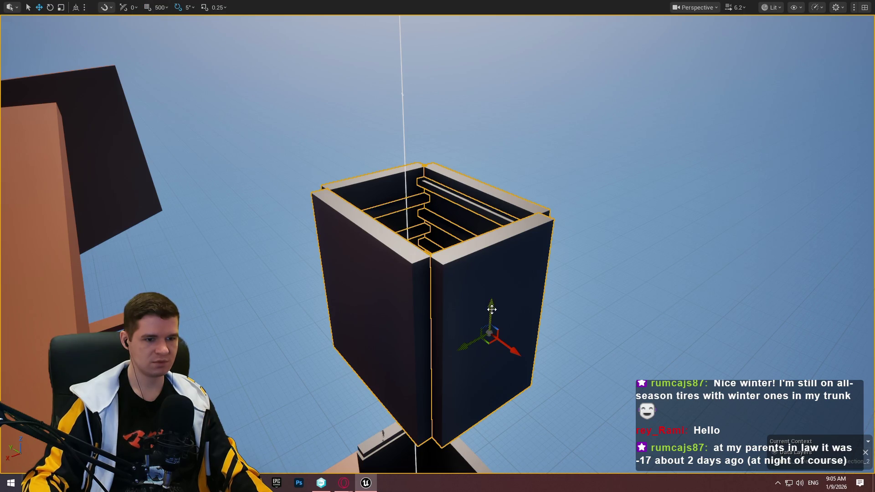
# Raise the selected shaft box upward, inspect it from above, then undo the move
pyautogui.moveTo(492, 310); pyautogui.dragTo(506, 107)
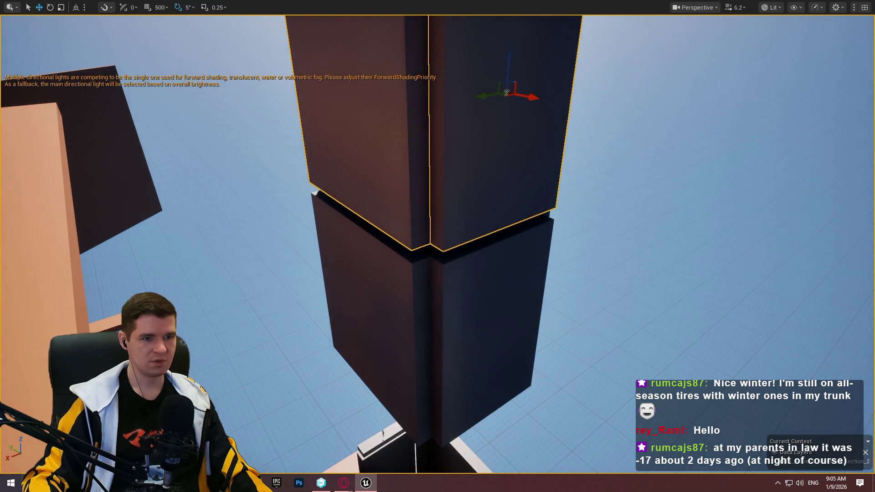
pyautogui.moveTo(507, 92)
pyautogui.mouseDown()
pyautogui.moveTo(507, 55)
pyautogui.moveTo(474, 50)
pyautogui.moveTo(474, 137)
pyautogui.moveTo(474, 68)
pyautogui.mouseUp()
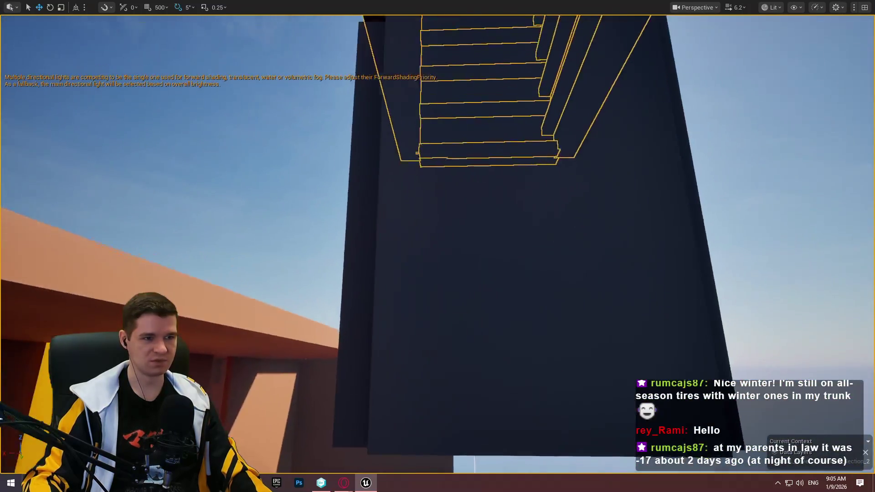
pyautogui.hotkey('ctrl', 'z')
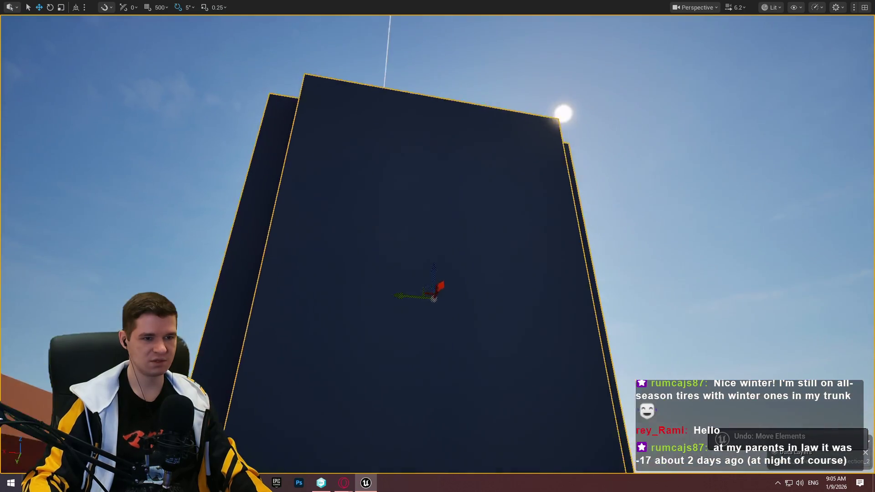
pyautogui.moveTo(438, 246)
pyautogui.mouseDown()
pyautogui.moveTo(469, 265)
pyautogui.moveTo(474, 292)
pyautogui.moveTo(474, 219)
pyautogui.moveTo(474, 274)
pyautogui.moveTo(483, 282)
pyautogui.moveTo(492, 200)
pyautogui.moveTo(478, 264)
pyautogui.moveTo(474, 209)
pyautogui.moveTo(469, 223)
pyautogui.moveTo(451, 228)
pyautogui.moveTo(476, 214)
pyautogui.mouseUp()
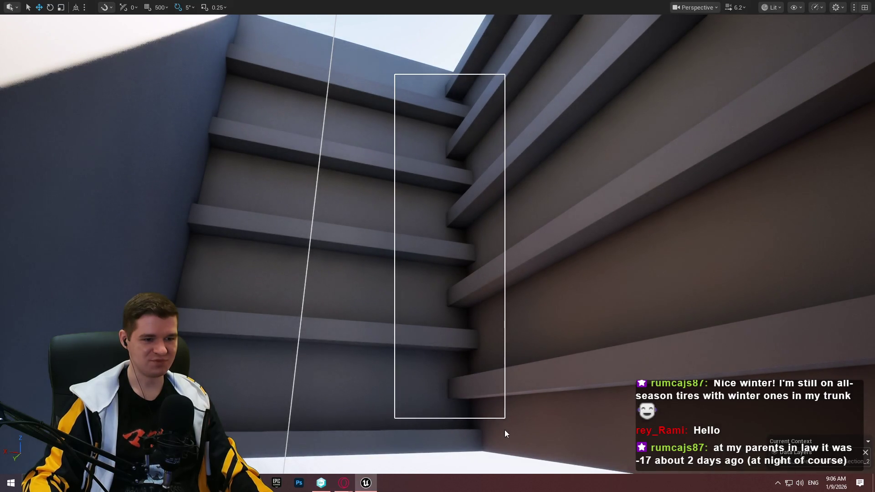
# Select the stepped ledge meshes, lift a duplicate above the box, then undo it
pyautogui.moveTo(504, 438)
pyautogui.mouseDown()
pyautogui.moveTo(586, 297)
pyautogui.moveTo(630, 278)
pyautogui.moveTo(567, 287)
pyautogui.moveTo(611, 290)
pyautogui.moveTo(601, 303)
pyautogui.mouseUp()
pyautogui.moveTo(442, 323)
pyautogui.keyDown('alt'); pyautogui.mouseDown()
pyautogui.moveTo(428, 154)
pyautogui.moveTo(439, 80)
pyautogui.mouseUp(); pyautogui.keyUp('alt')
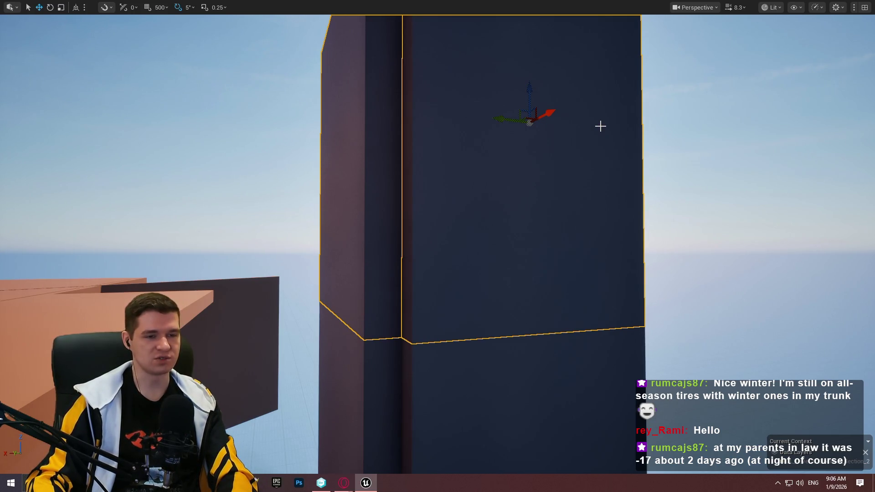
pyautogui.hotkey('ctrl', 'z')
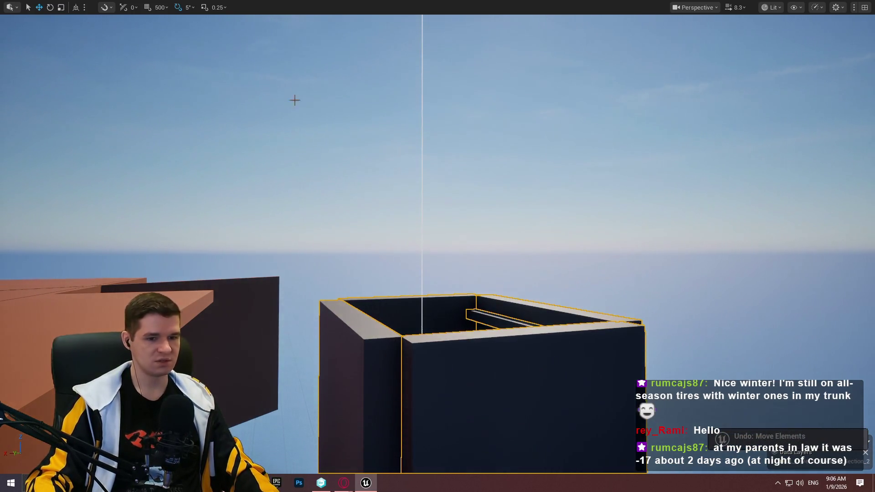
pyautogui.moveTo(295, 100); pyautogui.dragTo(296, 132)
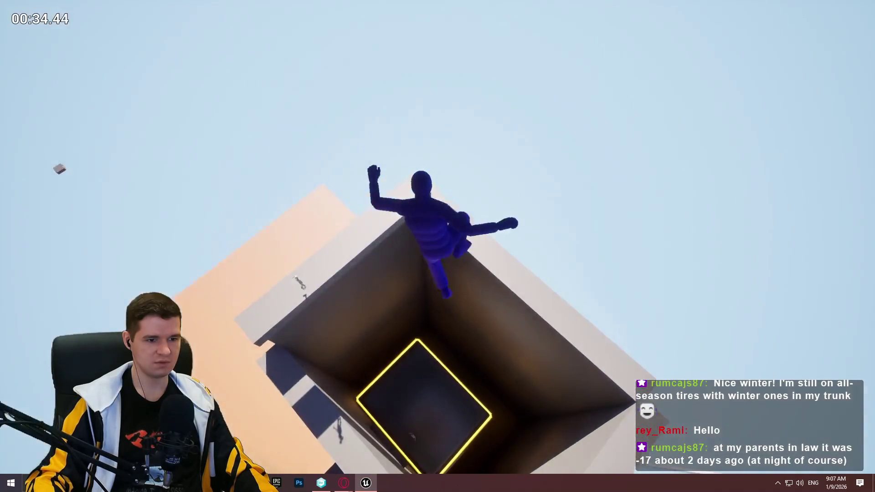
# Stop the playtest, frame the selected slab, and select the whole tower
pyautogui.press('Escape')
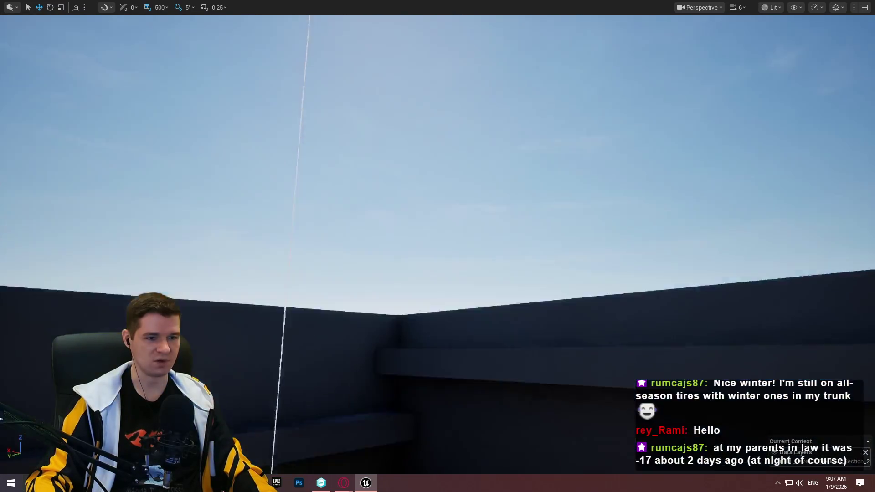
pyautogui.press('f')
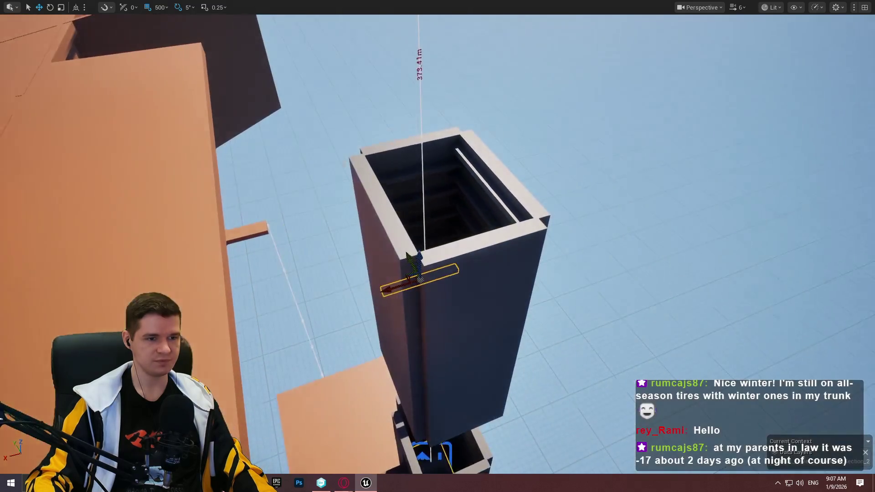
pyautogui.click(472, 153)
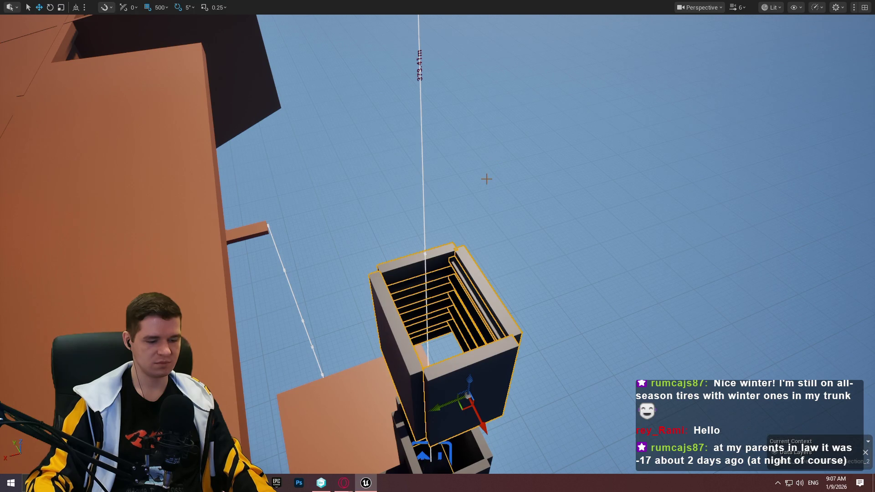
# Try raising the tower, undo the move, and bring the view inside the shaft
pyautogui.moveTo(468, 381); pyautogui.dragTo(463, 259)
pyautogui.hotkey('ctrl', 'z')
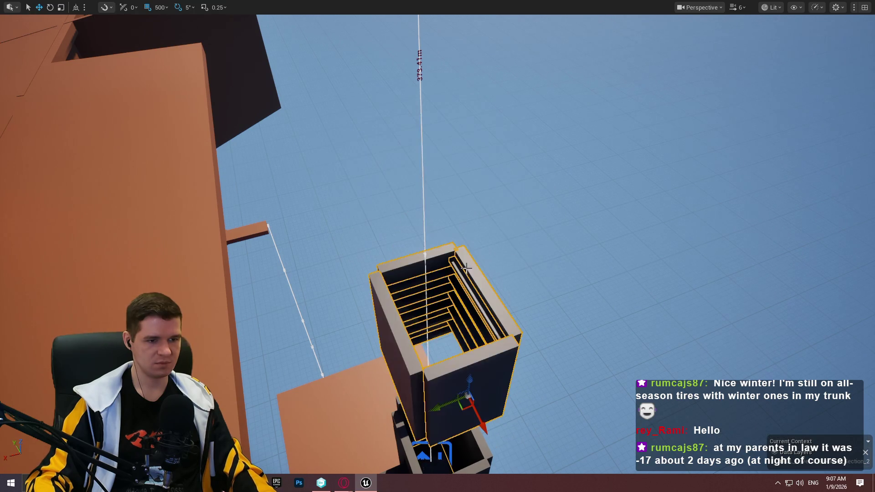
pyautogui.press('f')
pyautogui.scroll(5, 535, 245)
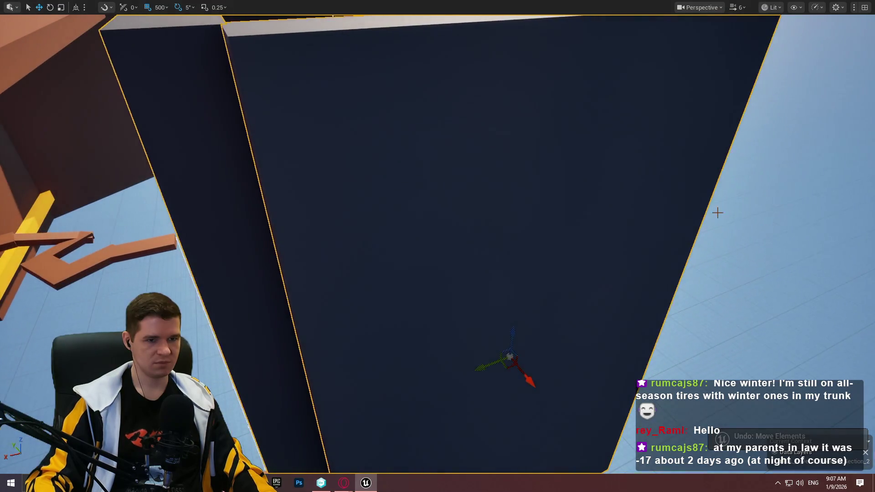
pyautogui.moveTo(717, 211); pyautogui.dragTo(638, 246)
# Select the tall slabs inside the shaft and shift them sideways toward the centre
pyautogui.moveTo(487, 264); pyautogui.dragTo(487, 255)
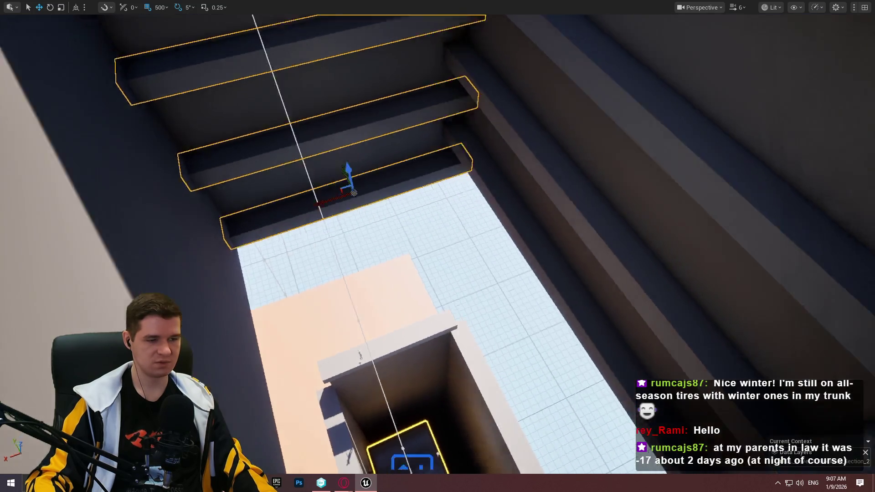
pyautogui.moveTo(437, 247); pyautogui.dragTo(483, 228)
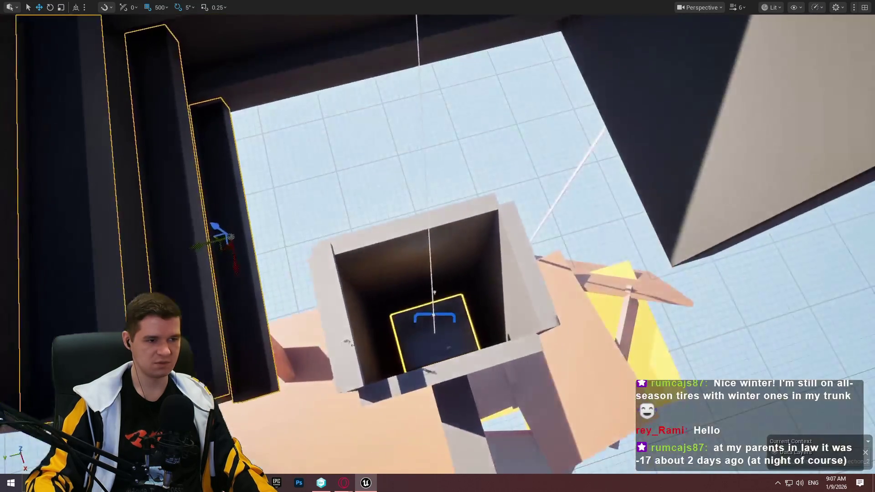
pyautogui.moveTo(203, 241); pyautogui.dragTo(435, 198)
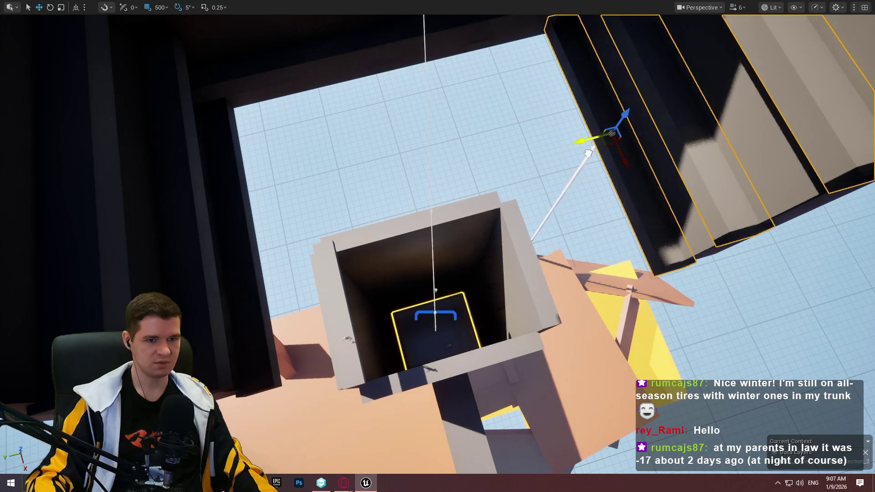
pyautogui.moveTo(616, 148)
pyautogui.mouseDown()
pyautogui.moveTo(547, 150)
pyautogui.moveTo(524, 167)
pyautogui.moveTo(419, 162)
pyautogui.mouseUp()
# Fly through the stair area and select the dark ramp piece
pyautogui.scroll(-2, 437, 246)
pyautogui.moveTo(504, 253)
pyautogui.mouseDown()
pyautogui.moveTo(493, 251)
pyautogui.moveTo(575, 250)
pyautogui.moveTo(560, 251)
pyautogui.mouseUp()
pyautogui.click(504, 253)
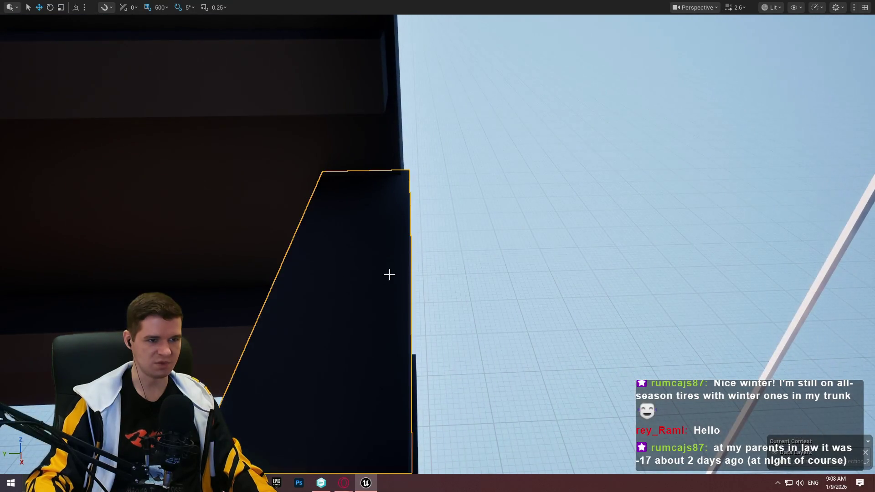
pyautogui.moveTo(389, 274)
pyautogui.mouseDown()
pyautogui.moveTo(369, 274)
pyautogui.moveTo(369, 310)
pyautogui.mouseUp()
# Play from the selected ledge, jump the mannequin onto it, and end the session
pyautogui.rightClick(425, 226)
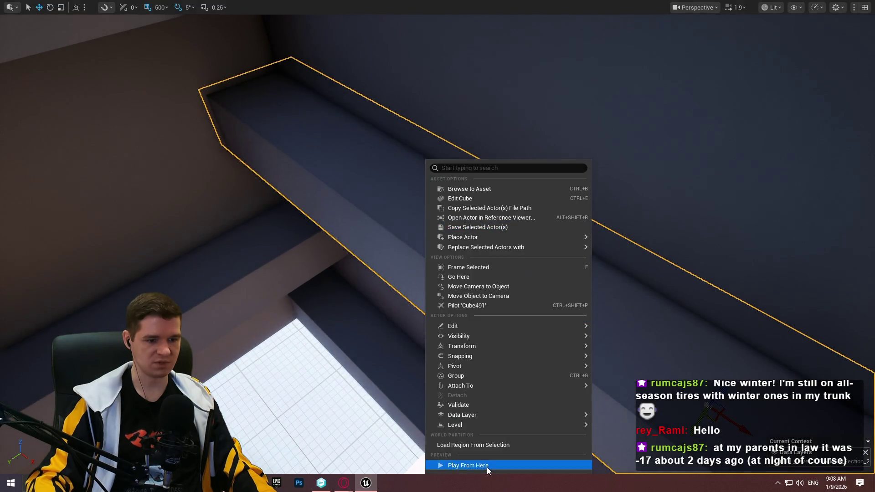
pyautogui.click(487, 467)
pyautogui.press('space')
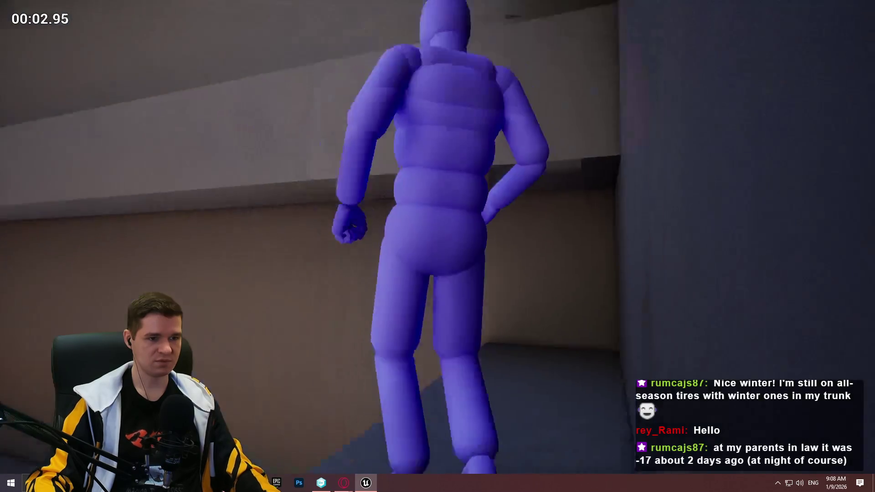
pyautogui.press('Escape')
# Inspect the ledge and mannequin, add a large dark box, and leave the full-screen viewport
pyautogui.moveTo(400, 98); pyautogui.dragTo(400, 98)
pyautogui.moveTo(325, 159); pyautogui.dragTo(325, 158)
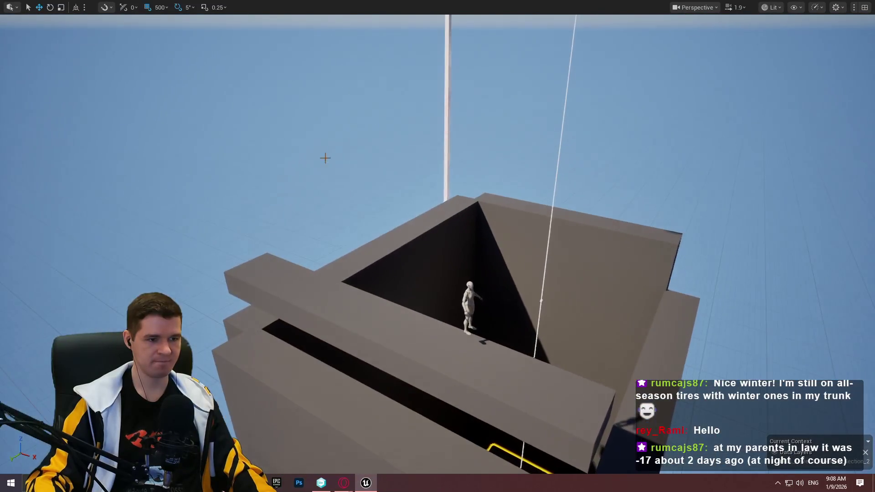
pyautogui.moveTo(332, 271)
pyautogui.mouseDown()
pyautogui.moveTo(575, 256)
pyautogui.moveTo(557, 22)
pyautogui.moveTo(558, 57)
pyautogui.moveTo(647, 55)
pyautogui.mouseUp()
pyautogui.hotkey('ctrl', 'z')
pyautogui.moveTo(556, 245); pyautogui.dragTo(556, 244)
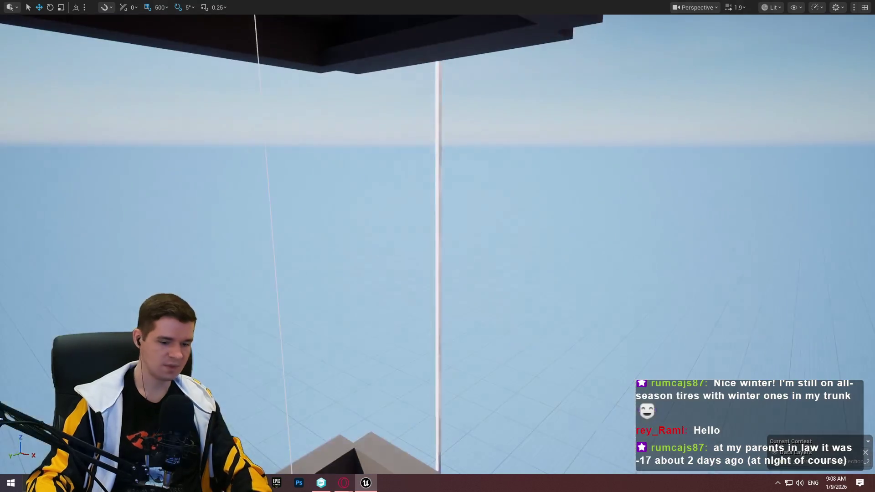
pyautogui.press('F11')
# Show the level's actor list and save all changes, checking out the assets
pyautogui.moveTo(523, 273); pyautogui.dragTo(508, 349)
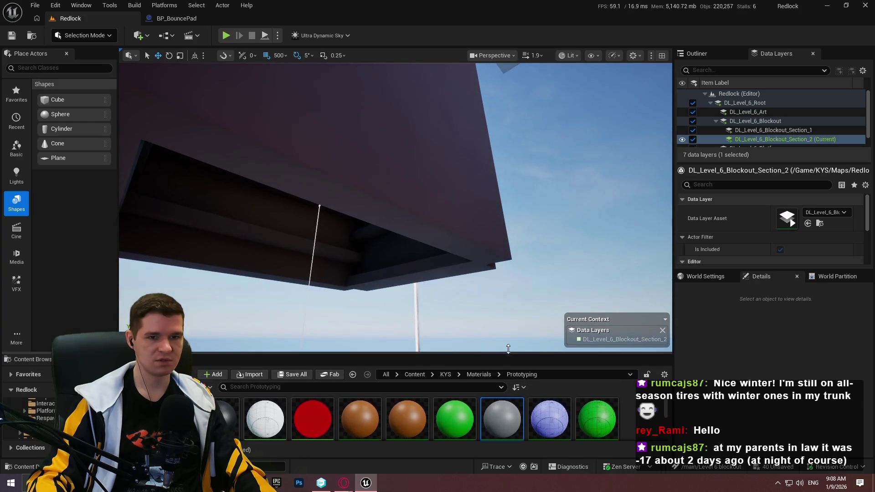
pyautogui.click(702, 54)
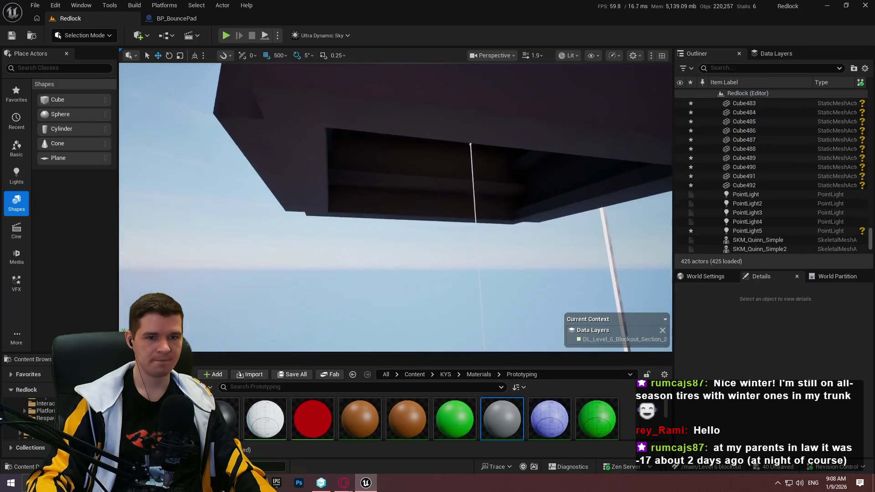
pyautogui.click(35, 5)
pyautogui.click(85, 139)
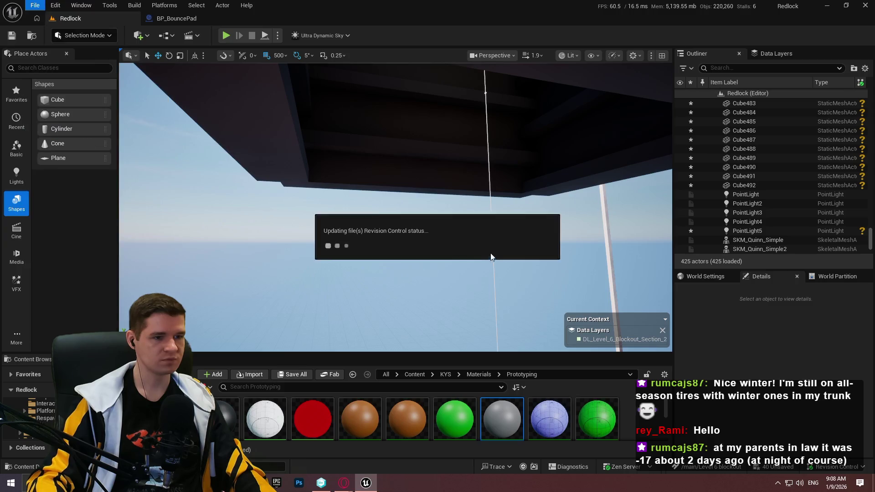
pyautogui.click(450, 345)
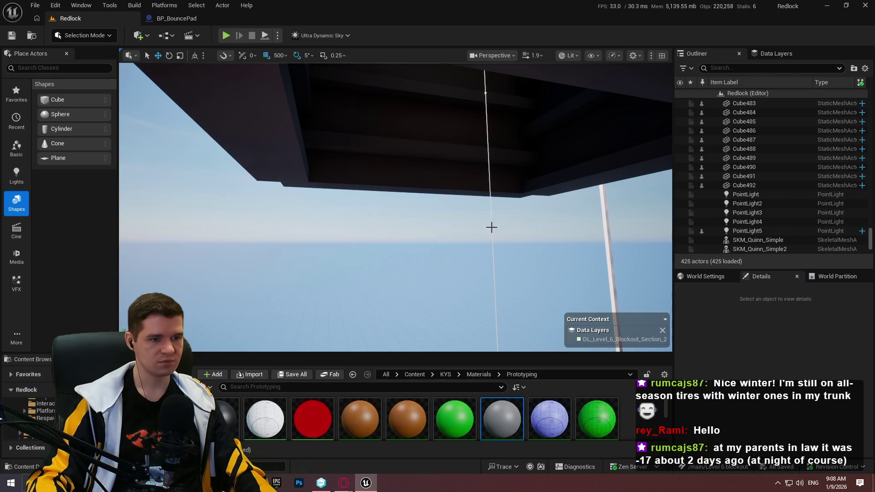
# Marquee-select the stepped ledges and beams on both sides of the shaft
pyautogui.moveTo(490, 226); pyautogui.dragTo(490, 227)
pyautogui.moveTo(383, 165); pyautogui.dragTo(384, 164)
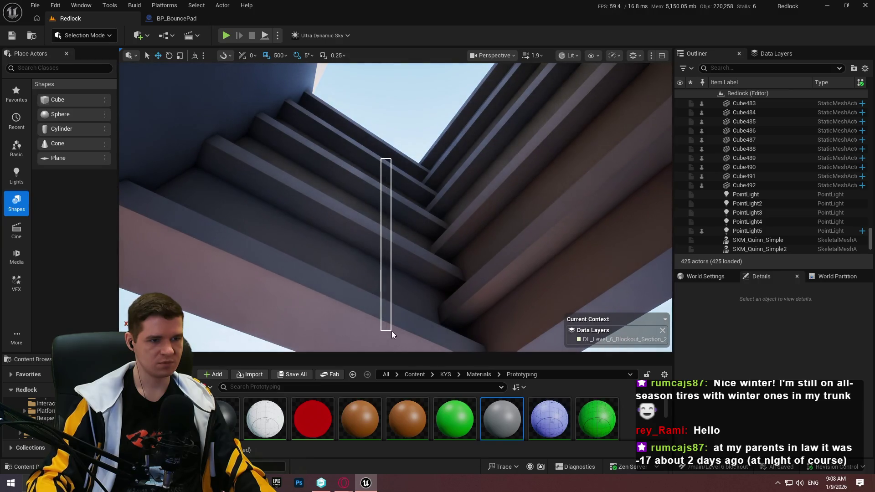
pyautogui.moveTo(392, 335); pyautogui.dragTo(392, 335)
pyautogui.scroll(3, 453, 138)
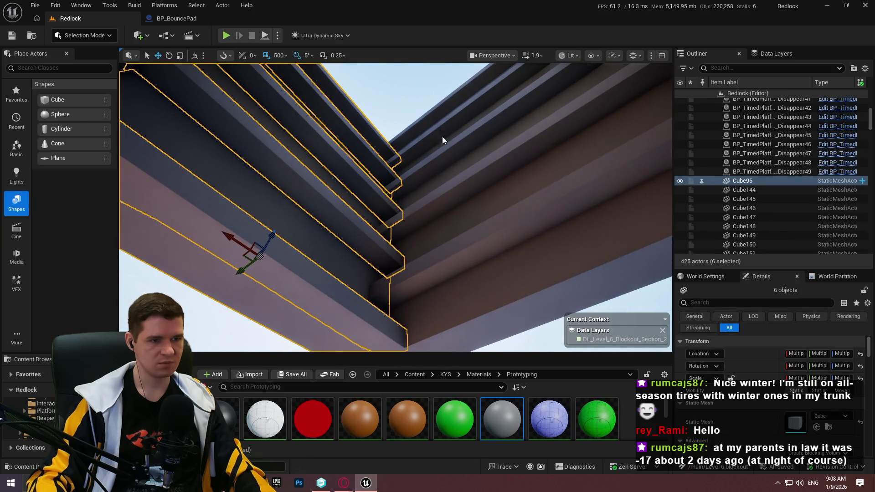
pyautogui.moveTo(489, 315); pyautogui.dragTo(488, 310)
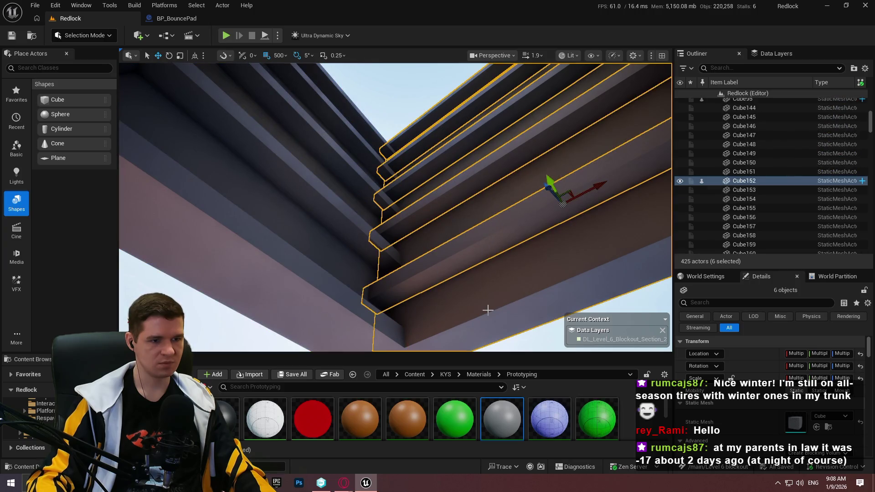
pyautogui.moveTo(327, 119); pyautogui.dragTo(294, 257)
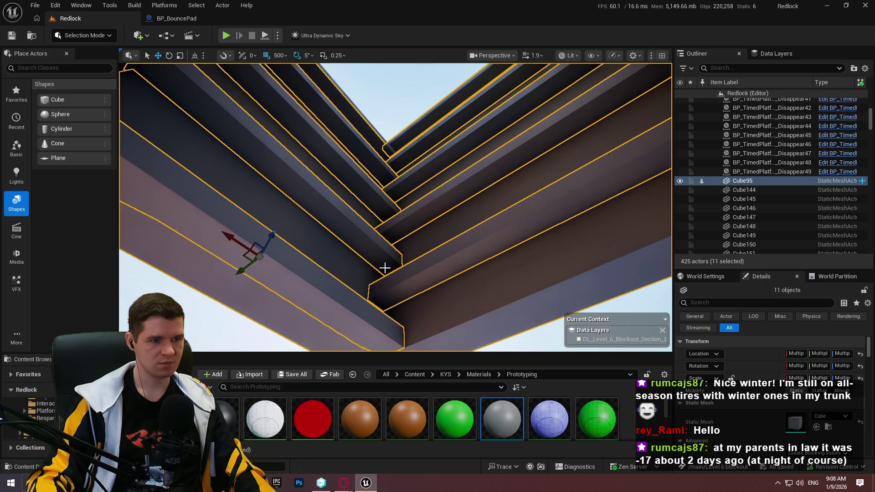
pyautogui.moveTo(384, 268); pyautogui.dragTo(395, 140)
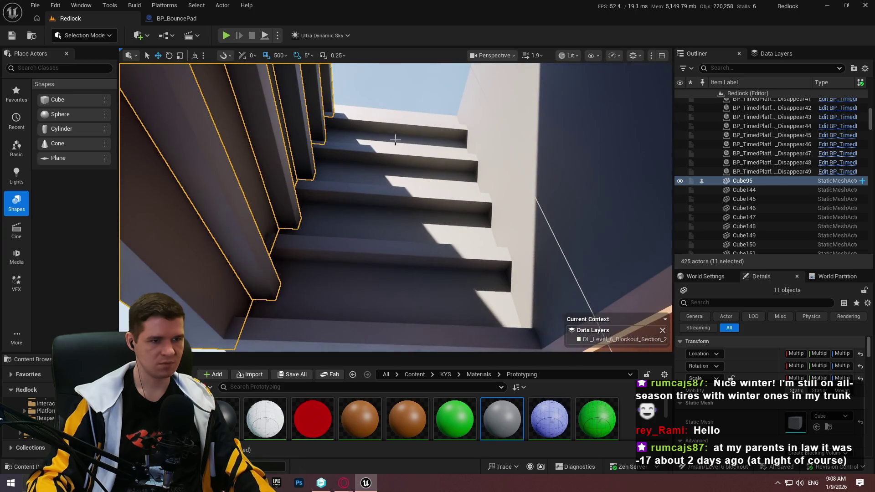
pyautogui.moveTo(368, 340); pyautogui.dragTo(367, 336)
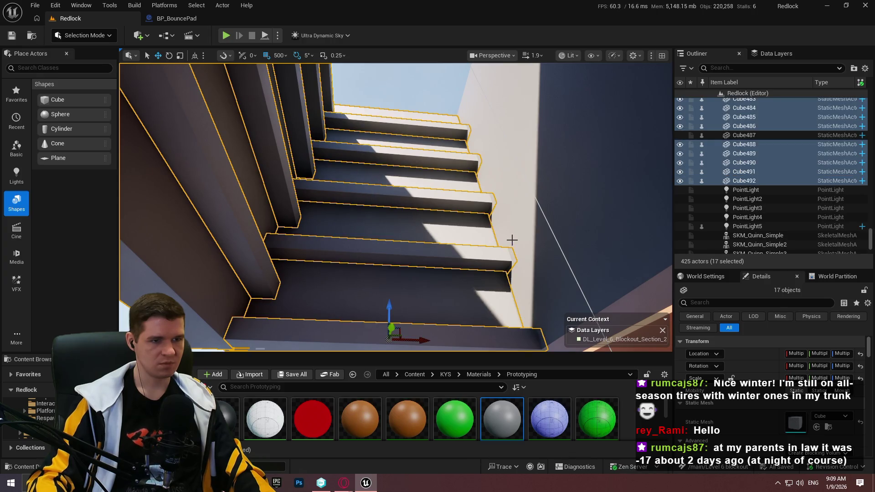
# Add the remaining wall pieces for a 19-piece selection, frame it, test a Z move, and undo
pyautogui.keyDown('ctrl'); pyautogui.click(547, 169); pyautogui.keyUp('ctrl')
pyautogui.moveTo(551, 166)
pyautogui.mouseDown()
pyautogui.moveTo(555, 79)
pyautogui.moveTo(431, 280)
pyautogui.mouseUp()
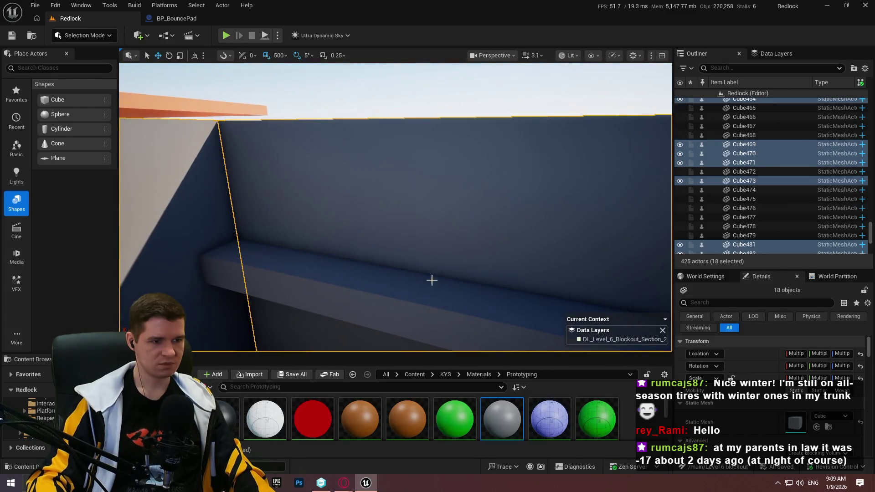
pyautogui.keyDown('ctrl'); pyautogui.click(423, 280); pyautogui.keyUp('ctrl')
pyautogui.press('f')
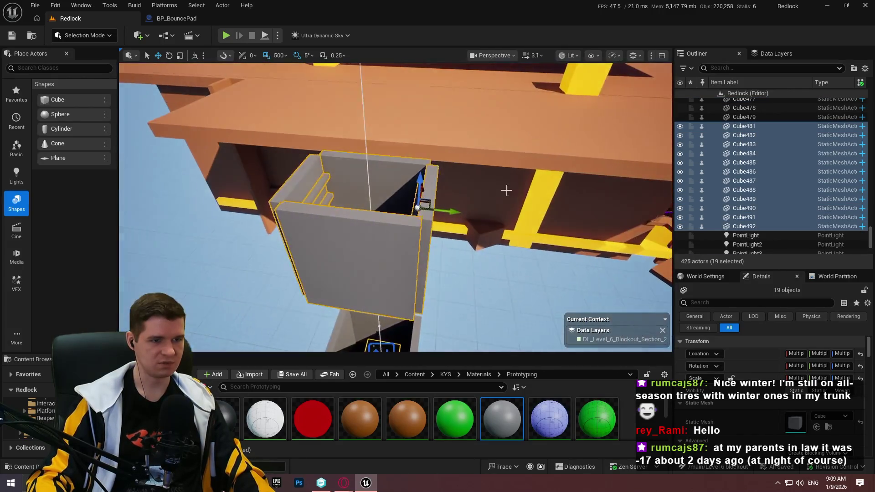
pyautogui.moveTo(415, 179)
pyautogui.mouseDown()
pyautogui.moveTo(414, 253)
pyautogui.moveTo(416, 118)
pyautogui.mouseUp()
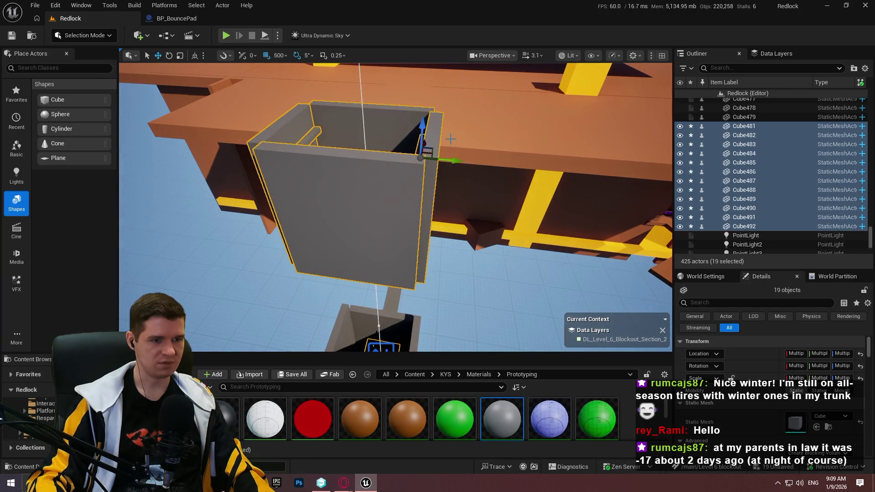
pyautogui.hotkey('ctrl', 'z')
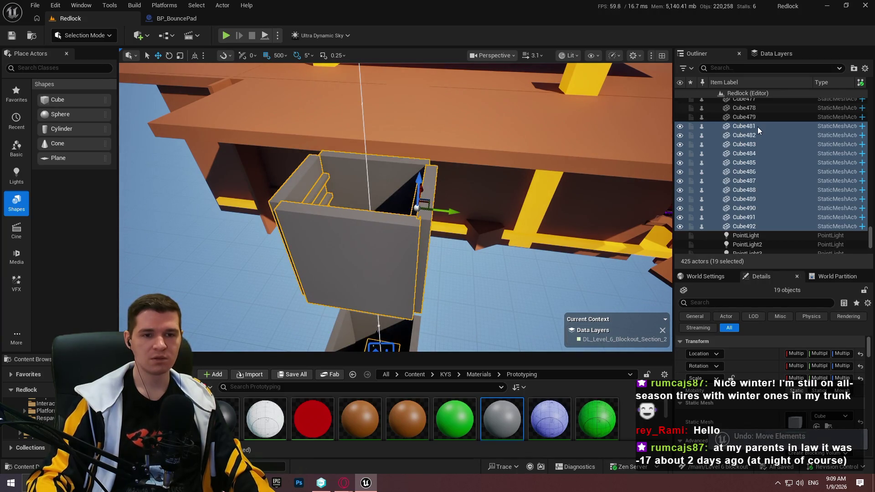
# Group the 19 selected shaft pieces together
pyautogui.rightClick(759, 130)
pyautogui.moveTo(637, 287)
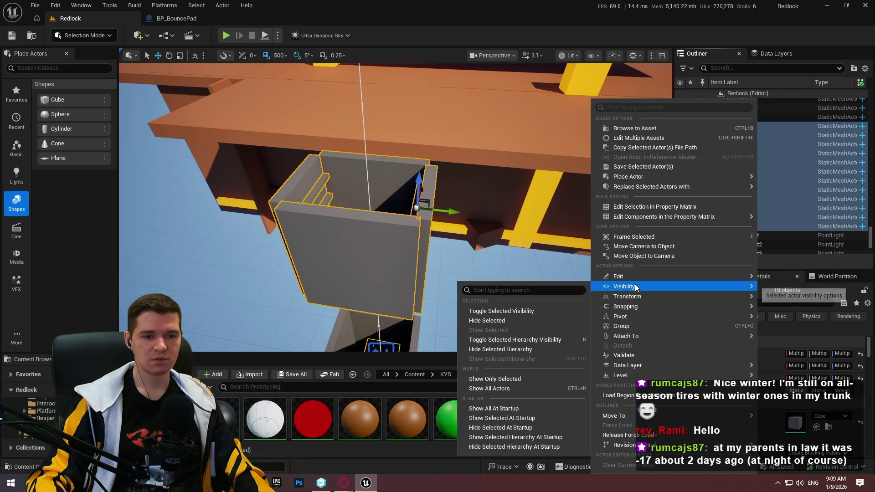
pyautogui.click(638, 331)
# Alt-drag a duplicate of the shaft group down below the original
pyautogui.moveTo(396, 207)
pyautogui.mouseDown()
pyautogui.moveTo(433, 151)
pyautogui.moveTo(486, 116)
pyautogui.mouseUp()
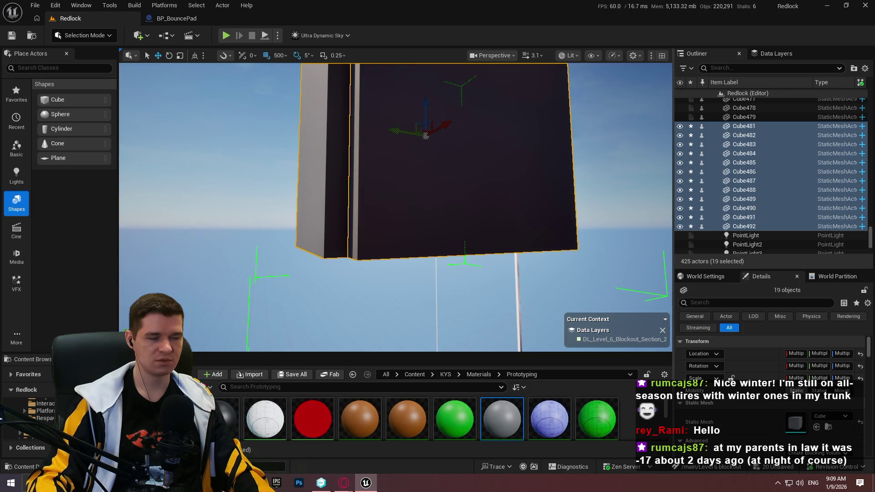
pyautogui.moveTo(425, 135)
pyautogui.mouseDown()
pyautogui.moveTo(489, 342)
pyautogui.moveTo(455, 264)
pyautogui.mouseUp()
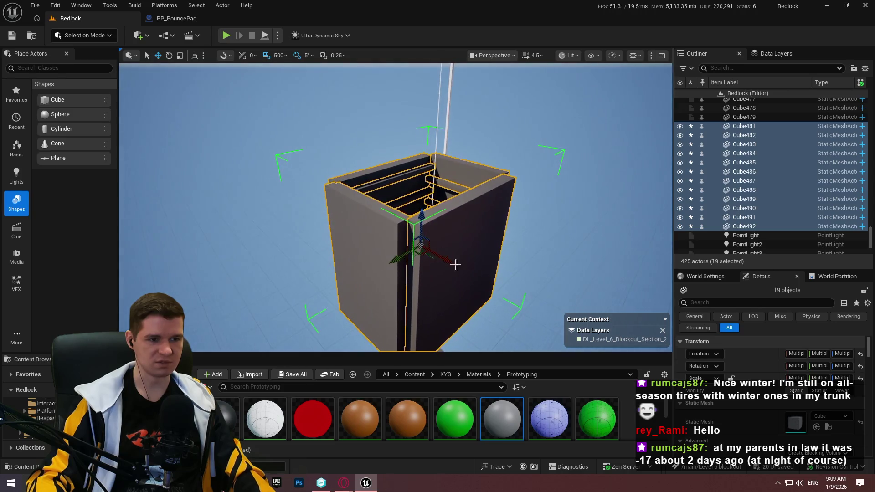
pyautogui.moveTo(422, 216)
pyautogui.keyDown('alt'); pyautogui.mouseDown()
pyautogui.moveTo(413, 278)
pyautogui.moveTo(433, 255)
pyautogui.moveTo(466, 309)
pyautogui.mouseUp(); pyautogui.keyUp('alt')
pyautogui.press('f')
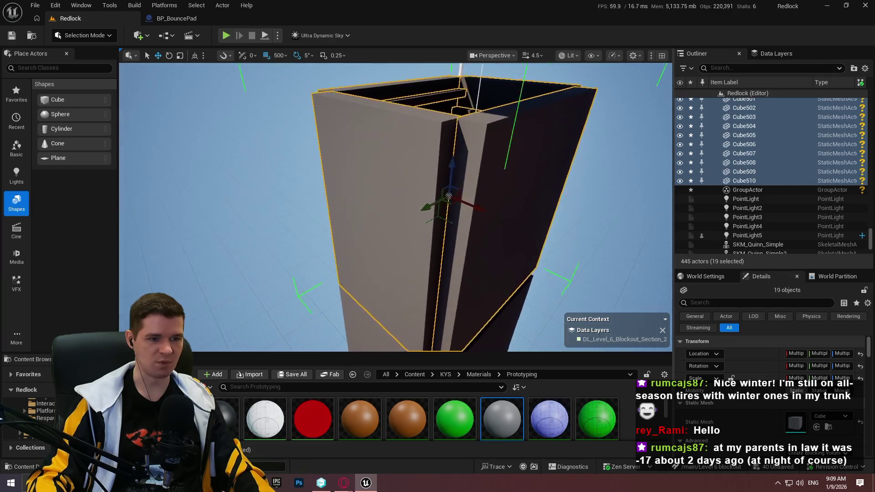
# Ungroup the copied shaft and delete its front wall panel Cube509
pyautogui.rightClick(742, 181)
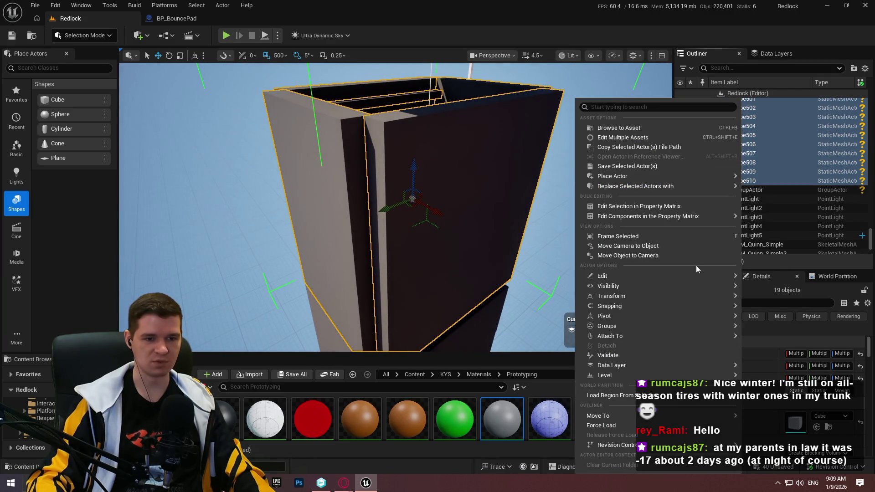
pyautogui.moveTo(651, 326)
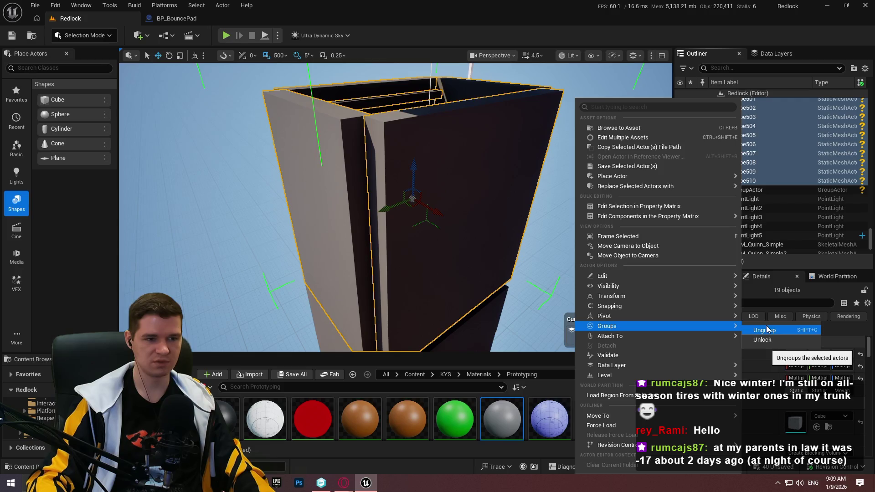
pyautogui.click(767, 329)
pyautogui.click(481, 190)
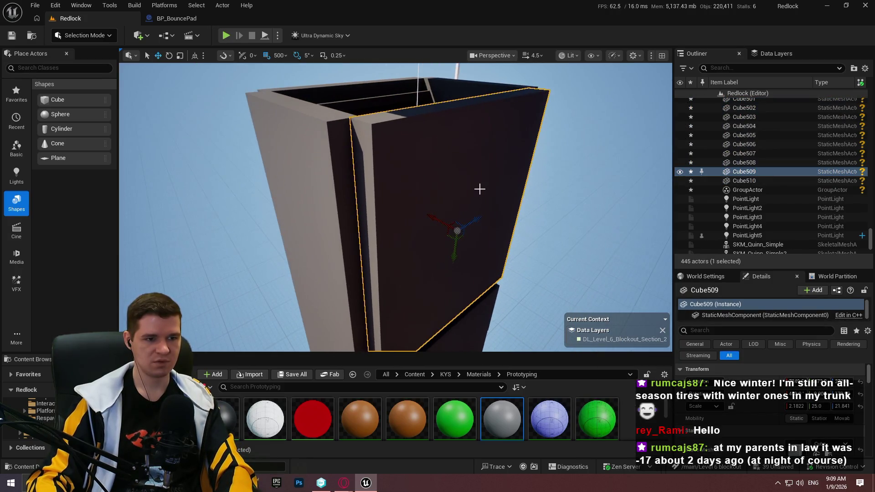
pyautogui.press('Delete')
pyautogui.scroll(5, 540, 164)
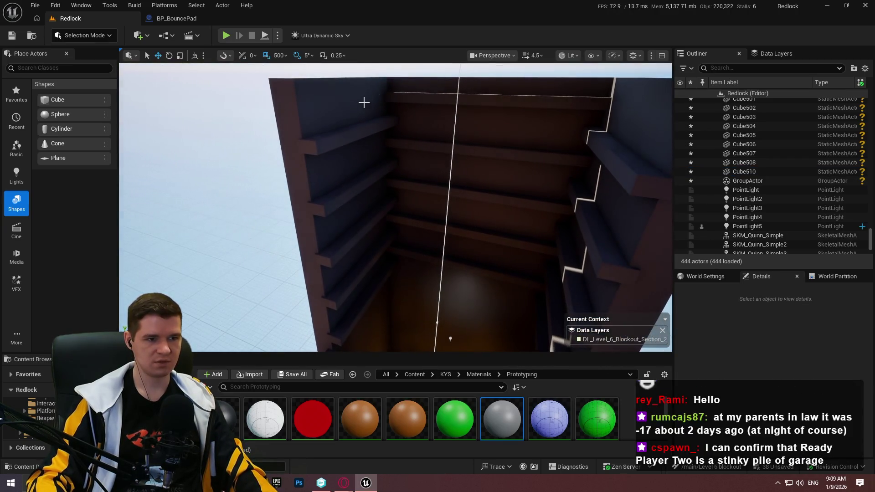
# Marquee-select the left and right inner-wall ledges of the lower copy and group them
pyautogui.moveTo(402, 255); pyautogui.dragTo(401, 252)
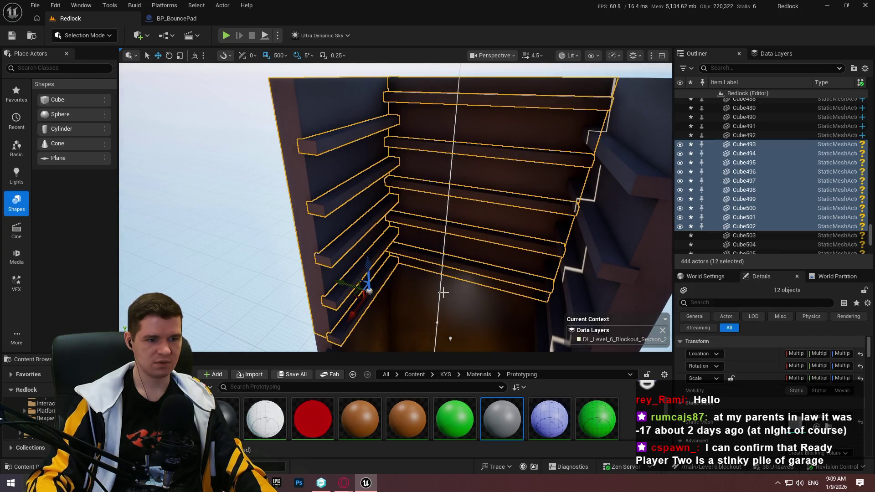
pyautogui.moveTo(443, 292); pyautogui.dragTo(420, 252)
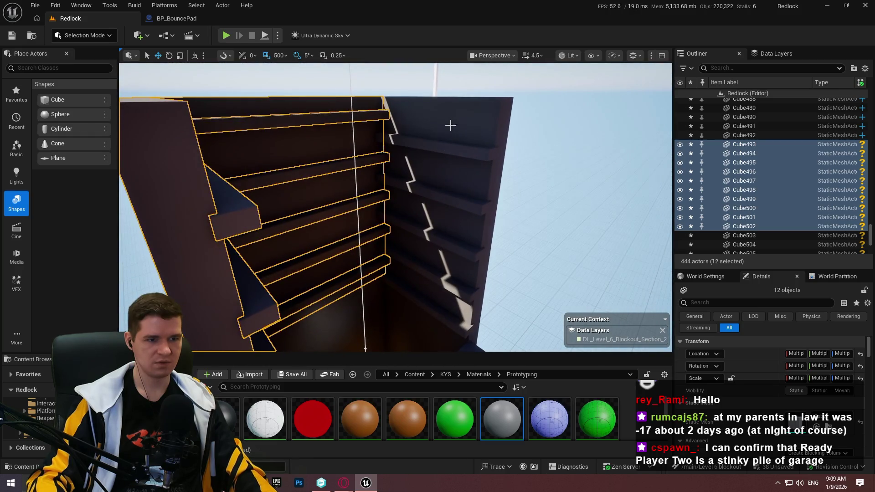
pyautogui.moveTo(410, 290)
pyautogui.mouseDown()
pyautogui.moveTo(459, 277)
pyautogui.moveTo(591, 101)
pyautogui.mouseUp()
pyautogui.rightClick(591, 101)
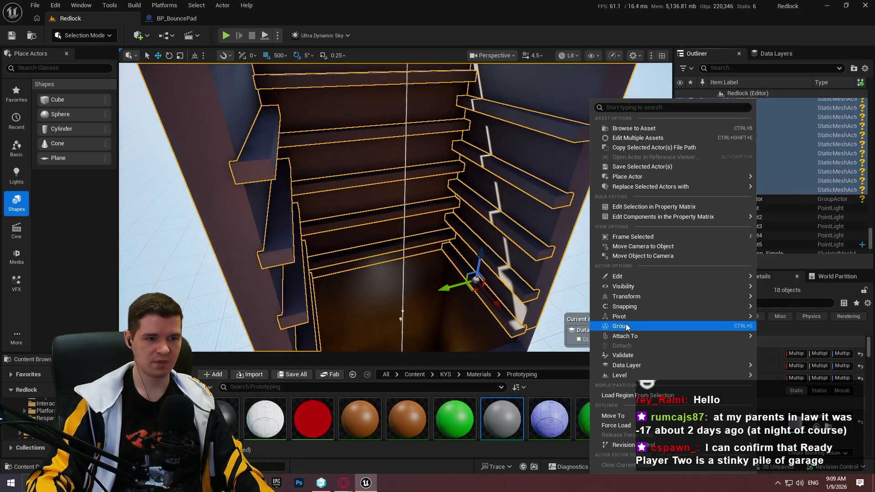
pyautogui.click(784, 327)
pyautogui.press('f')
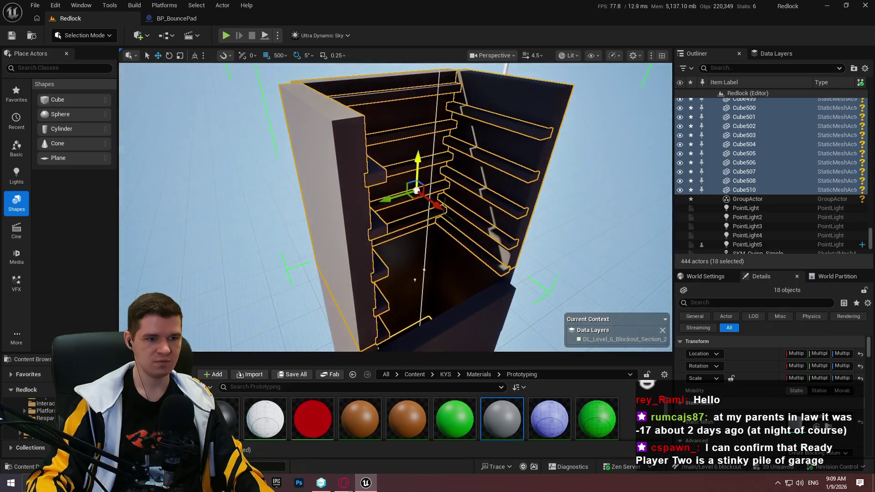
pyautogui.moveTo(467, 255)
pyautogui.mouseDown()
pyautogui.moveTo(467, 318)
pyautogui.moveTo(448, 101)
pyautogui.mouseUp()
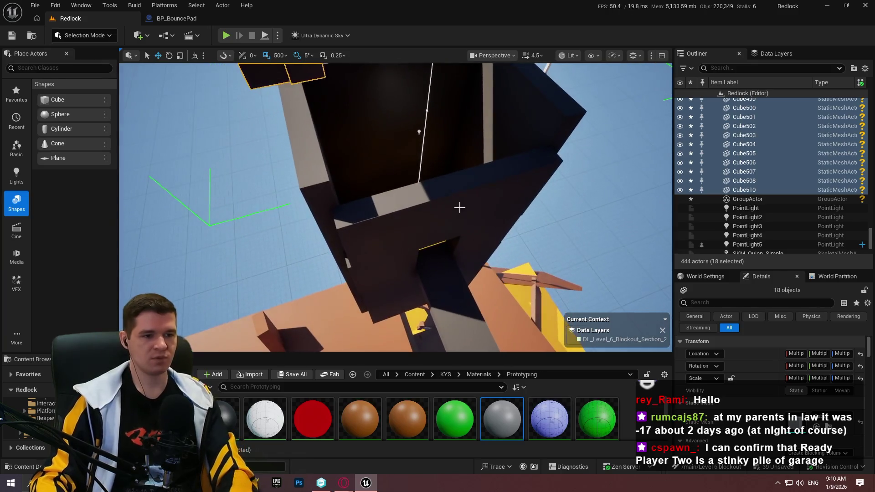
# Delete the grey pillar wall Cube467 beside the shaft copy
pyautogui.click(458, 208)
pyautogui.click(319, 184)
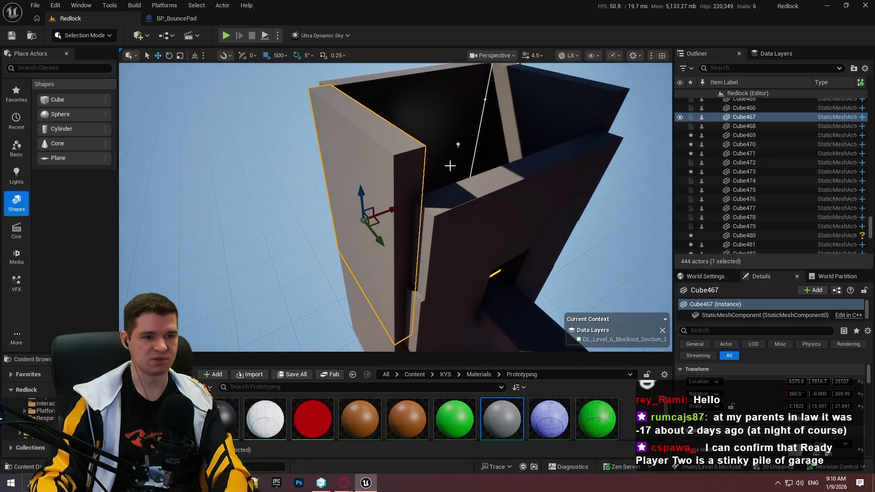
pyautogui.press('Delete')
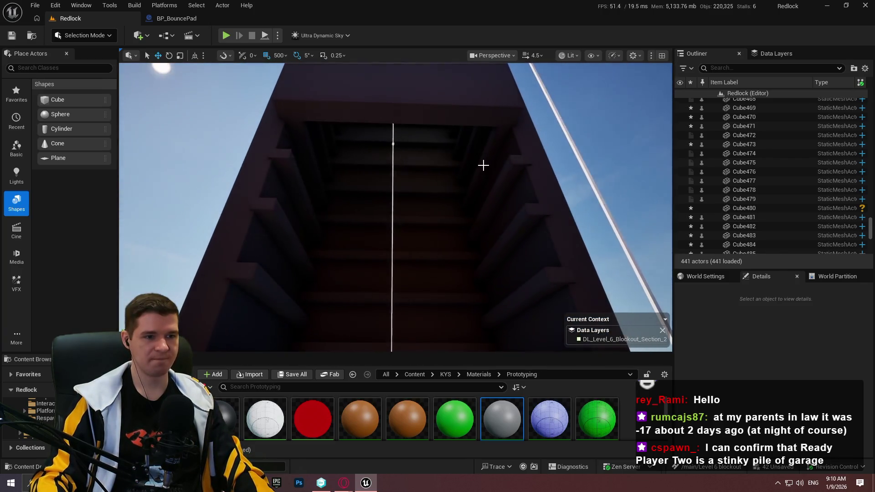
# Select the grouped stair ledges, inspect the stairwell from below, and go full-screen with F11
pyautogui.click(396, 194)
pyautogui.moveTo(377, 280); pyautogui.dragTo(412, 122)
pyautogui.moveTo(390, 171)
pyautogui.mouseDown()
pyautogui.moveTo(393, 114)
pyautogui.moveTo(403, 96)
pyautogui.moveTo(368, 156)
pyautogui.mouseUp()
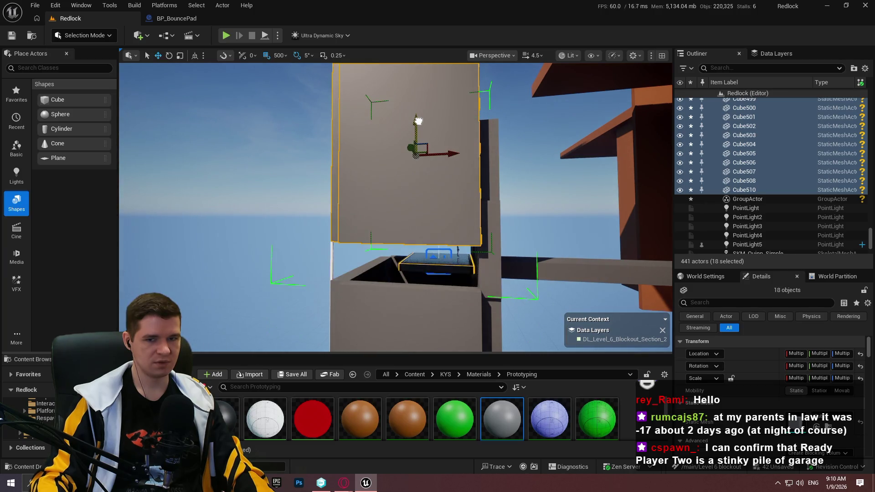
pyautogui.moveTo(368, 156)
pyautogui.mouseDown()
pyautogui.moveTo(337, 143)
pyautogui.moveTo(244, 68)
pyautogui.moveTo(217, 63)
pyautogui.mouseUp()
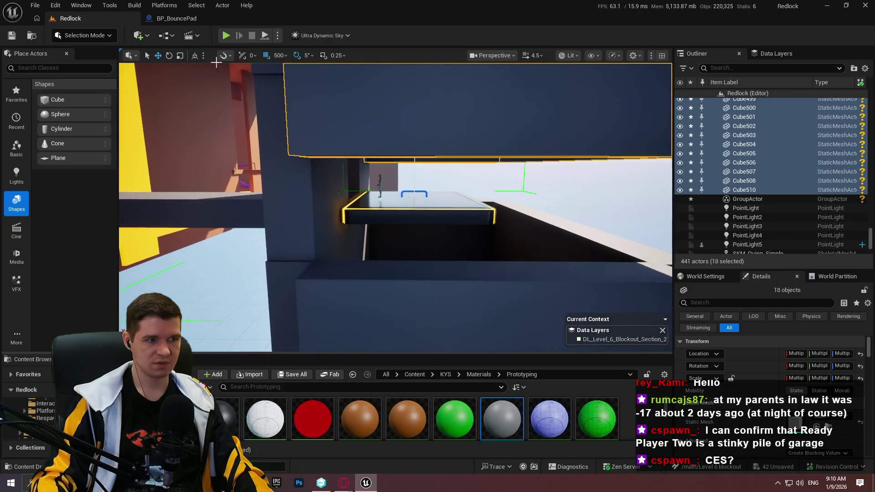
pyautogui.moveTo(601, 91); pyautogui.dragTo(442, 108)
pyautogui.press('F11')
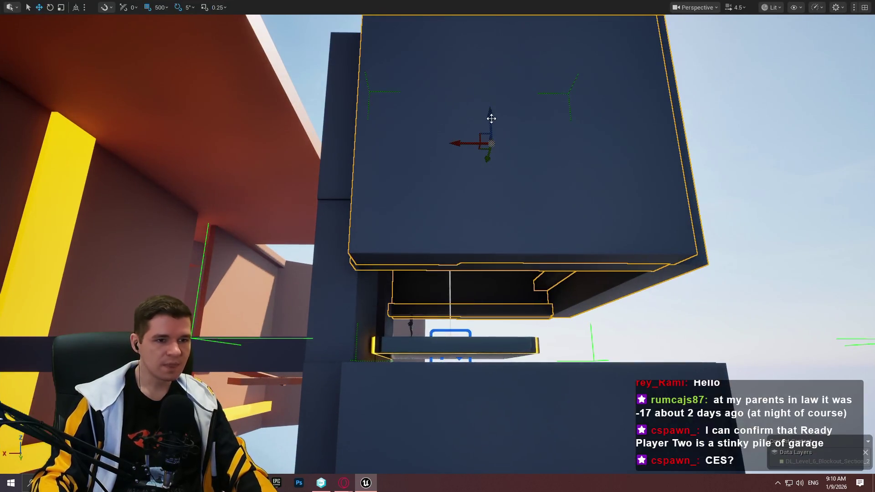
# Nudge the selected block's height, then switch to the YouTube results in Opera
pyautogui.moveTo(491, 134)
pyautogui.mouseDown()
pyautogui.moveTo(490, 166)
pyautogui.moveTo(491, 138)
pyautogui.mouseUp()
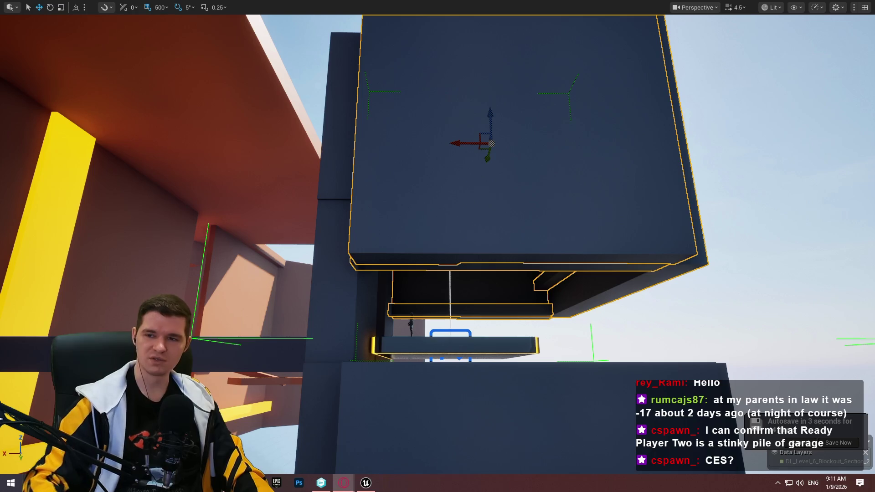
pyautogui.hotkey('alt', 'Tab')
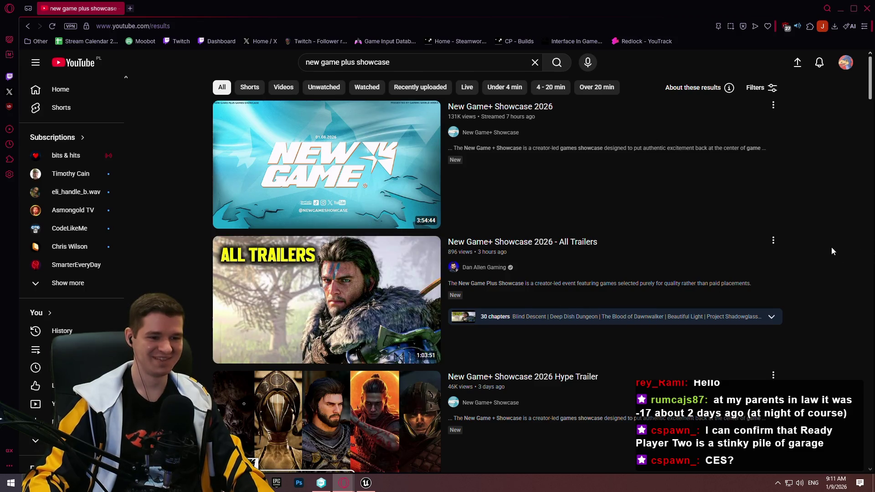
# Open 'New Game+ Showcase 2026 - All Trailers' and expand its description's chapter list
pyautogui.scroll(-1, 851, 244)
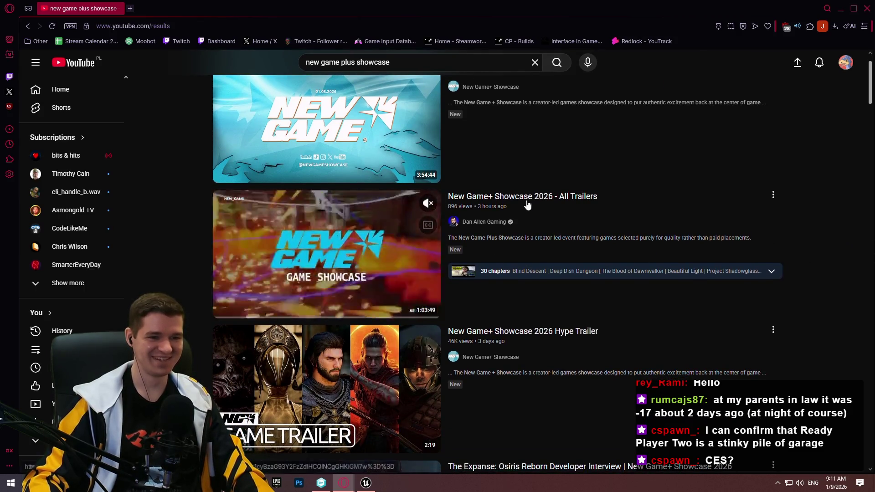
pyautogui.click(523, 197)
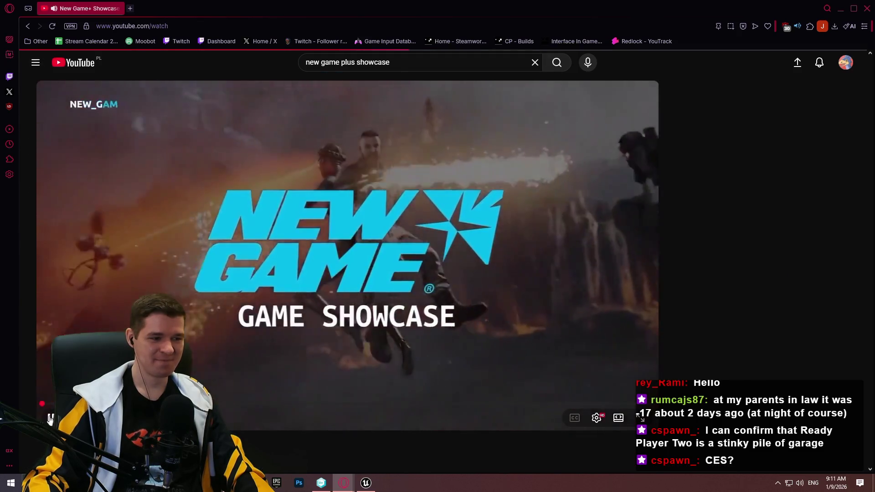
pyautogui.scroll(-5, 221, 348)
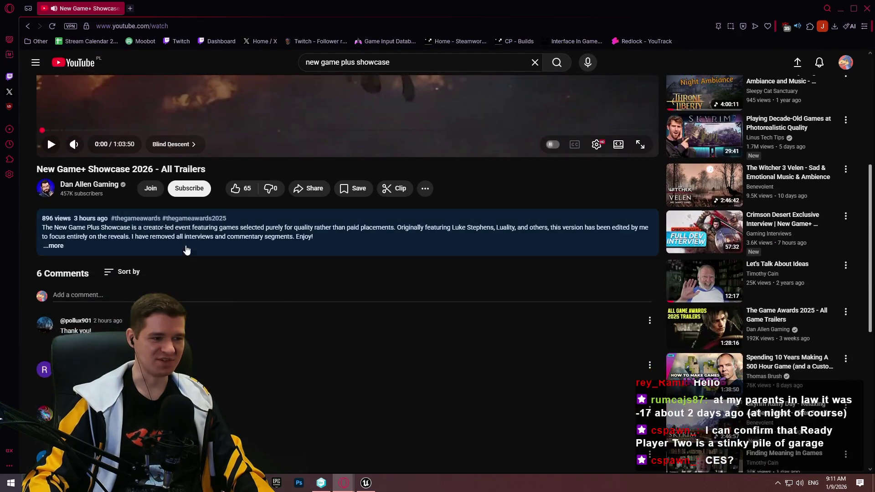
pyautogui.click(269, 247)
pyautogui.scroll(-4, 269, 255)
pyautogui.scroll(1, 270, 235)
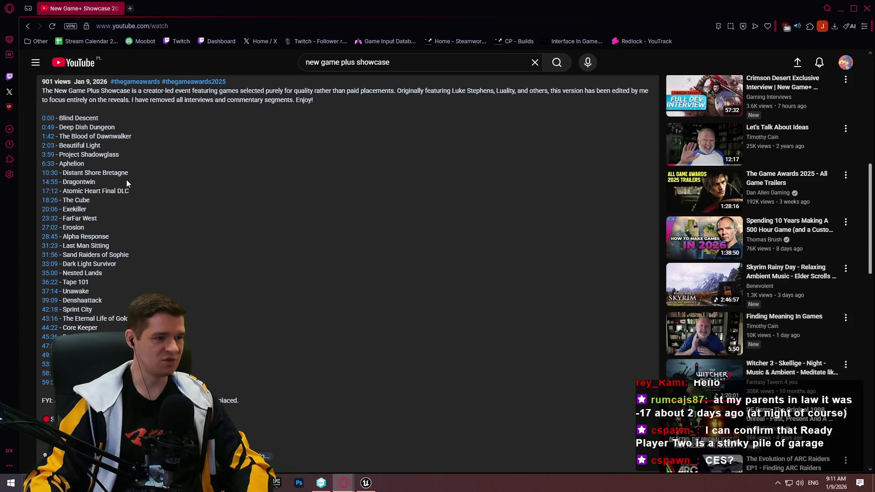
# Scroll through the showcase's timestamped game list down to Crimson Desert
pyautogui.scroll(-1, 126, 183)
pyautogui.moveTo(86, 164); pyautogui.dragTo(64, 163)
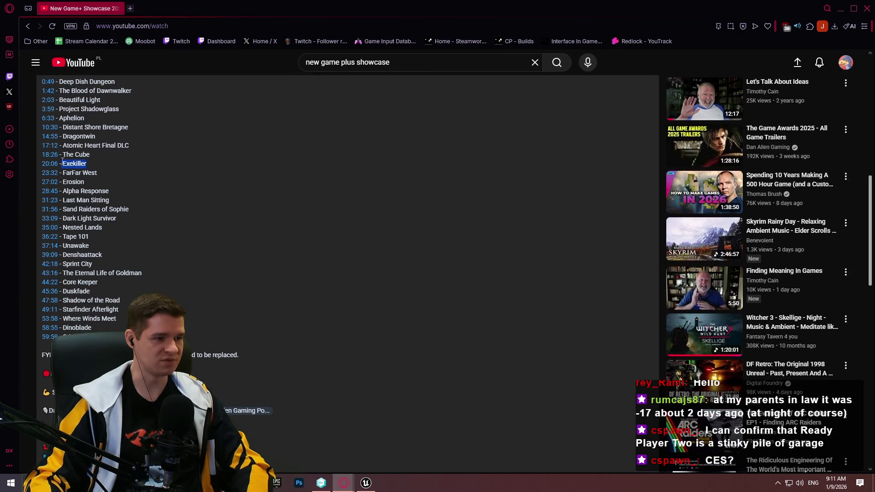
pyautogui.click(110, 170)
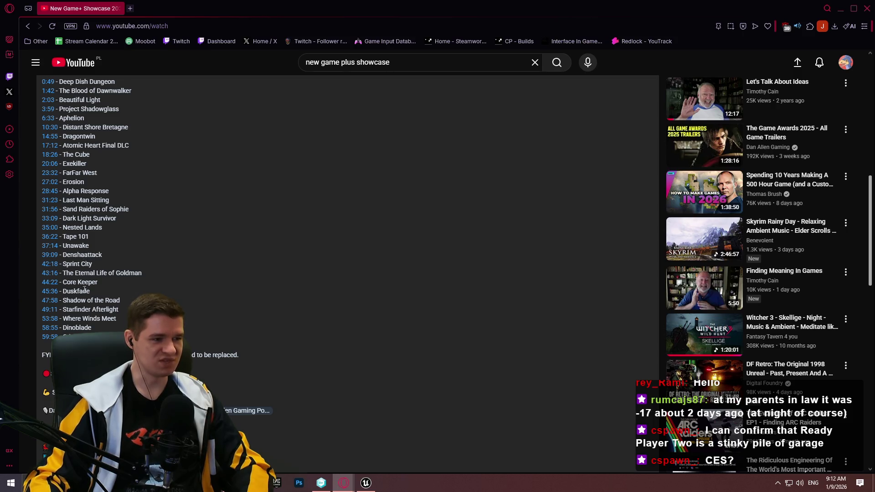
pyautogui.scroll(-1, 134, 263)
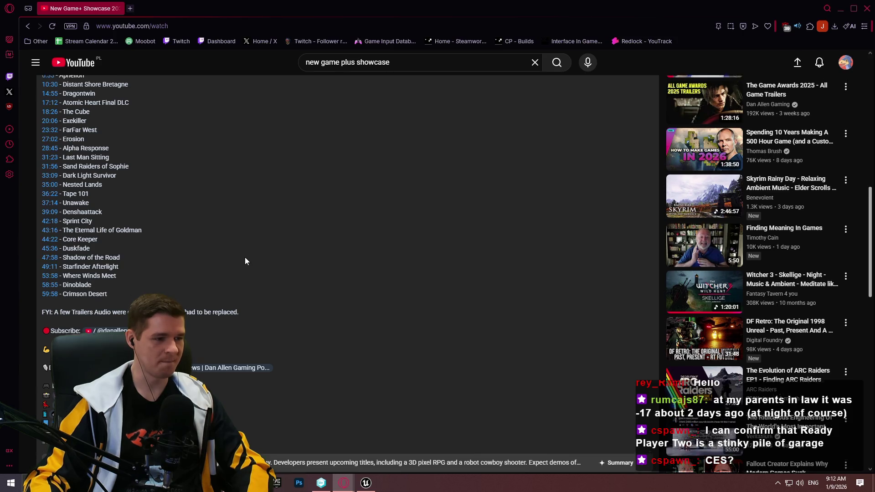
pyautogui.scroll(2, 301, 264)
pyautogui.scroll(7, 304, 242)
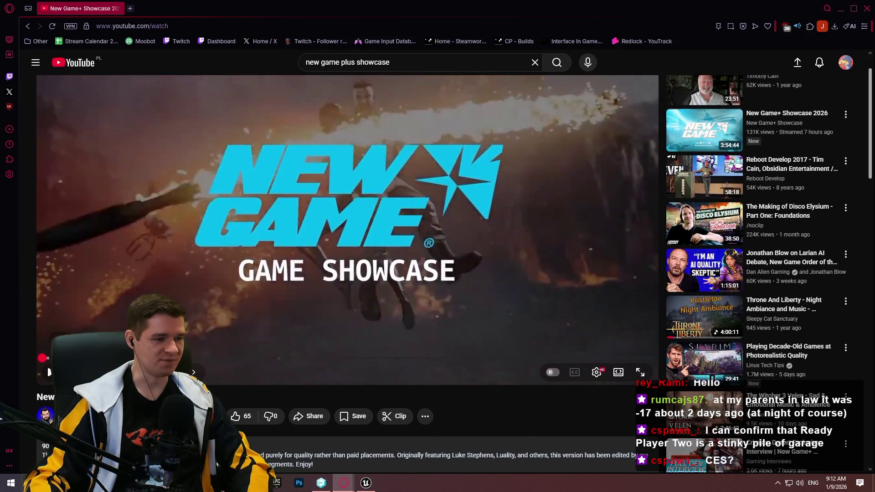
pyautogui.scroll(1, 388, 378)
pyautogui.scroll(-2, 368, 340)
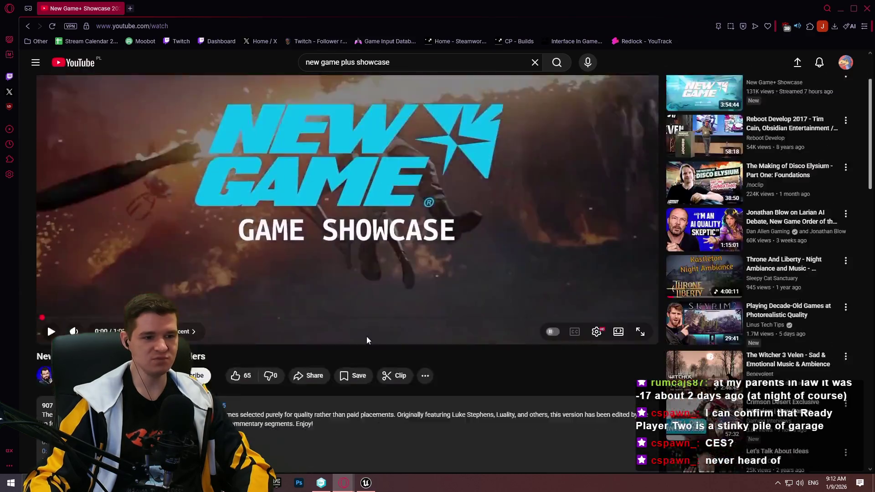
pyautogui.scroll(-10, 374, 330)
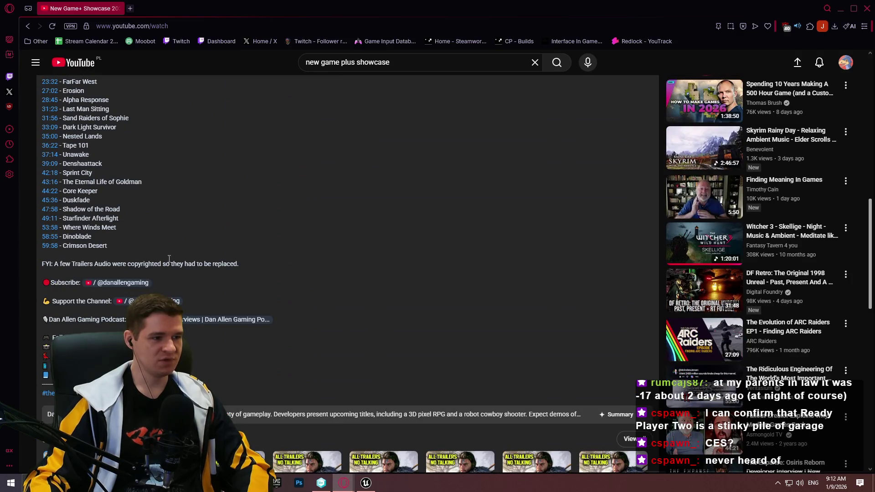
pyautogui.scroll(2, 89, 206)
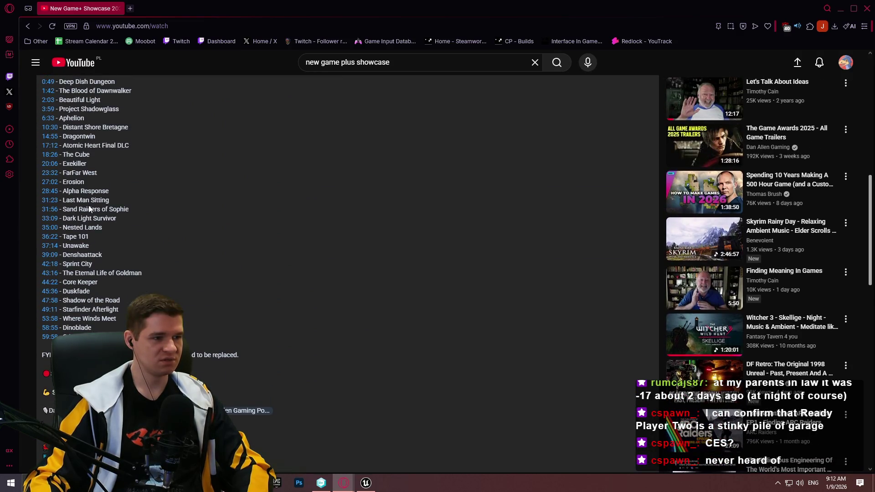
pyautogui.scroll(3, 89, 208)
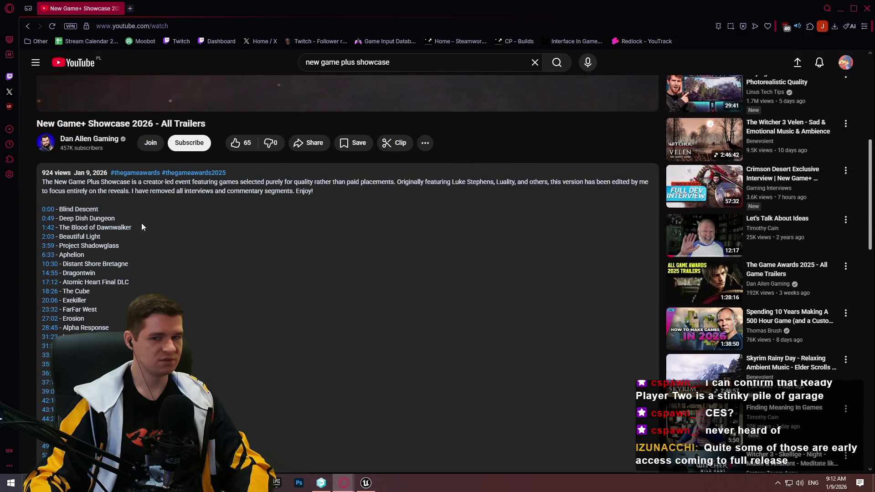
pyautogui.scroll(2, 233, 235)
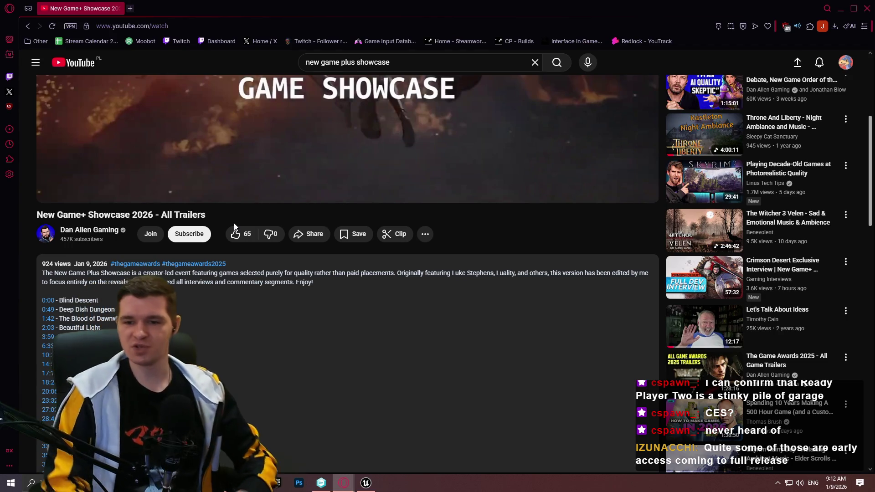
pyautogui.scroll(-2, 104, 266)
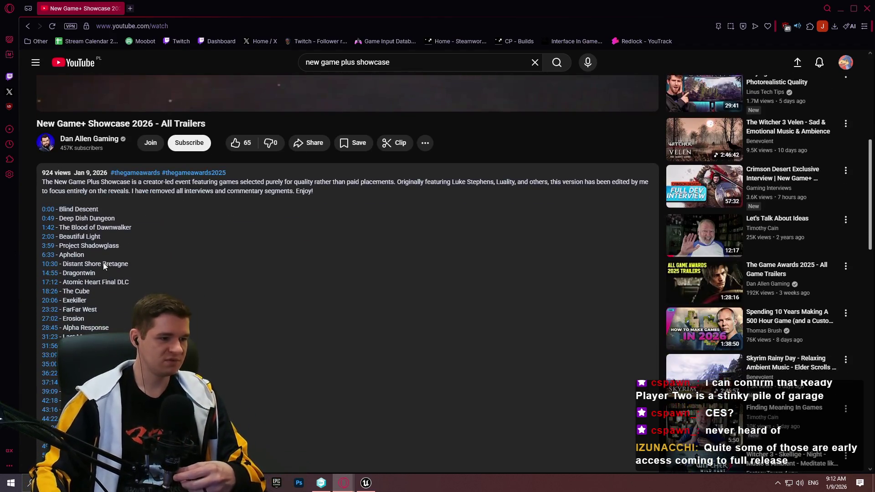
pyautogui.scroll(-2, 127, 238)
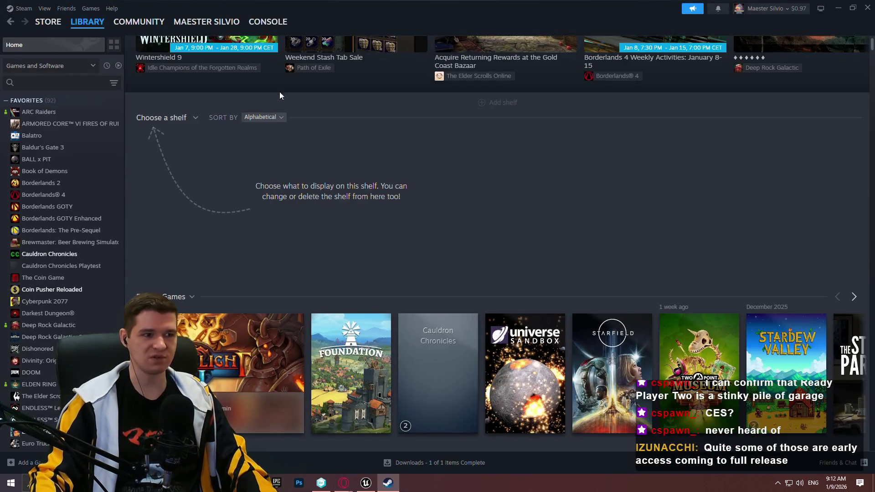
# Search the Steam library for 'core', review Core Keeper's store page, then close Steam
pyautogui.moveTo(84, 23)
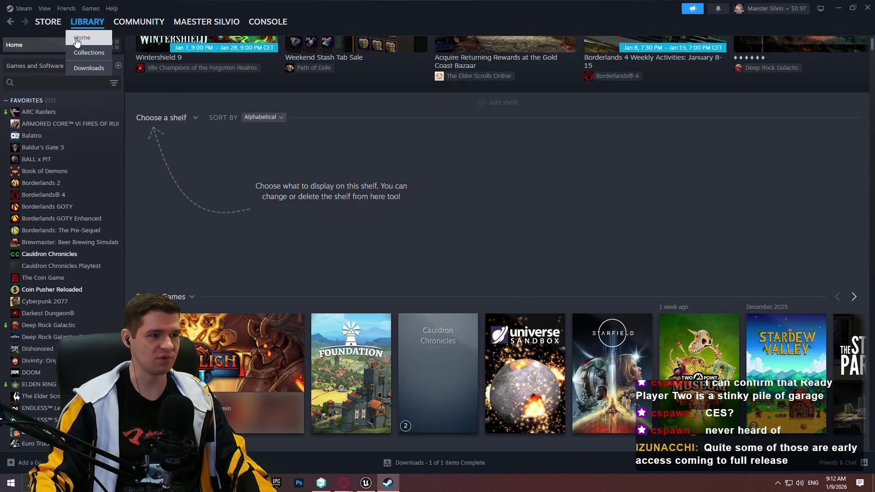
pyautogui.click(80, 82)
pyautogui.write('core')
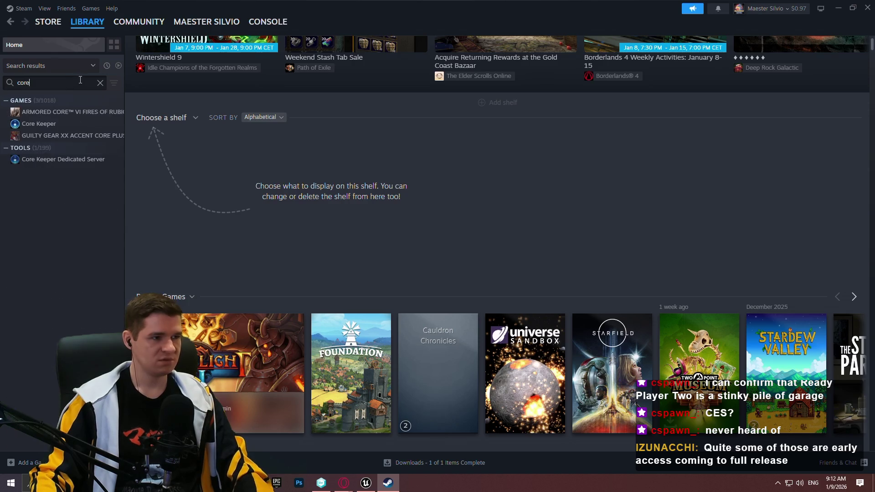
pyautogui.click(45, 123)
pyautogui.click(165, 220)
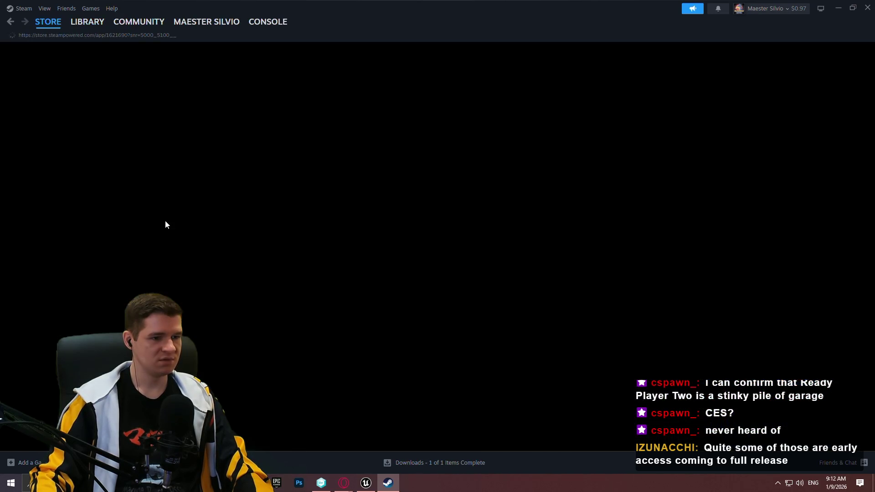
pyautogui.scroll(-5, 359, 204)
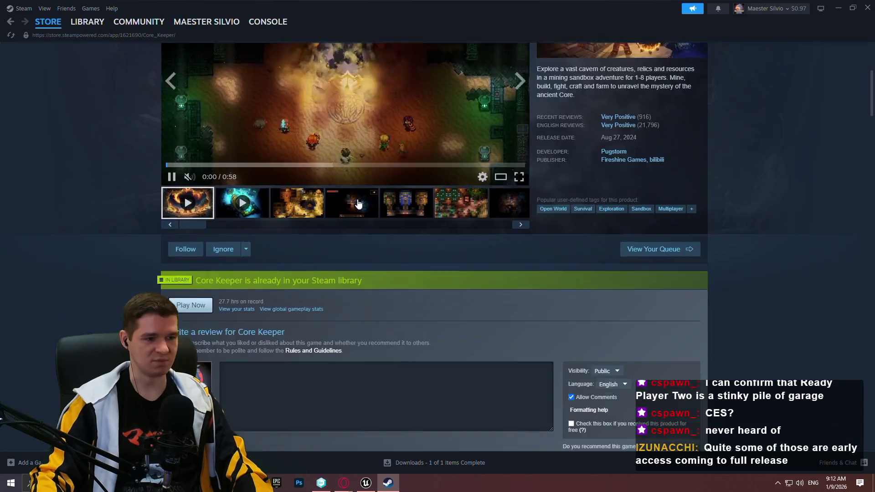
pyautogui.scroll(-10, 488, 191)
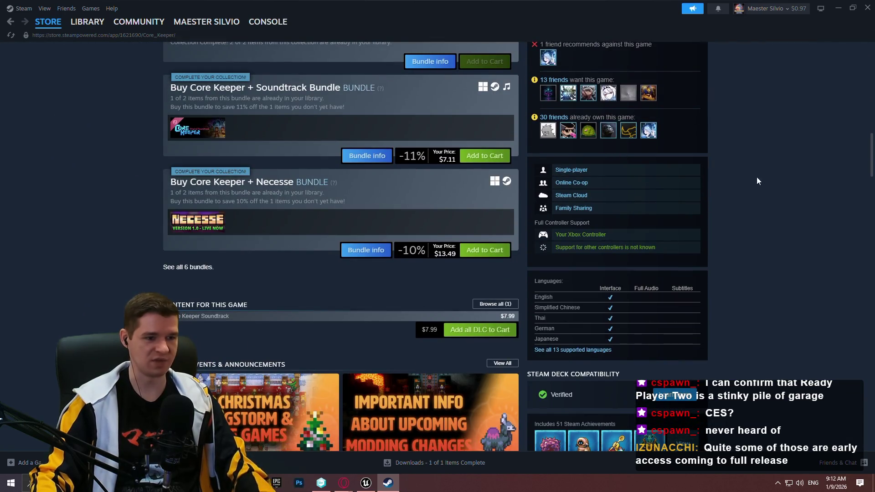
pyautogui.click(867, 8)
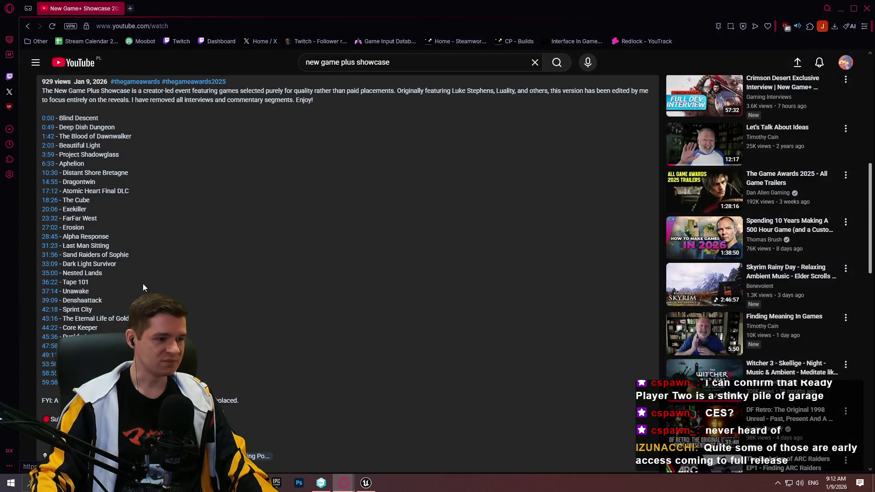
pyautogui.scroll(1, 137, 291)
pyautogui.scroll(-1, 91, 314)
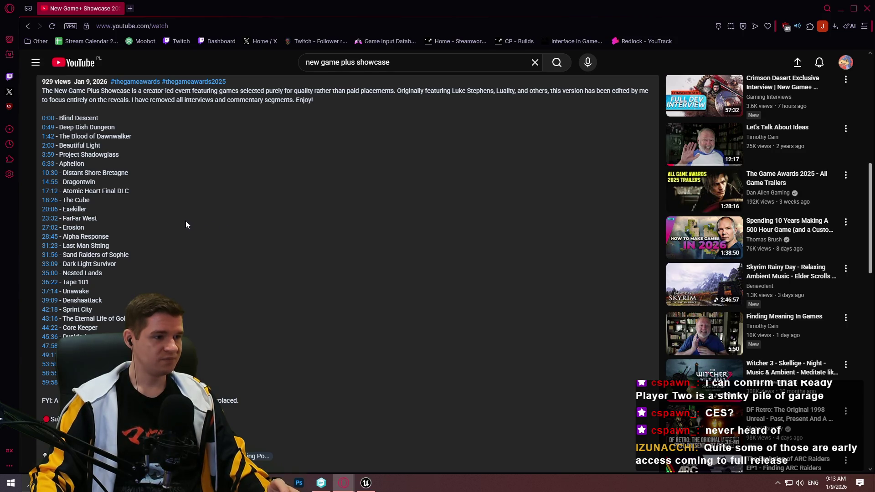
pyautogui.scroll(2, 183, 218)
pyautogui.scroll(-3, 165, 201)
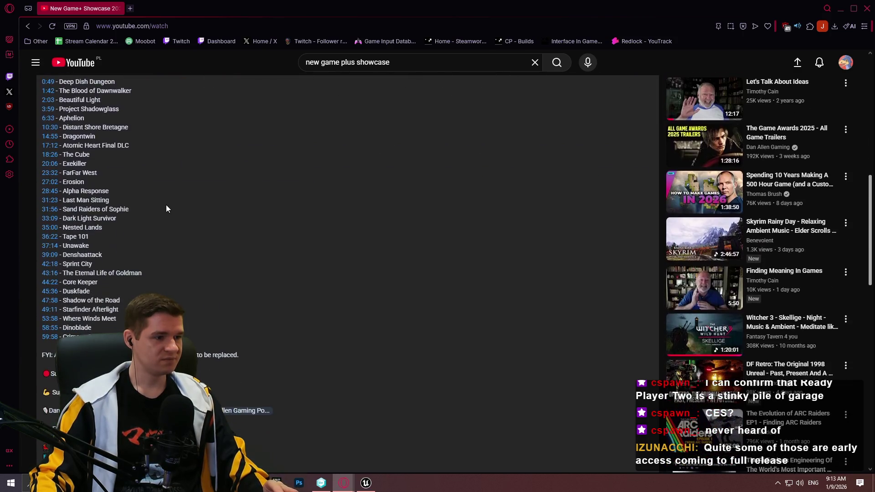
pyautogui.scroll(3, 166, 209)
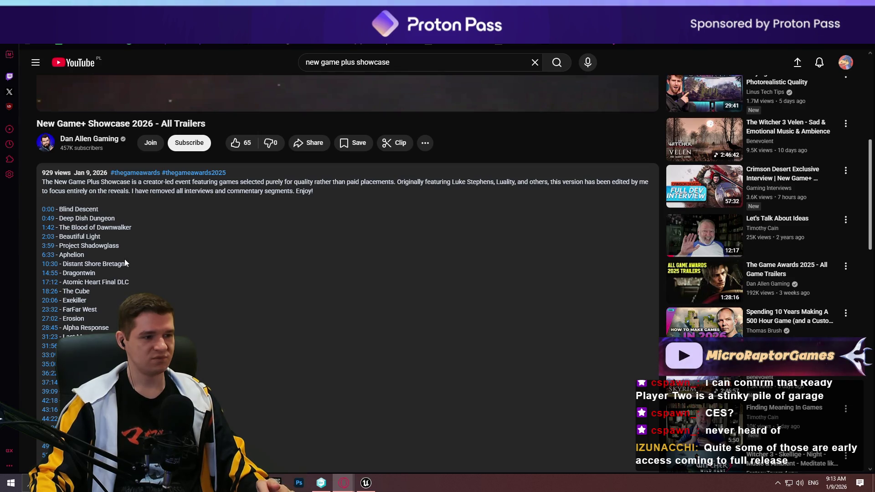
pyautogui.scroll(-3, 137, 255)
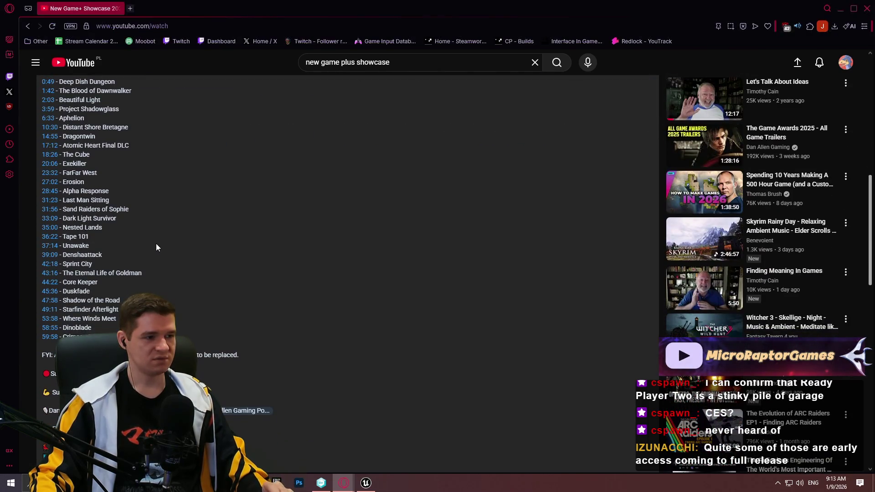
pyautogui.scroll(2, 155, 228)
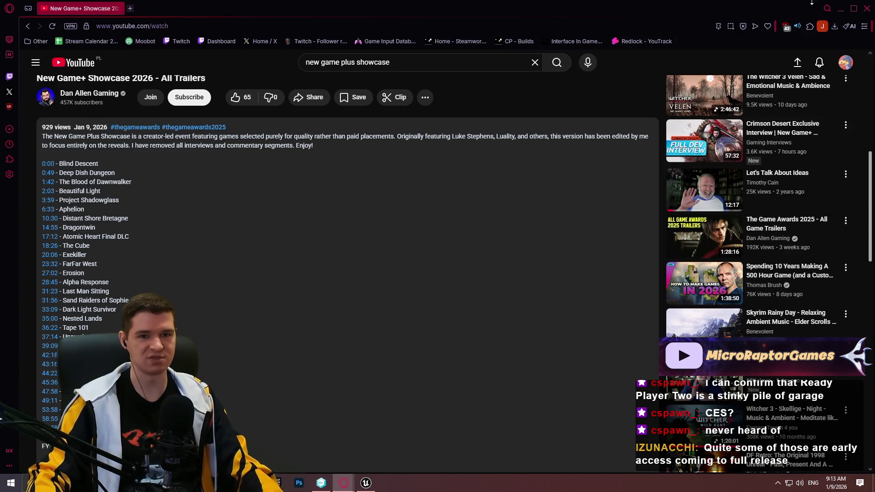
pyautogui.click(840, 10)
# Delete the lower block, right wall, back block, left wall and grey floor slab
pyautogui.moveTo(380, 180)
pyautogui.mouseDown()
pyautogui.moveTo(346, 173)
pyautogui.moveTo(378, 132)
pyautogui.moveTo(296, 250)
pyautogui.mouseUp()
pyautogui.click(297, 251)
pyautogui.moveTo(551, 255); pyautogui.dragTo(555, 254)
pyautogui.press('Delete')
pyautogui.click(611, 208)
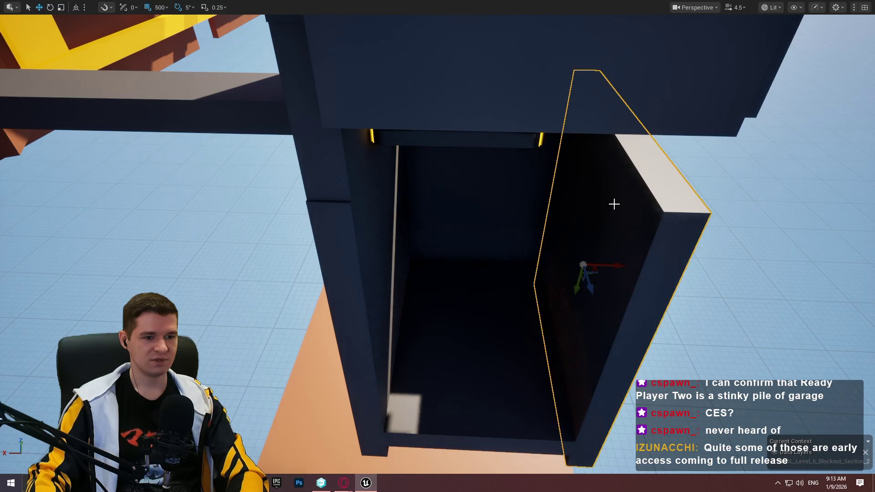
pyautogui.press('Delete')
pyautogui.click(486, 234)
pyautogui.press('Delete')
pyautogui.click(351, 272)
pyautogui.press('Delete')
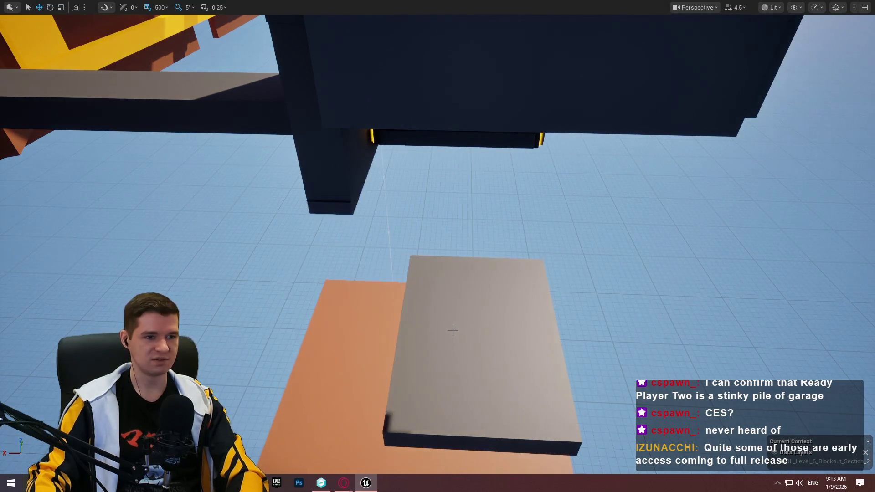
pyautogui.click(478, 337)
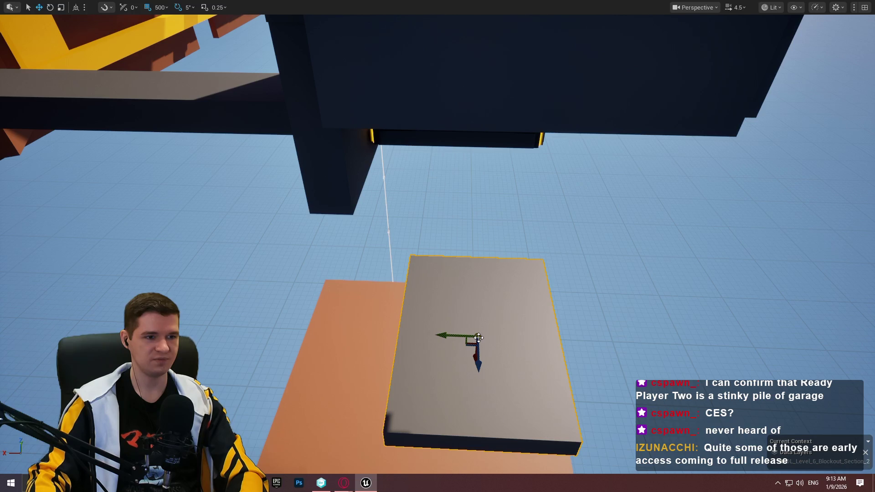
pyautogui.press('Delete')
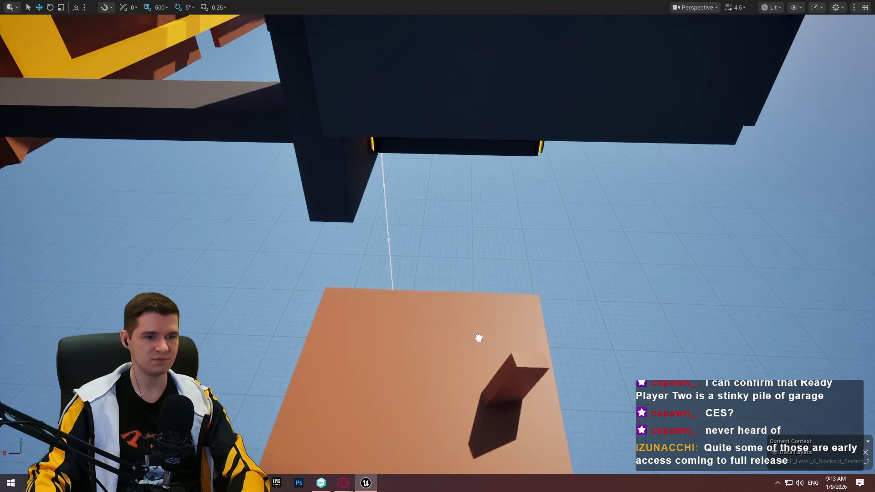
# Fly around the shaft to inspect the remaining stacked ledges from the side and below
pyautogui.moveTo(479, 336); pyautogui.dragTo(348, 307)
pyautogui.moveTo(490, 340); pyautogui.dragTo(489, 340)
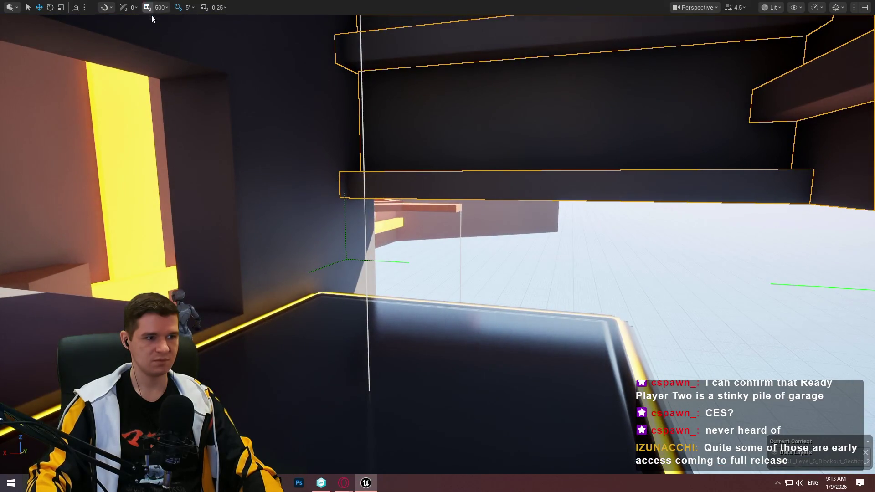
pyautogui.moveTo(152, 17); pyautogui.dragTo(152, 16)
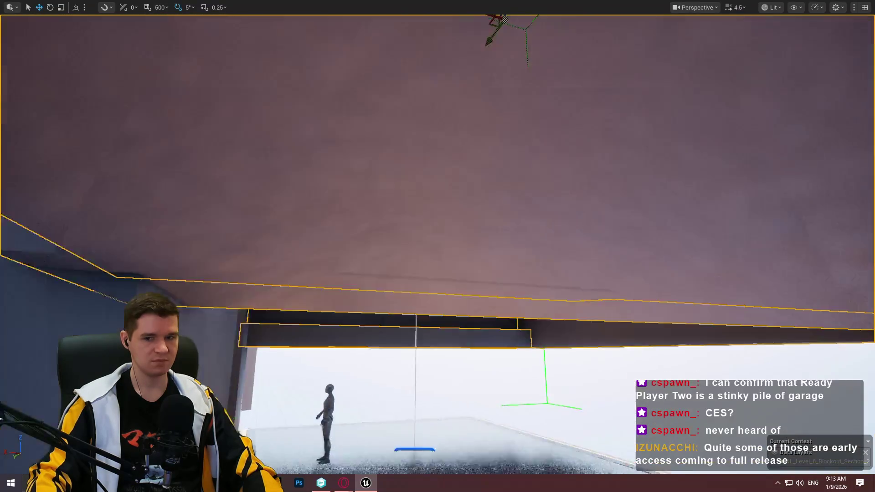
pyautogui.moveTo(314, 59); pyautogui.dragTo(313, 59)
pyautogui.moveTo(494, 120); pyautogui.dragTo(332, 47)
pyautogui.scroll(-2, 493, 119)
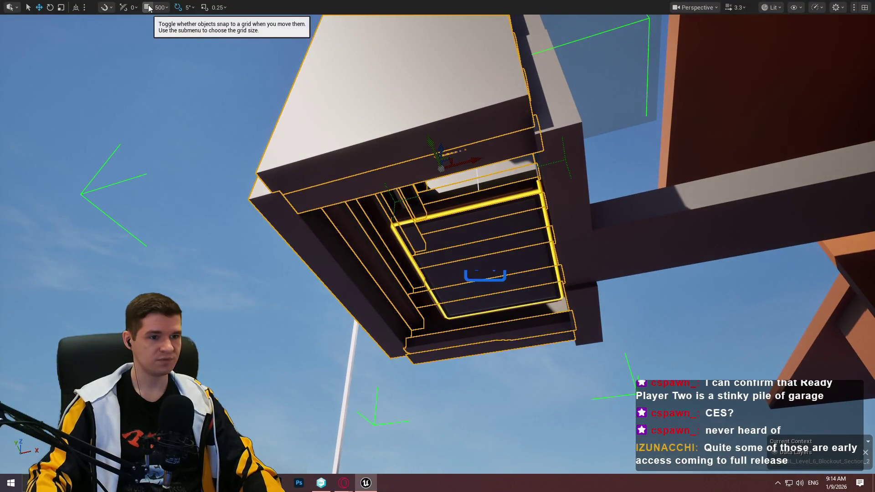
# Move the selected piece below the stairs and attempt deleting Cube509, cancelling the group prompt
pyautogui.moveTo(440, 144)
pyautogui.mouseDown()
pyautogui.moveTo(430, 250)
pyautogui.moveTo(453, 449)
pyautogui.moveTo(440, 411)
pyautogui.mouseUp()
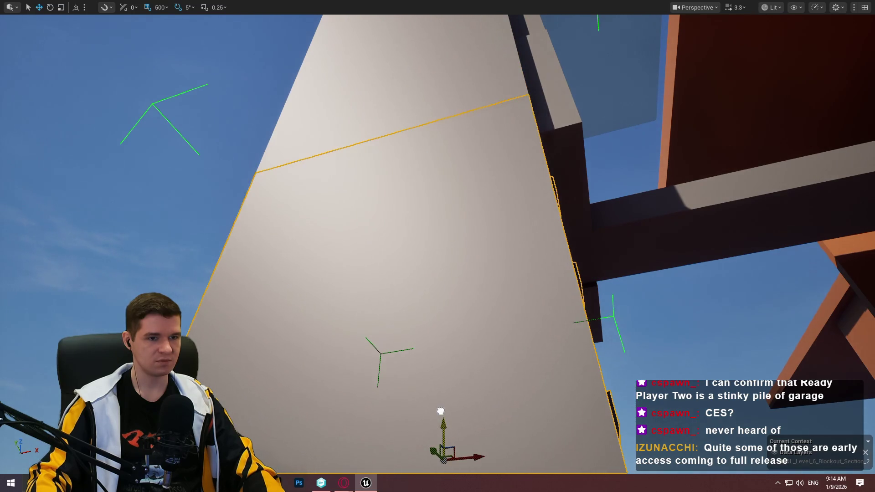
pyautogui.moveTo(480, 367); pyautogui.dragTo(503, 265)
pyautogui.press('Delete')
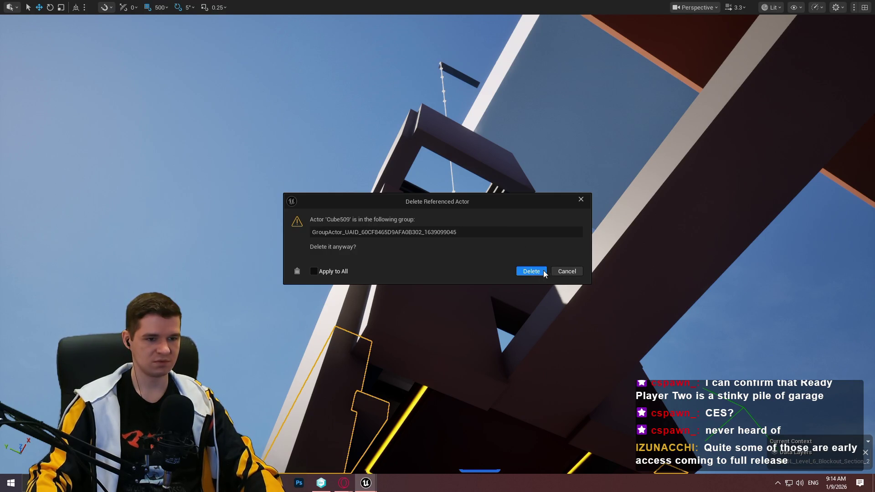
pyautogui.click(544, 272)
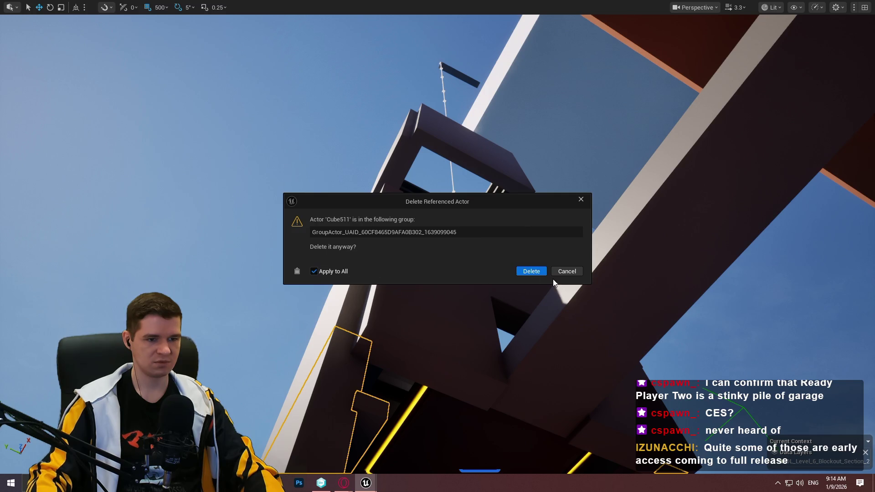
pyautogui.click(562, 272)
# Delete the whole ledge group, ticking Apply to All in the Delete Referenced Actor dialog
pyautogui.press('f')
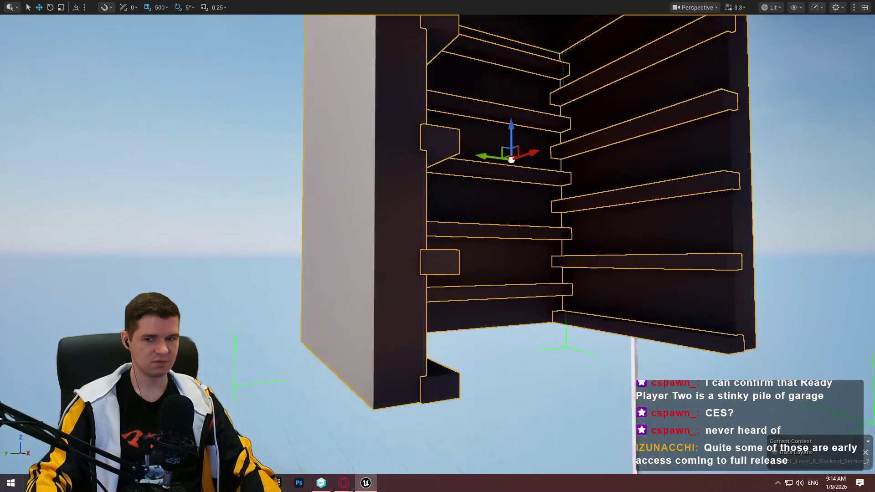
pyautogui.moveTo(524, 273)
pyautogui.mouseDown()
pyautogui.moveTo(555, 256)
pyautogui.moveTo(555, 228)
pyautogui.mouseUp()
pyautogui.press('f')
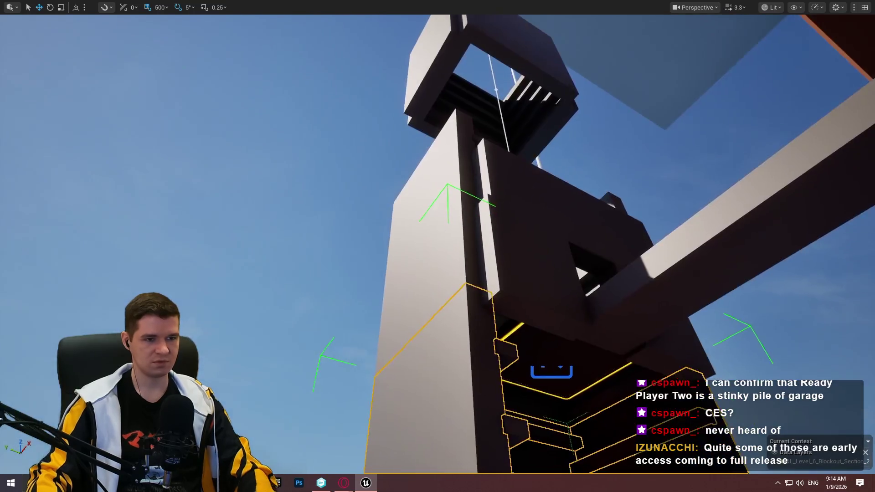
pyautogui.press('Delete')
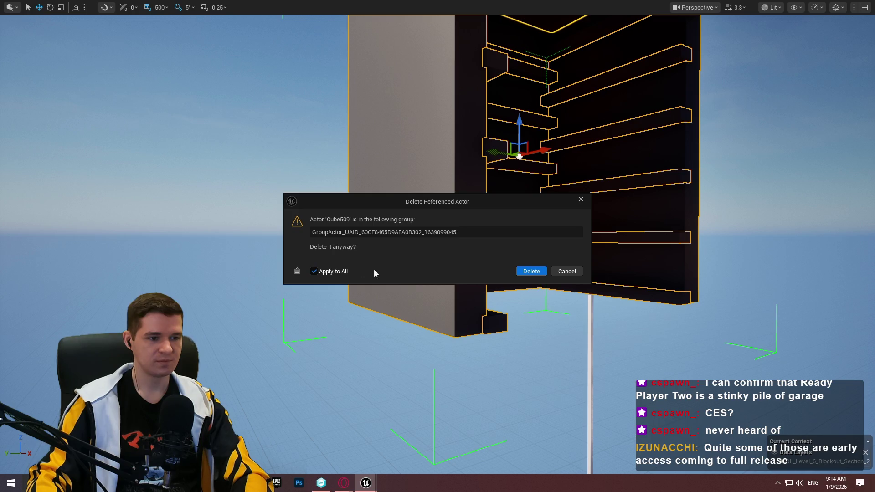
pyautogui.click(532, 271)
pyautogui.click(432, 101)
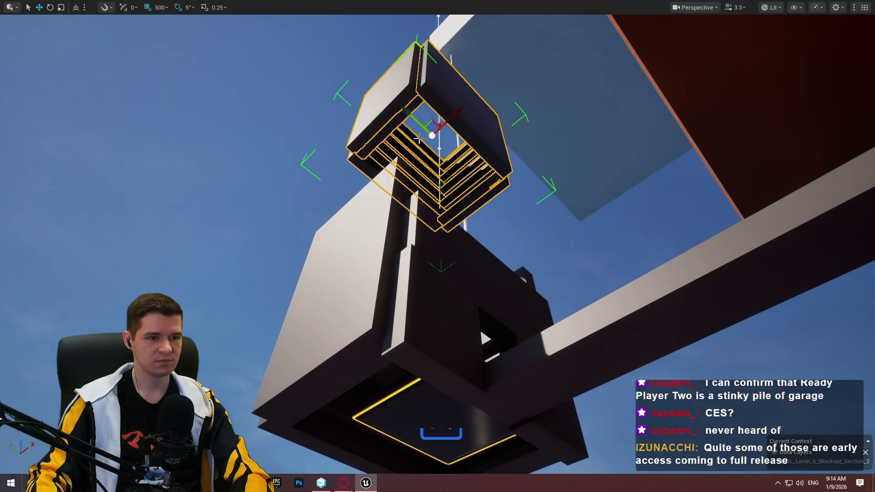
pyautogui.press('f')
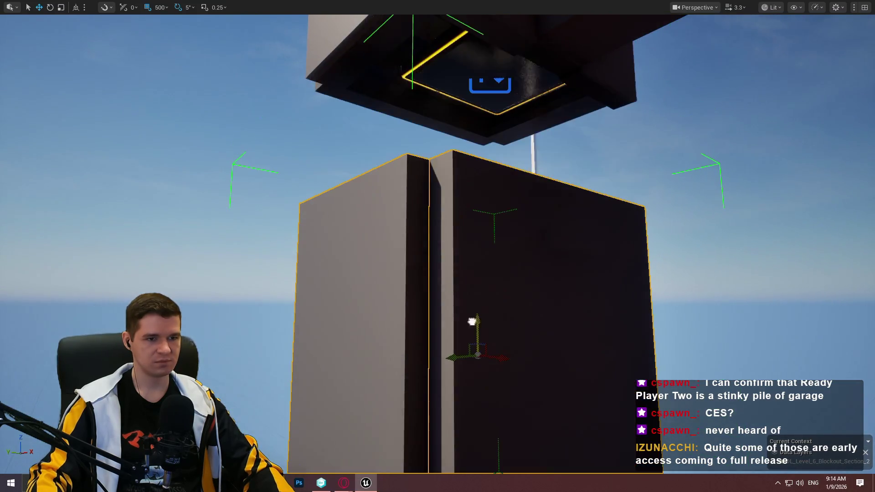
# Raise the tall box at the bottom of the shaft upward on Z
pyautogui.click(469, 322)
pyautogui.press('f')
pyautogui.moveTo(459, 225); pyautogui.dragTo(459, 224)
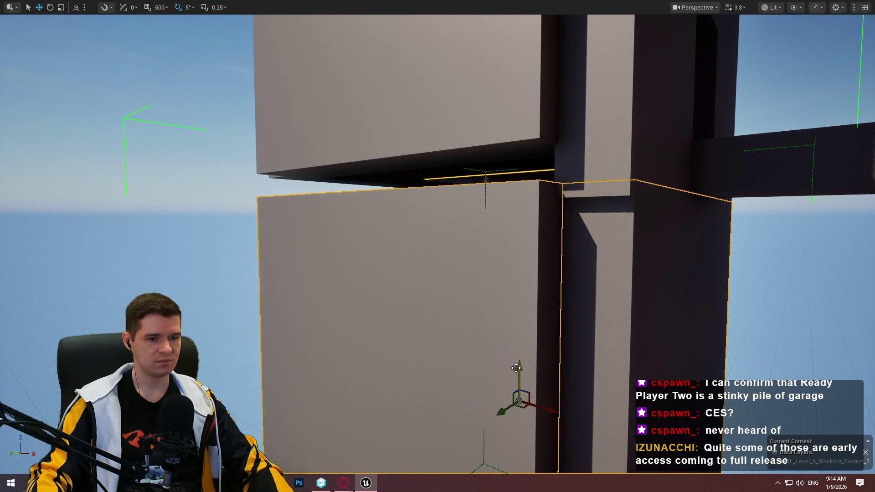
pyautogui.moveTo(517, 367); pyautogui.dragTo(519, 350)
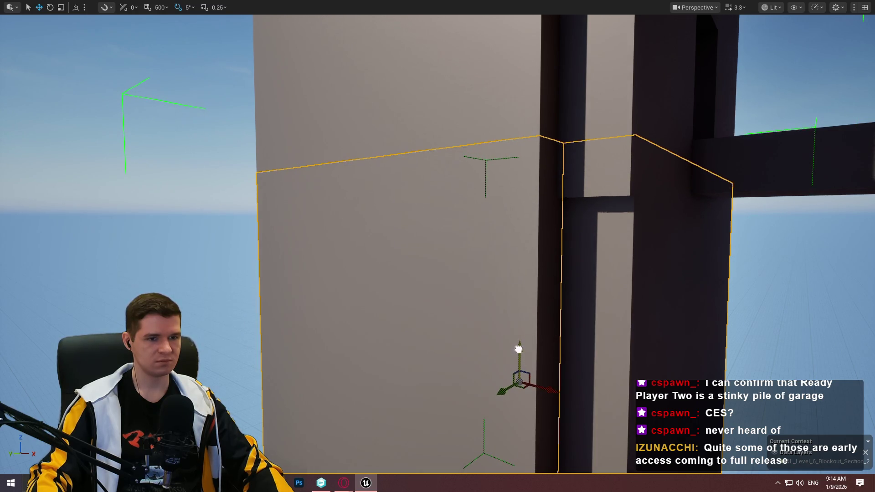
pyautogui.moveTo(525, 347); pyautogui.dragTo(525, 347)
# Move the grey beam under the shaft and scale it into a slab fitting the base
pyautogui.moveTo(302, 160); pyautogui.dragTo(302, 160)
pyautogui.click(302, 160)
pyautogui.moveTo(490, 175)
pyautogui.mouseDown()
pyautogui.moveTo(488, 254)
pyautogui.moveTo(265, 286)
pyautogui.moveTo(296, 301)
pyautogui.mouseUp()
pyautogui.press('r')
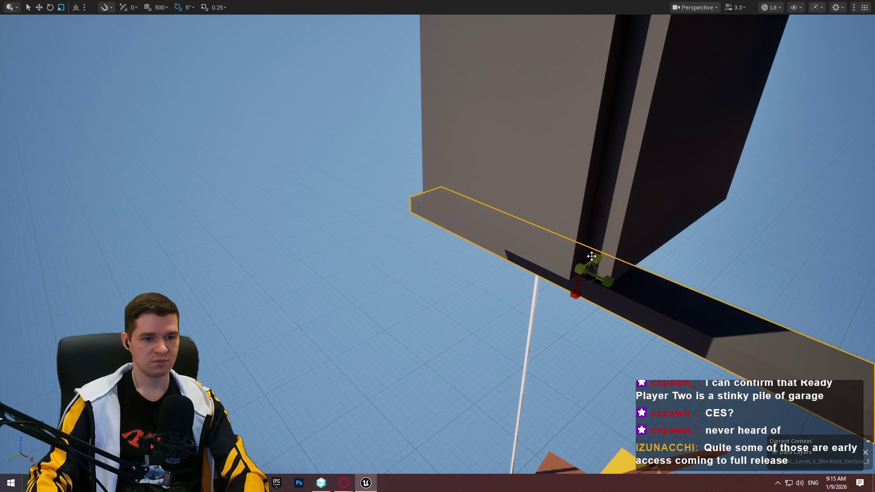
pyautogui.moveTo(575, 294); pyautogui.dragTo(560, 319)
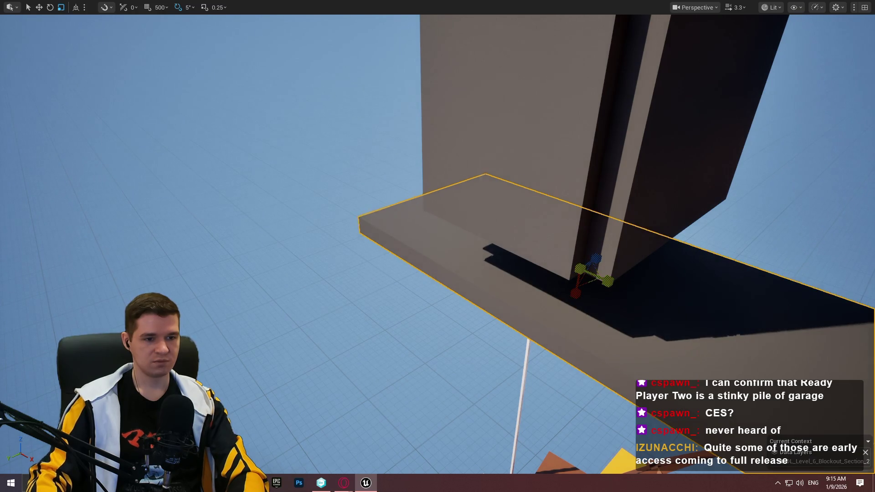
pyautogui.moveTo(592, 276); pyautogui.dragTo(558, 229)
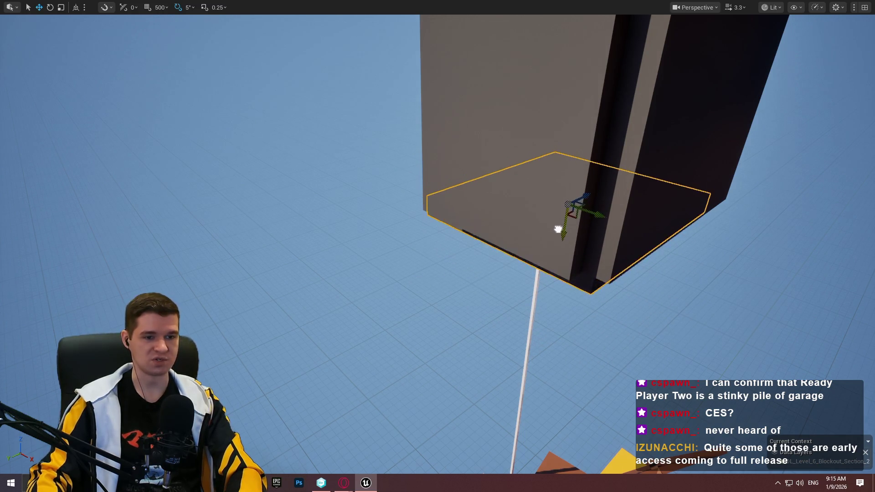
pyautogui.scroll(10, 627, 241)
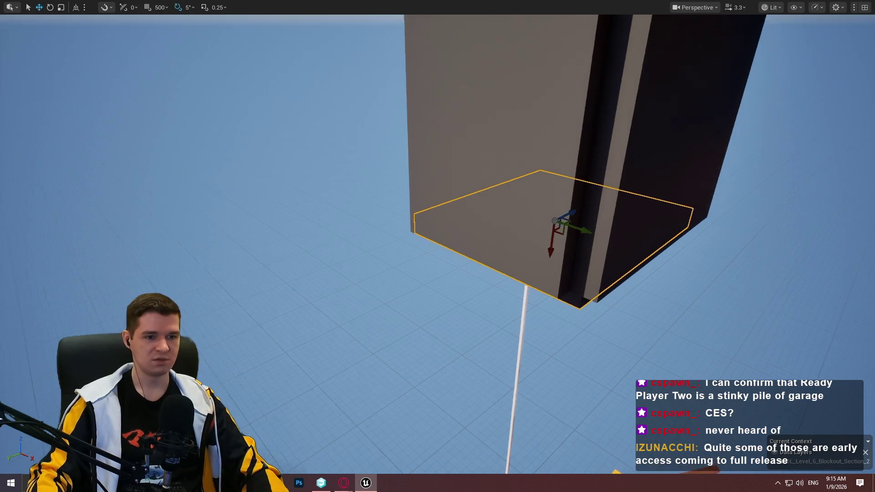
pyautogui.scroll(-8, 706, 254)
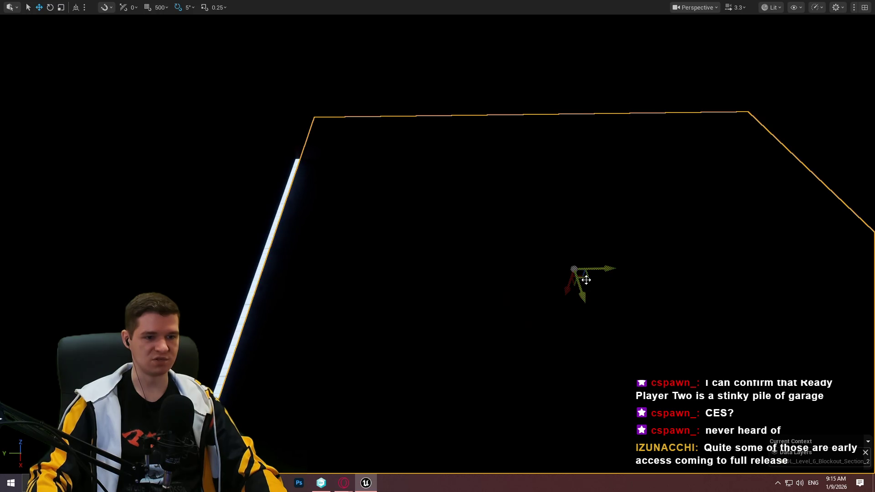
# Look over the glowing yellow ceiling frame, then exit the fullscreen viewport with F11
pyautogui.moveTo(587, 280); pyautogui.dragTo(586, 280)
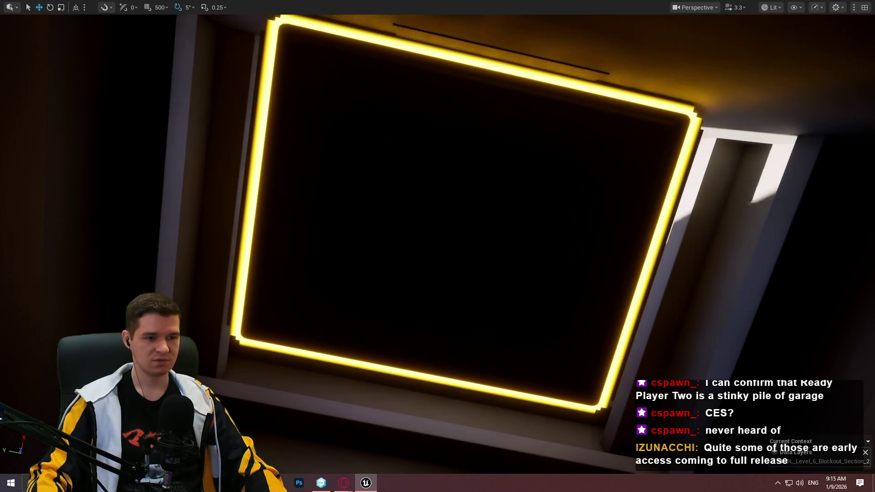
pyautogui.moveTo(488, 244)
pyautogui.mouseDown()
pyautogui.moveTo(170, 136)
pyautogui.moveTo(458, 83)
pyautogui.mouseUp()
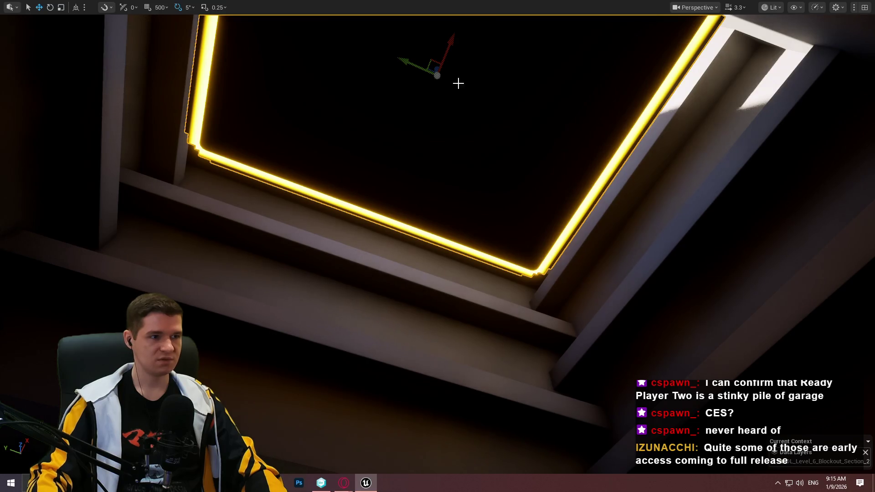
pyautogui.scroll(-3, 458, 83)
pyautogui.press('F11')
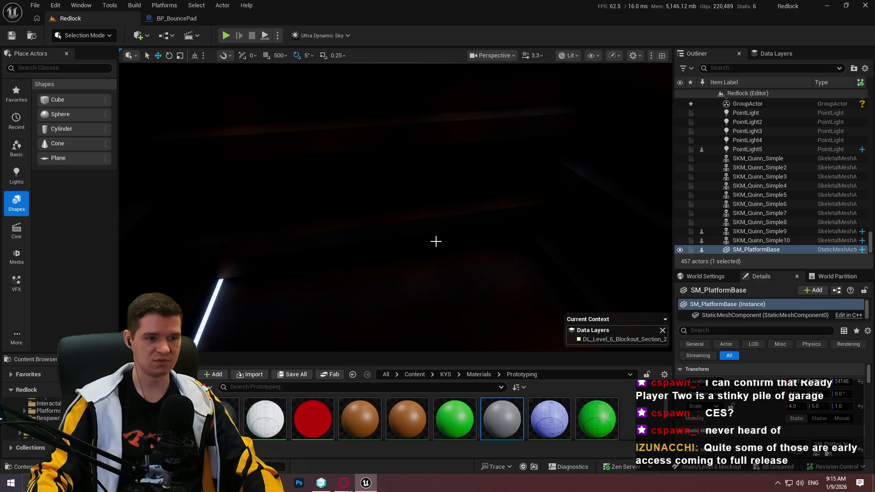
# Select only the floor slab Cube468, frame it with F, and orbit around it
pyautogui.click(436, 240)
pyautogui.click(436, 240)
pyautogui.press('f')
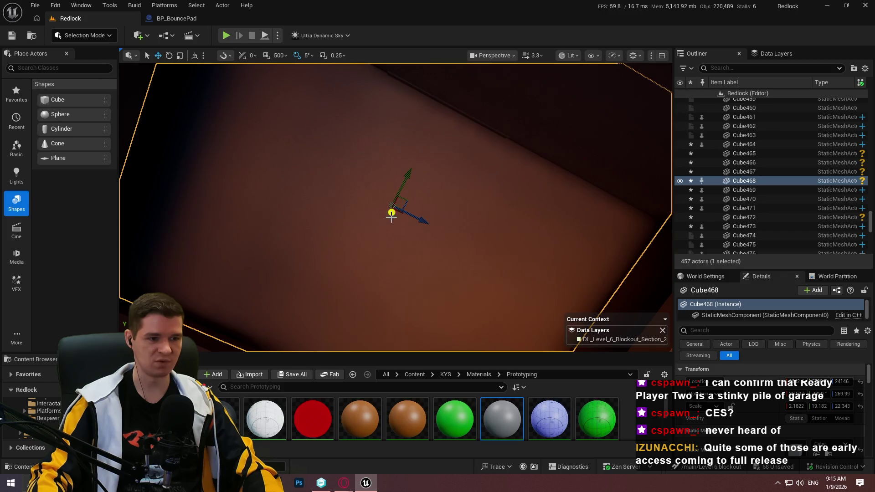
pyautogui.moveTo(391, 213)
pyautogui.mouseDown()
pyautogui.moveTo(370, 256)
pyautogui.moveTo(395, 136)
pyautogui.moveTo(377, 277)
pyautogui.moveTo(392, 191)
pyautogui.moveTo(462, 166)
pyautogui.mouseUp()
pyautogui.moveTo(515, 174)
pyautogui.mouseDown()
pyautogui.moveTo(502, 215)
pyautogui.moveTo(520, 114)
pyautogui.moveTo(481, 299)
pyautogui.moveTo(465, 241)
pyautogui.moveTo(442, 291)
pyautogui.moveTo(470, 227)
pyautogui.mouseUp()
# Place a point light in the room, raise it, and increase its Attenuation Radius
pyautogui.click(427, 171)
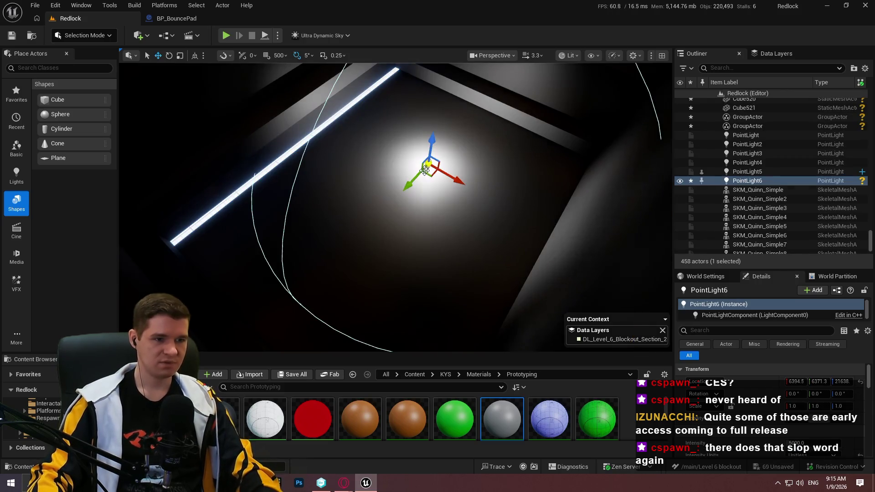
pyautogui.moveTo(430, 175)
pyautogui.mouseDown()
pyautogui.moveTo(359, 200)
pyautogui.moveTo(406, 183)
pyautogui.moveTo(402, 191)
pyautogui.moveTo(400, 132)
pyautogui.mouseUp()
pyautogui.scroll(-5, 766, 424)
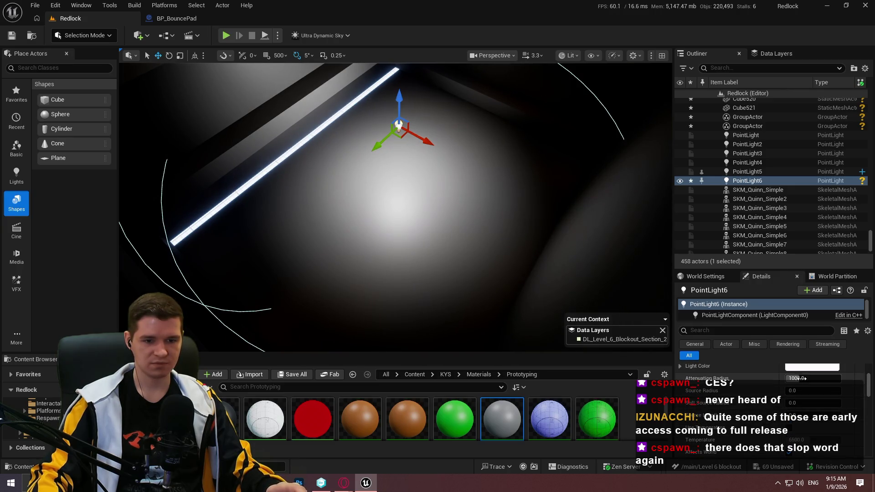
pyautogui.moveTo(803, 378); pyautogui.dragTo(820, 378)
# Shift the floor slab Cube468 along its green axis and frame it in view
pyautogui.click(532, 212)
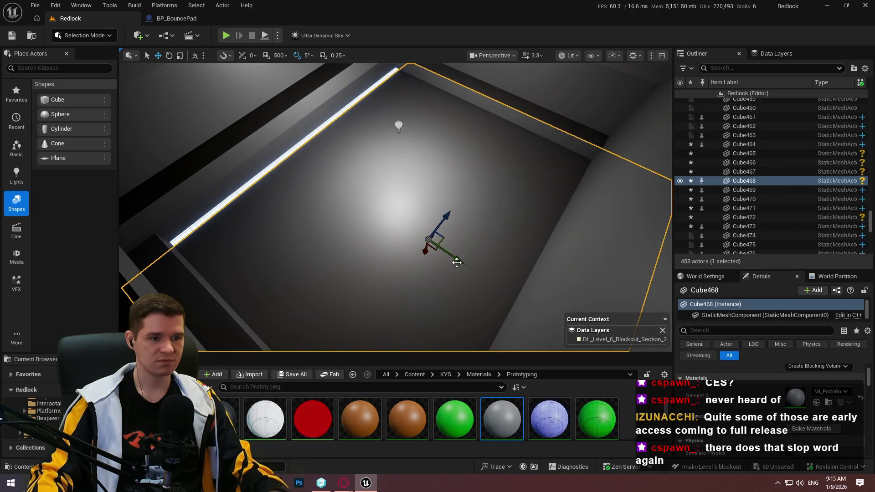
pyautogui.moveTo(457, 263); pyautogui.dragTo(428, 240)
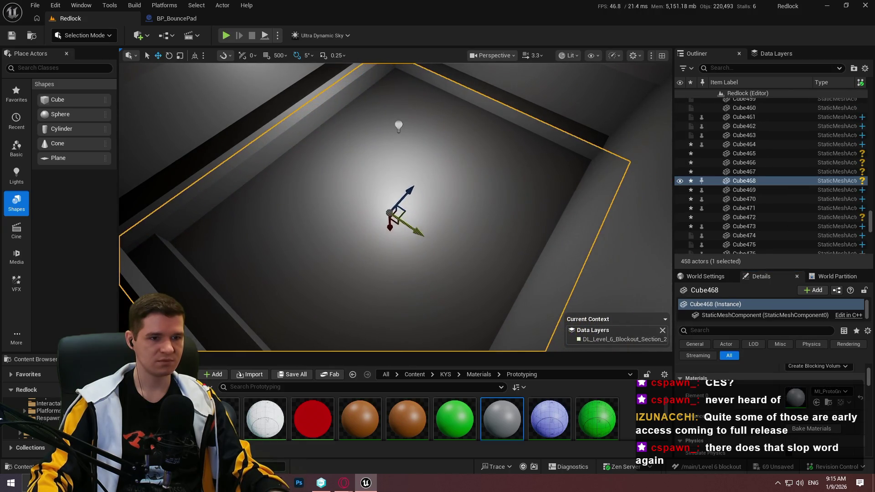
pyautogui.moveTo(395, 207)
pyautogui.mouseDown()
pyautogui.moveTo(393, 151)
pyautogui.moveTo(378, 139)
pyautogui.moveTo(444, 155)
pyautogui.moveTo(341, 244)
pyautogui.moveTo(392, 234)
pyautogui.mouseUp()
pyautogui.press('f')
# Delete PointLight6 and look up the shaft
pyautogui.click(399, 226)
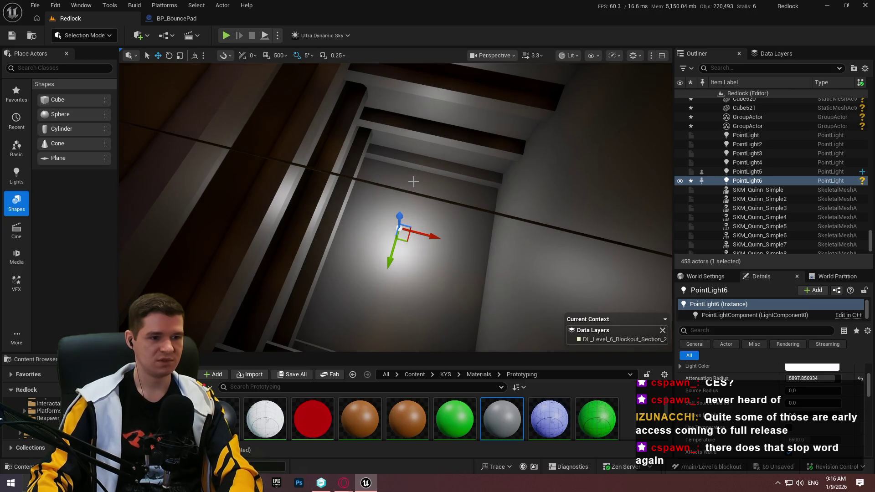
pyautogui.press('Delete')
pyautogui.moveTo(454, 163)
pyautogui.mouseDown()
pyautogui.moveTo(453, 124)
pyautogui.moveTo(453, 168)
pyautogui.moveTo(357, 132)
pyautogui.moveTo(392, 173)
pyautogui.mouseUp()
# Delete the grouped shaft cubes, confirming the deletion dialog
pyautogui.click(357, 132)
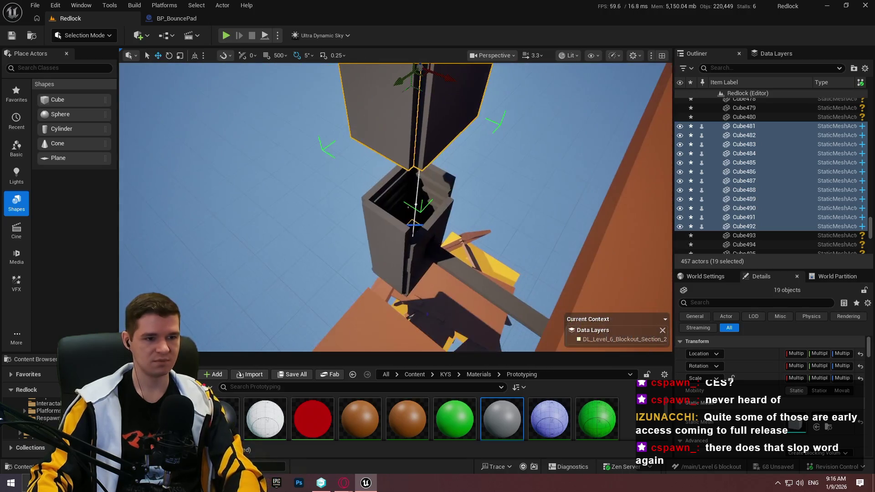
pyautogui.press('Delete')
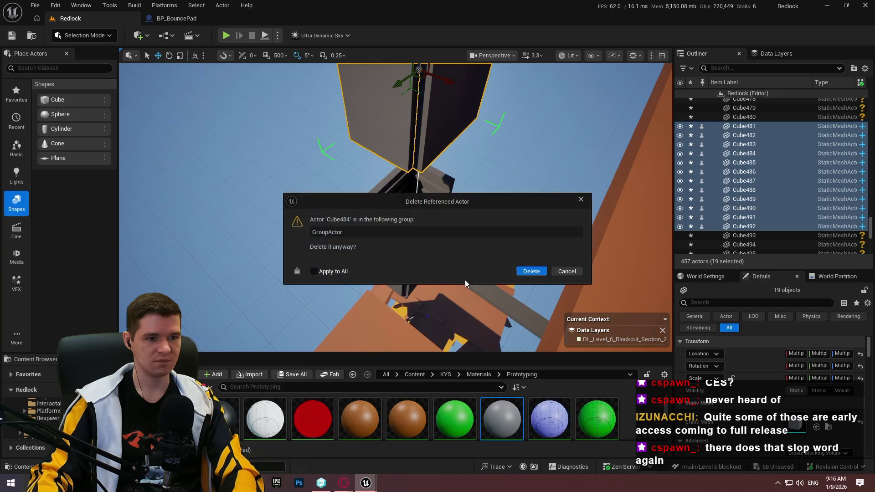
pyautogui.click(529, 273)
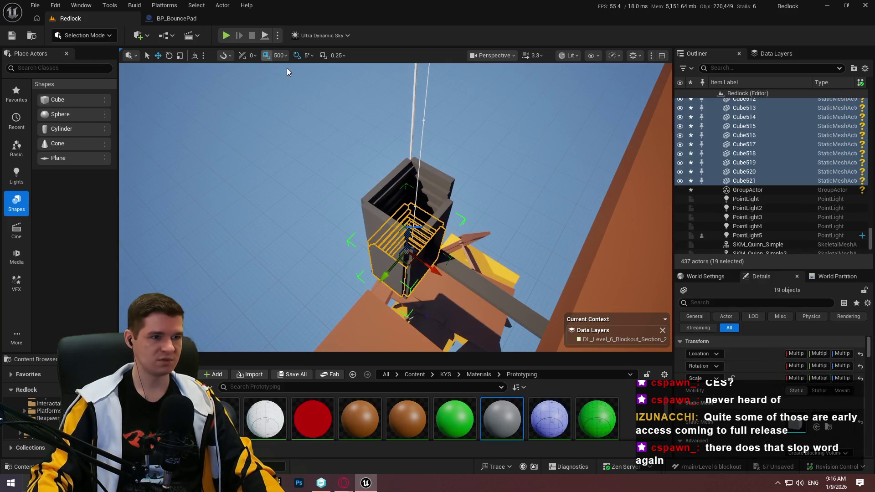
pyautogui.moveTo(287, 70); pyautogui.dragTo(291, 80)
# In fullscreen view, lift the ledge group up the shaft, then inspect the lower box
pyautogui.press('F11')
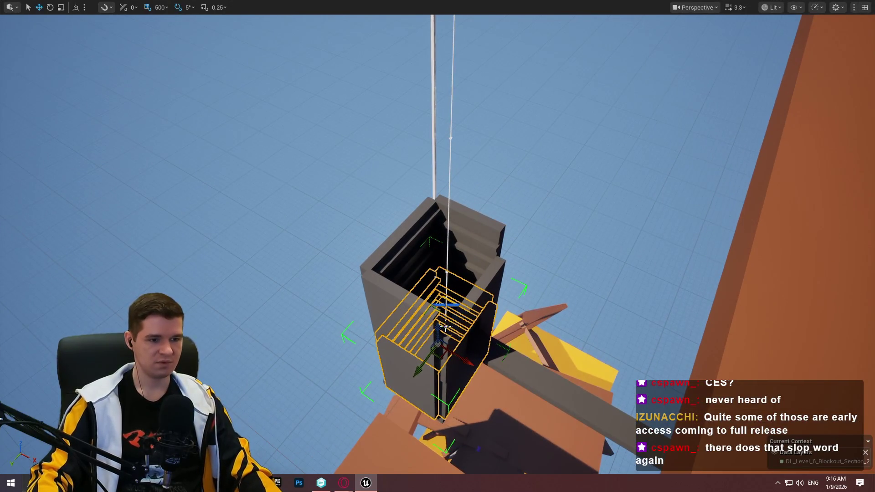
pyautogui.moveTo(434, 262)
pyautogui.mouseDown()
pyautogui.moveTo(428, 114)
pyautogui.moveTo(426, 145)
pyautogui.moveTo(501, 147)
pyautogui.moveTo(474, 150)
pyautogui.mouseUp()
pyautogui.scroll(10, 426, 145)
pyautogui.click(455, 342)
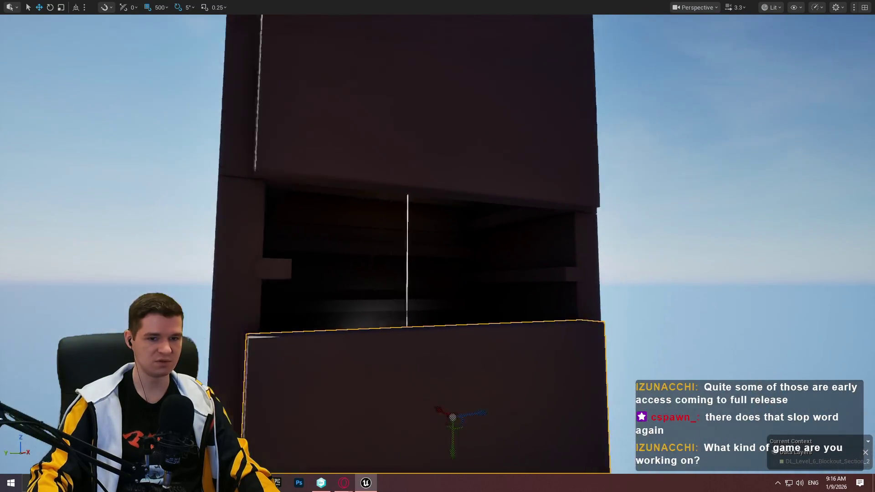
pyautogui.moveTo(438, 246)
pyautogui.mouseDown()
pyautogui.moveTo(455, 237)
pyautogui.moveTo(447, 219)
pyautogui.mouseUp()
pyautogui.moveTo(630, 275); pyautogui.dragTo(629, 275)
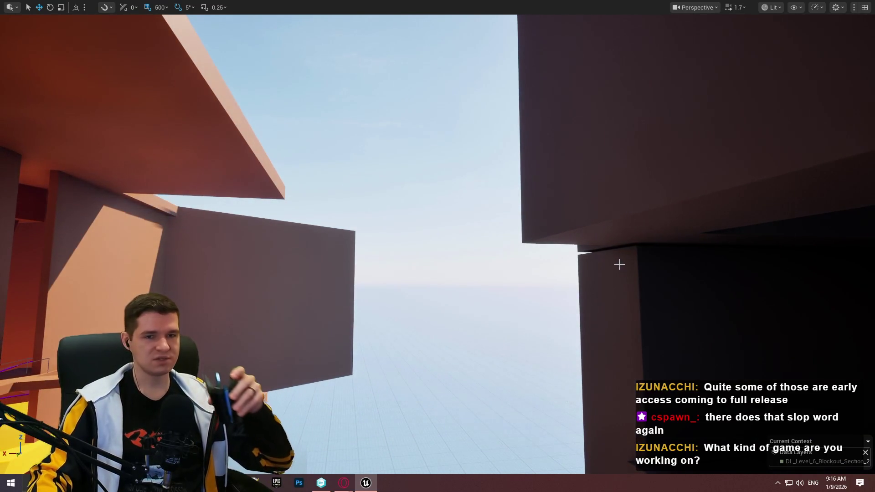
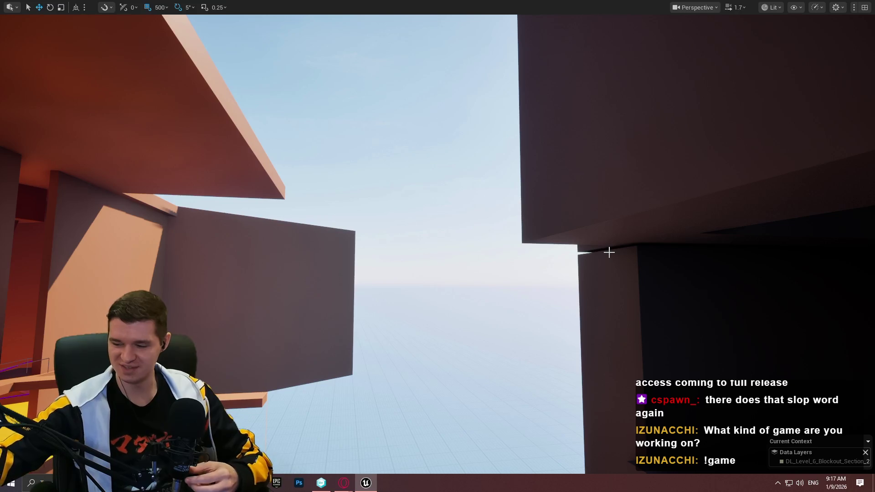
# Fly the camera through the orange shaft interior up toward the sky, then restore the full editor layout
pyautogui.moveTo(608, 252); pyautogui.dragTo(608, 252)
pyautogui.scroll(1, 608, 252)
pyautogui.scroll(5, 608, 252)
pyautogui.scroll(-3, 609, 252)
pyautogui.moveTo(452, 183); pyautogui.dragTo(452, 182)
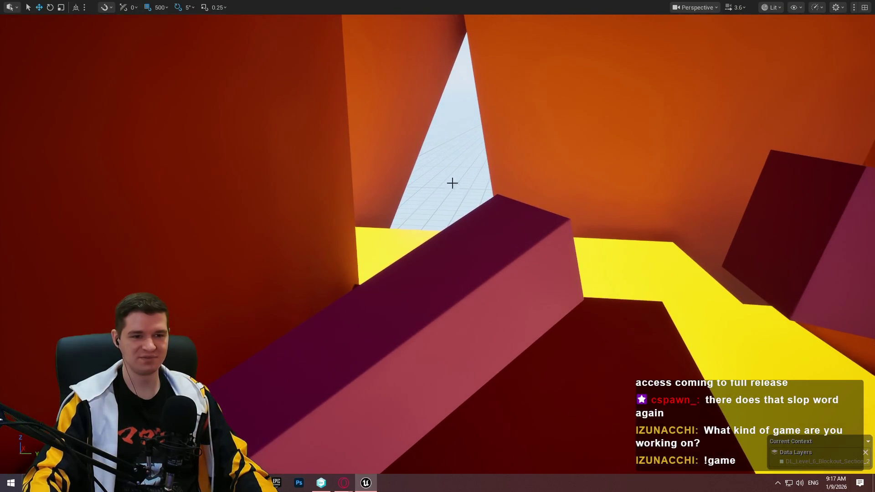
pyautogui.moveTo(607, 210); pyautogui.dragTo(607, 210)
pyautogui.press('F11')
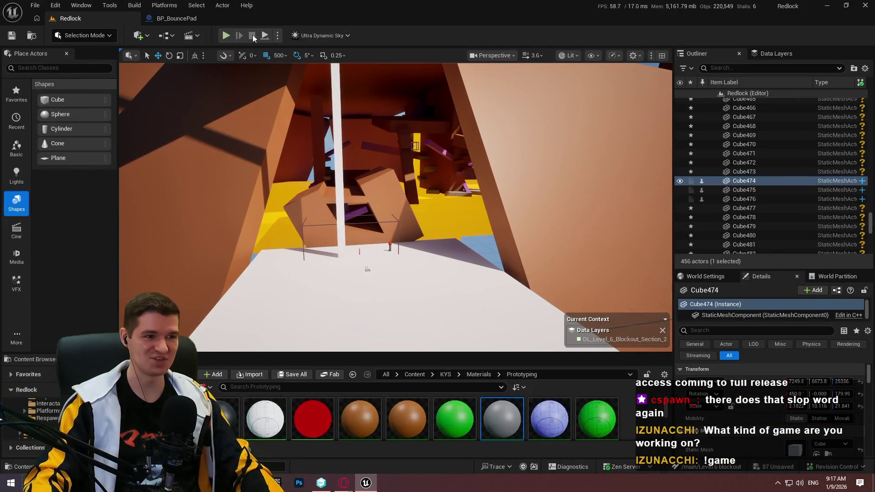
pyautogui.click(277, 36)
pyautogui.click(362, 84)
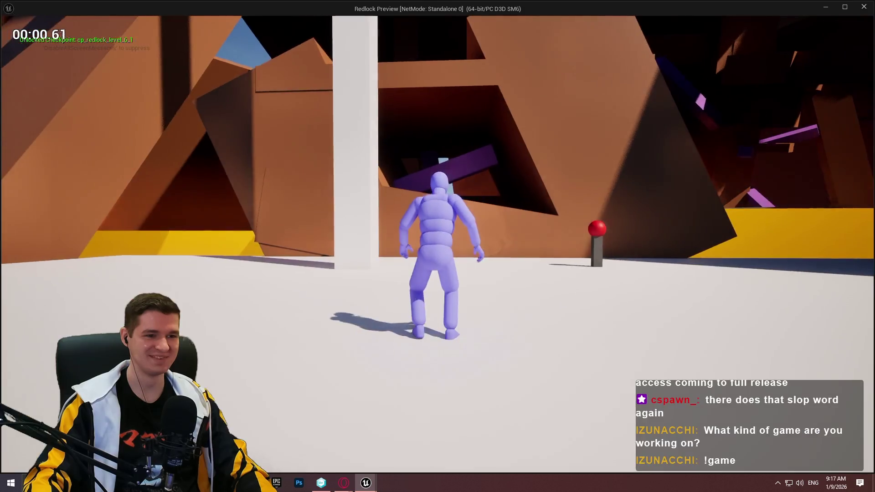
pyautogui.press('w')
pyautogui.press('space')
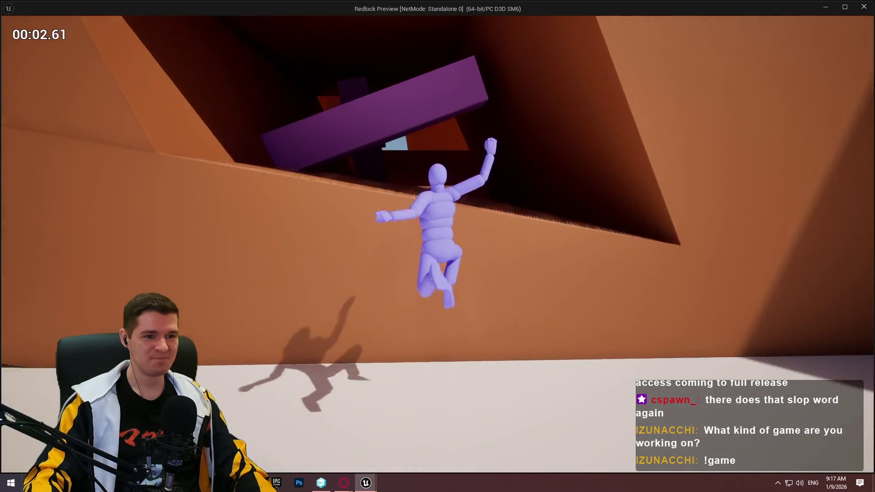
pyautogui.press('w')
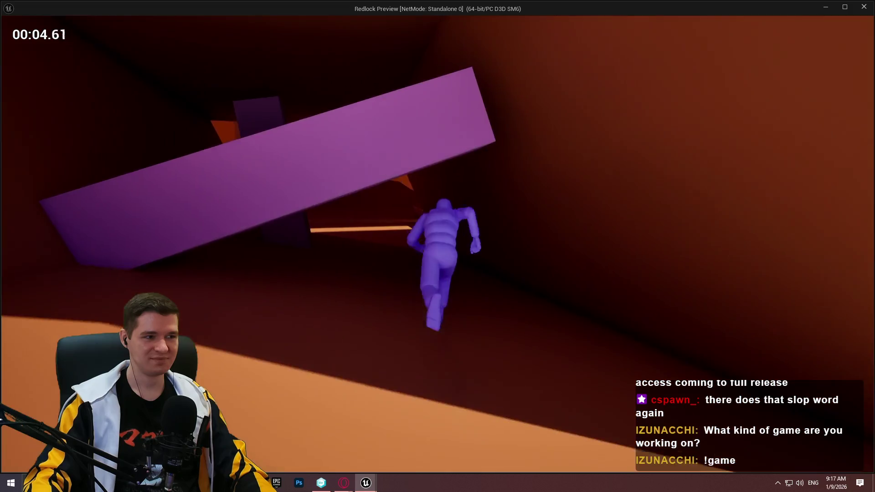
pyautogui.press('space')
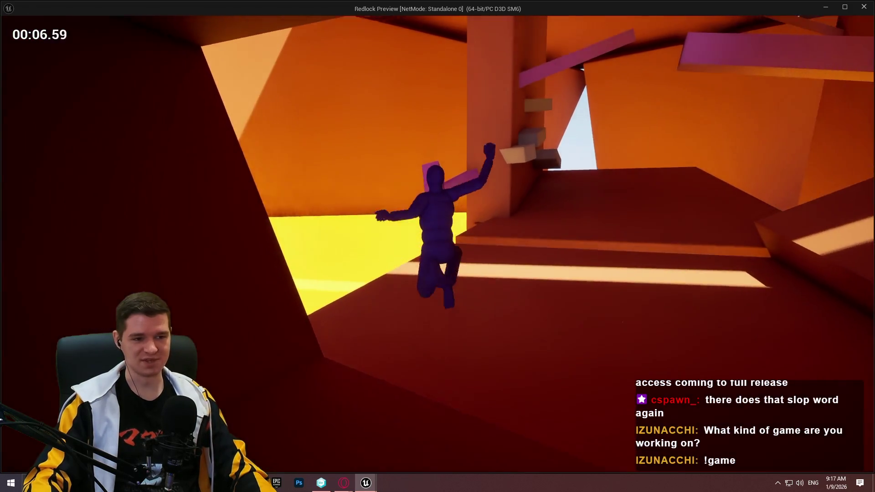
pyautogui.press('w')
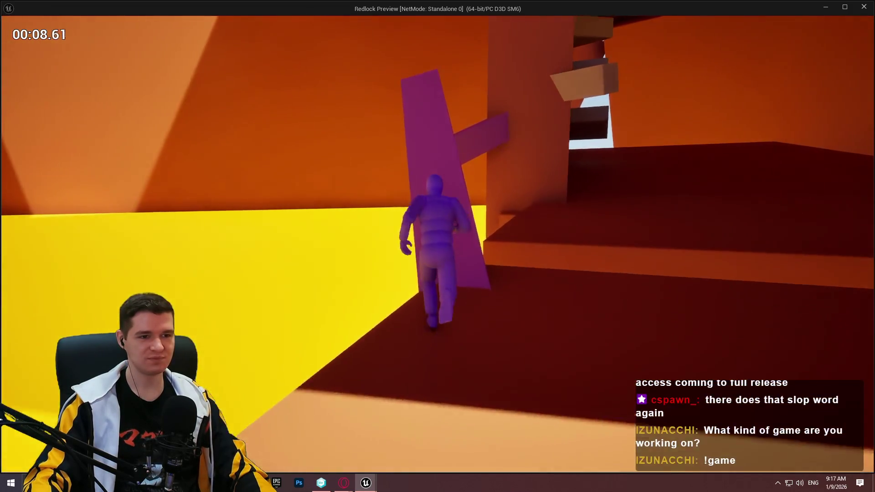
pyautogui.press('space')
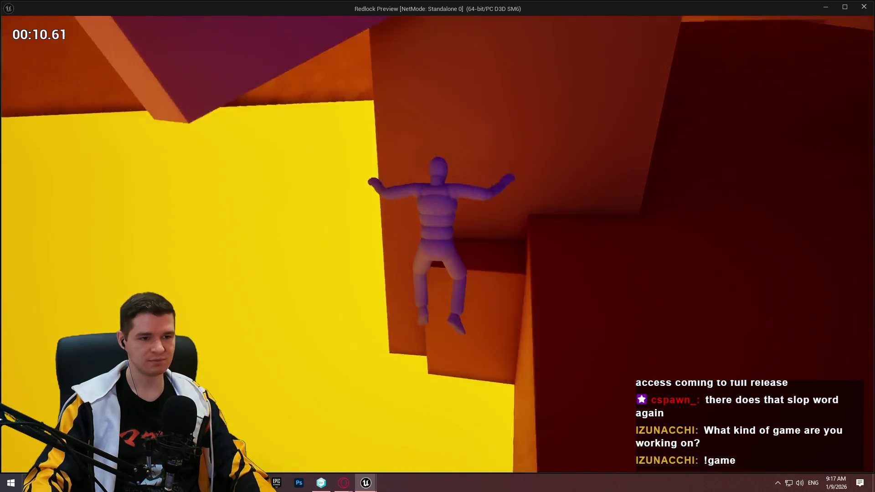
pyautogui.press('w')
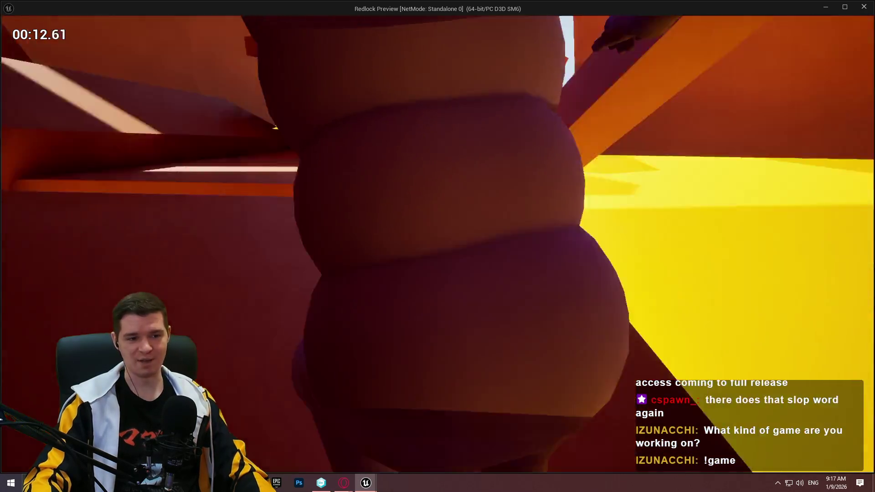
pyautogui.press('space')
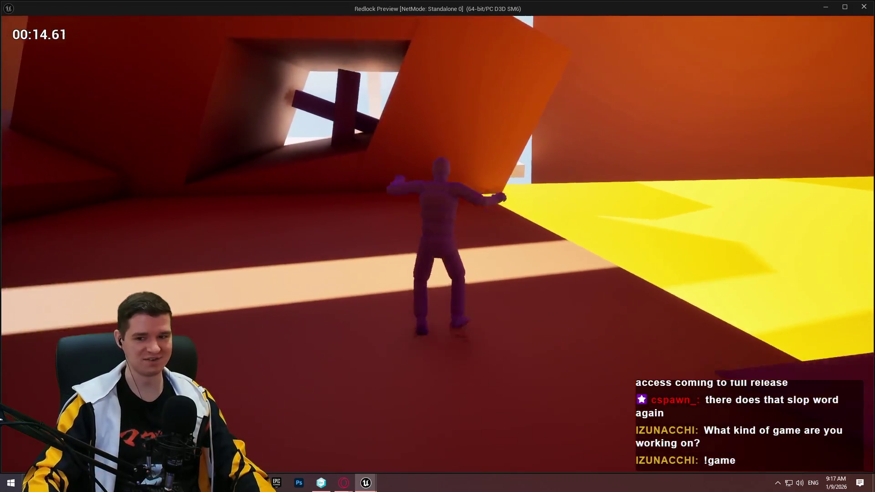
pyautogui.press('space')
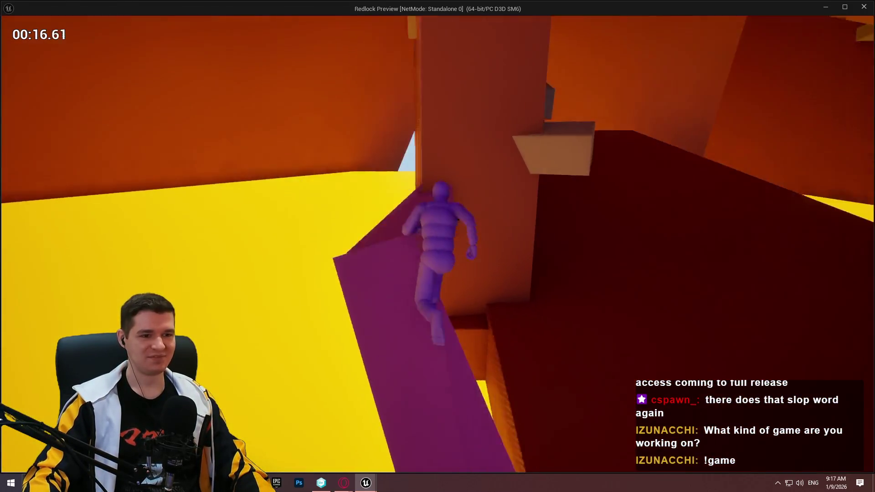
pyautogui.press('w')
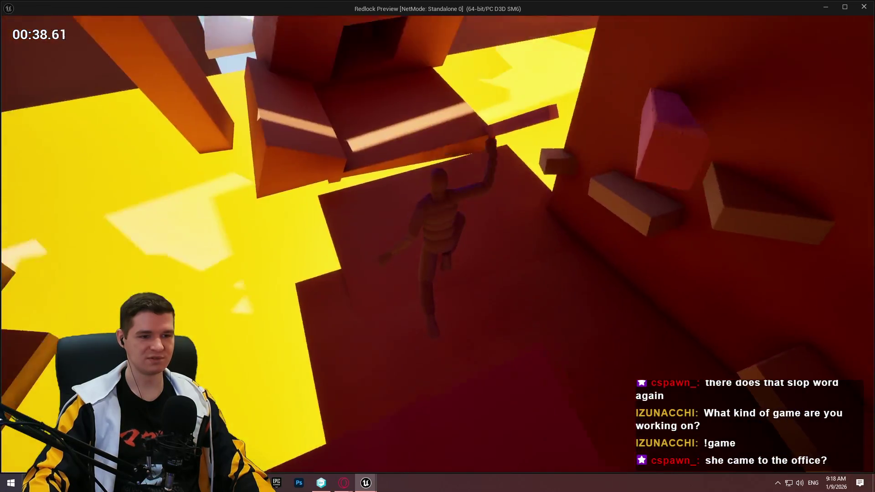
pyautogui.press('Escape')
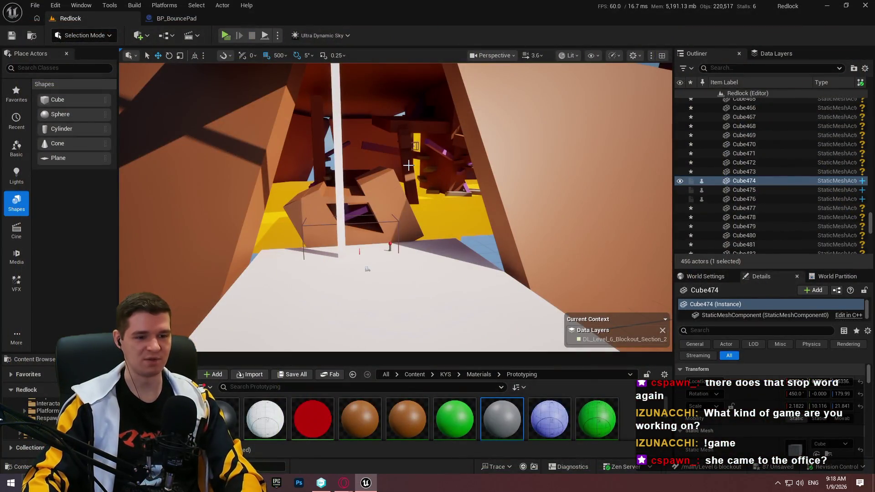
# Frame the dark wall panel Cube474 and stretch it taller along its Y scale
pyautogui.scroll(2, 410, 182)
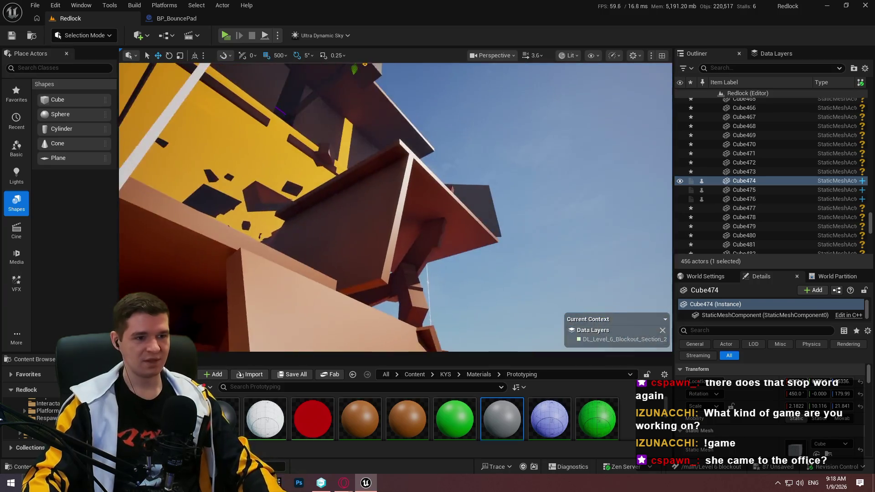
pyautogui.scroll(2, 396, 207)
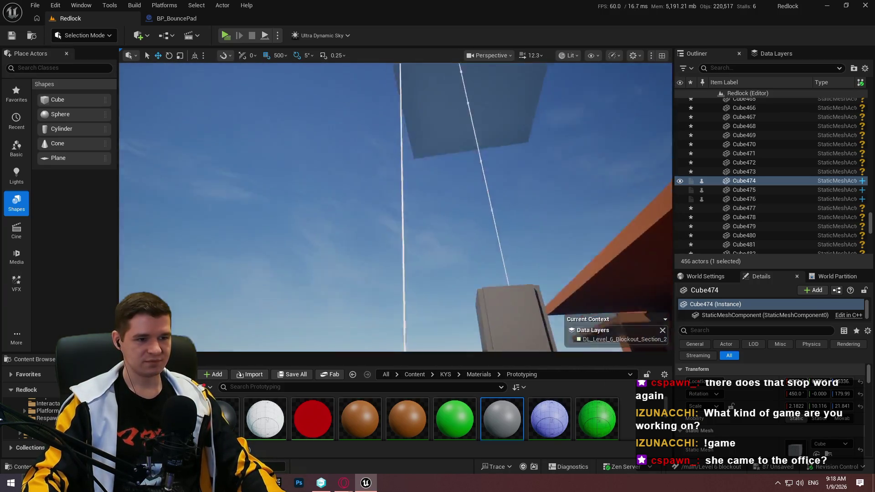
pyautogui.press('s')
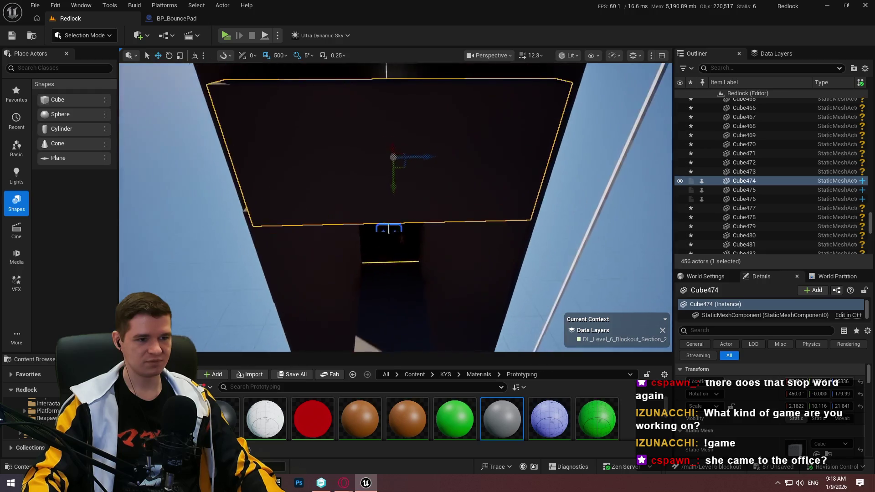
pyautogui.press('d')
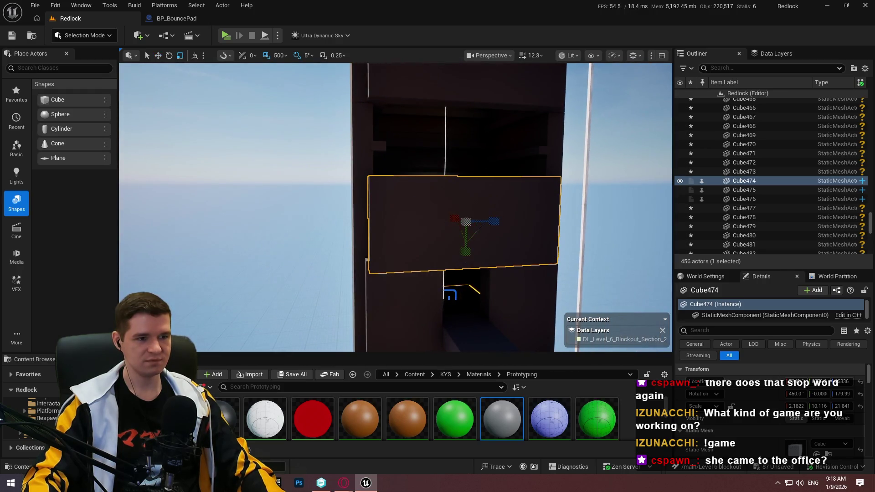
pyautogui.press('d')
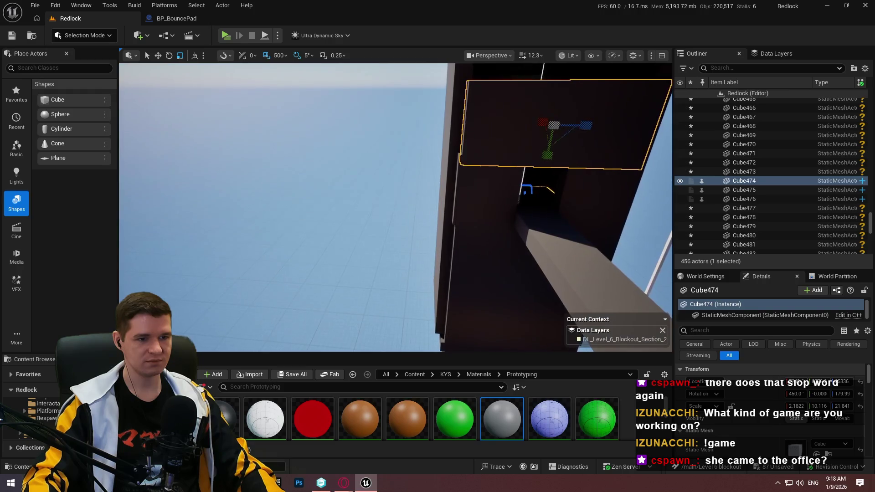
pyautogui.press('f')
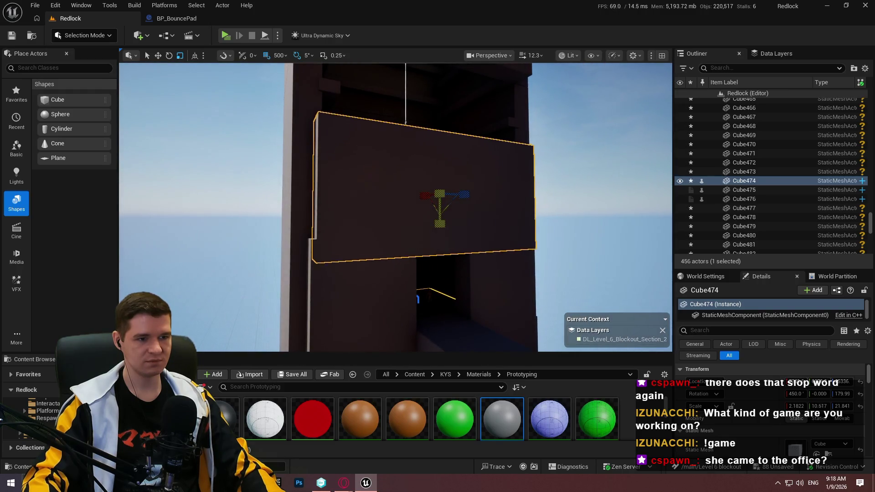
pyautogui.moveTo(439, 223)
pyautogui.mouseDown()
pyautogui.moveTo(439, 210)
pyautogui.moveTo(344, 153)
pyautogui.moveTo(153, 70)
pyautogui.mouseUp()
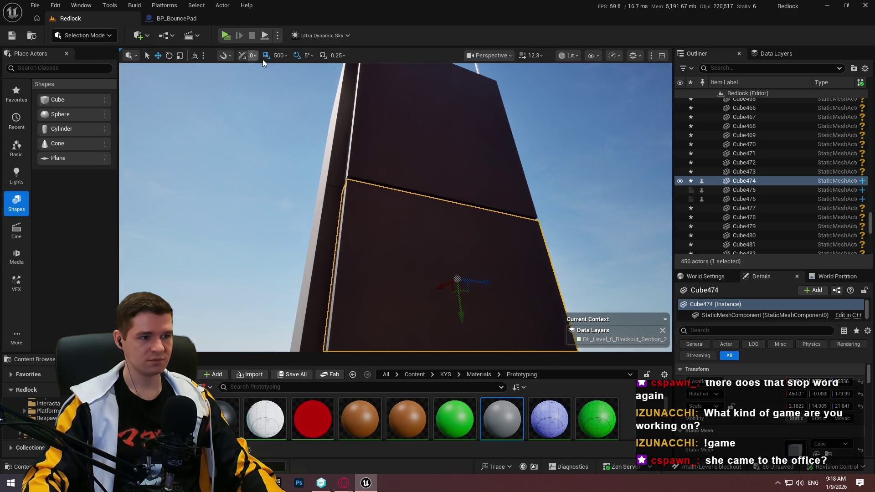
# Orbit around the tower to see the gap below and select the pieces under it
pyautogui.moveTo(342, 111); pyautogui.dragTo(433, 163)
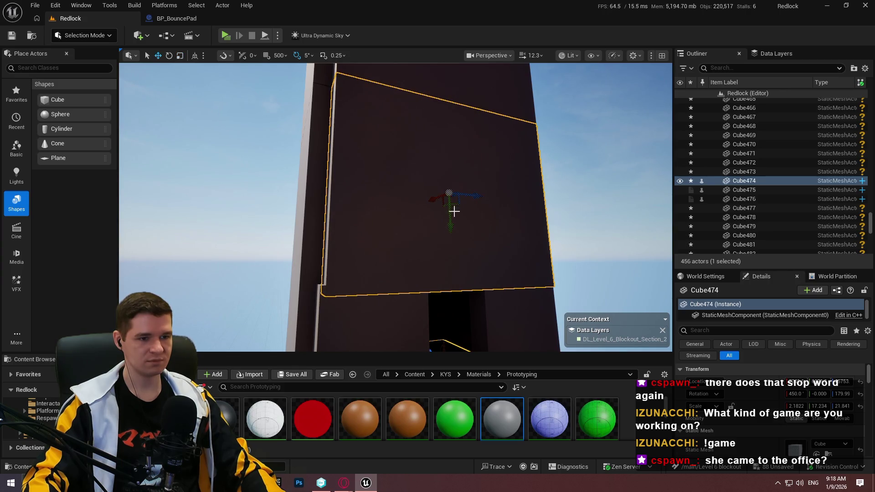
pyautogui.moveTo(451, 213)
pyautogui.mouseDown()
pyautogui.moveTo(433, 207)
pyautogui.moveTo(479, 203)
pyautogui.moveTo(440, 214)
pyautogui.moveTo(449, 218)
pyautogui.moveTo(374, 200)
pyautogui.moveTo(268, 72)
pyautogui.mouseUp()
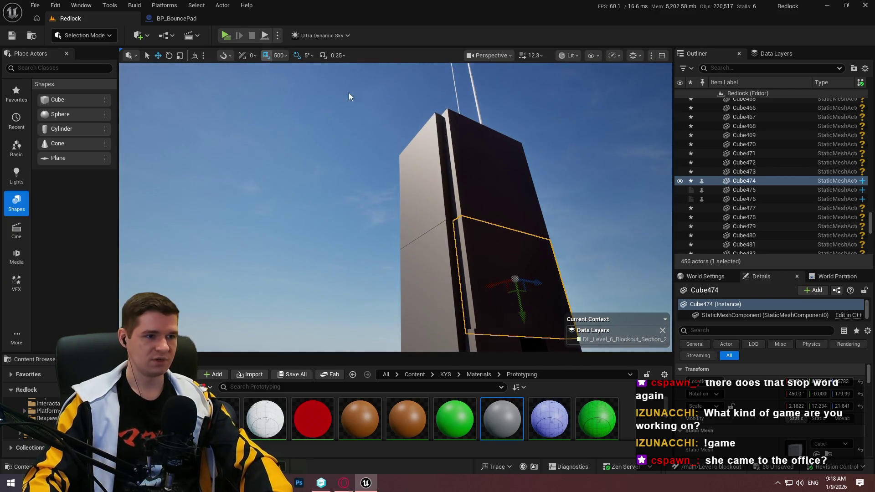
pyautogui.moveTo(349, 97); pyautogui.dragTo(447, 182)
# Select and frame the 19-object group under the tower in a fullscreen viewport
pyautogui.click(448, 181)
pyautogui.press('f')
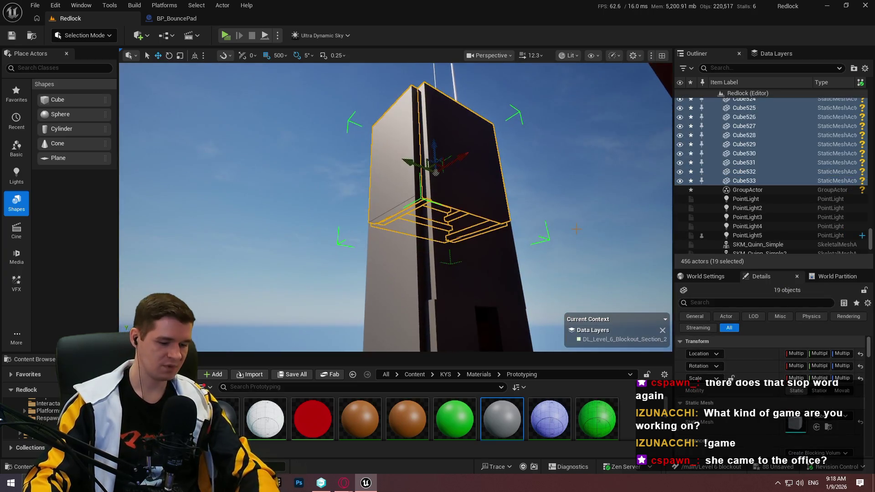
pyautogui.press('F11')
pyautogui.moveTo(576, 229)
pyautogui.mouseDown()
pyautogui.moveTo(542, 155)
pyautogui.moveTo(465, 191)
pyautogui.moveTo(568, 245)
pyautogui.moveTo(547, 237)
pyautogui.moveTo(483, 274)
pyautogui.moveTo(550, 211)
pyautogui.moveTo(506, 237)
pyautogui.moveTo(421, 329)
pyautogui.moveTo(415, 306)
pyautogui.moveTo(434, 445)
pyautogui.mouseUp()
pyautogui.scroll(2, 497, 259)
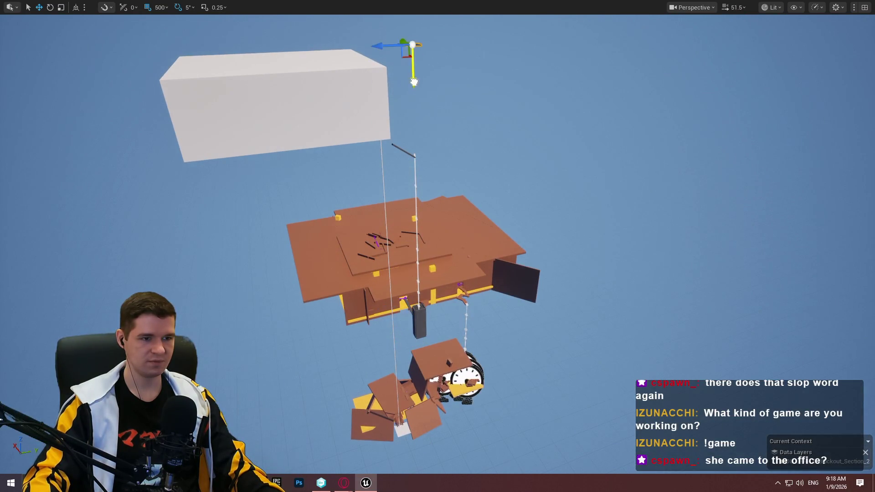
# Raise the thin grey panel up the shaft wall to just beneath the white box
pyautogui.moveTo(418, 153)
pyautogui.mouseDown()
pyautogui.moveTo(419, 100)
pyautogui.moveTo(437, 158)
pyautogui.mouseUp()
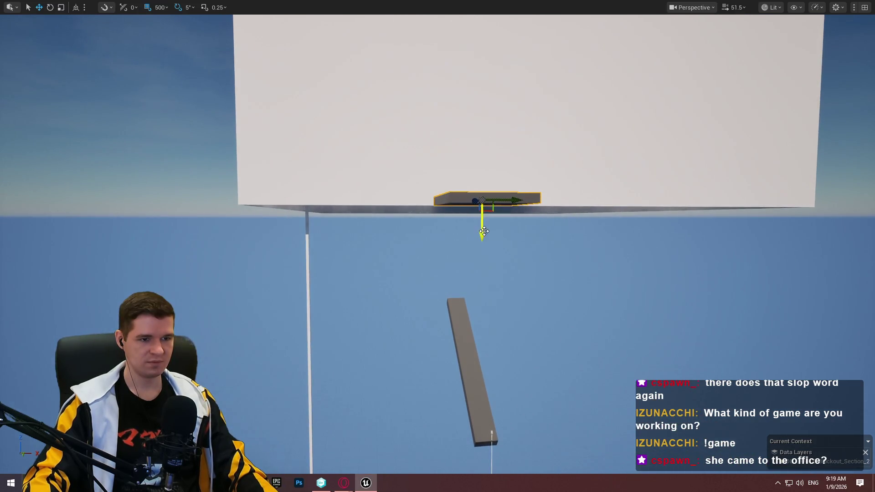
pyautogui.moveTo(484, 231)
pyautogui.mouseDown()
pyautogui.moveTo(482, 133)
pyautogui.moveTo(544, 225)
pyautogui.moveTo(532, 180)
pyautogui.moveTo(473, 84)
pyautogui.moveTo(492, 128)
pyautogui.moveTo(474, 137)
pyautogui.moveTo(556, 160)
pyautogui.moveTo(483, 153)
pyautogui.moveTo(511, 457)
pyautogui.mouseUp()
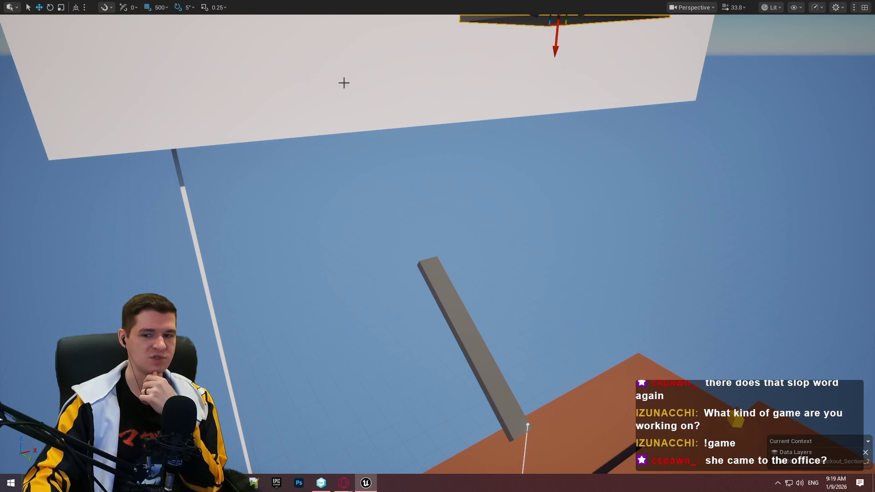
pyautogui.moveTo(519, 111)
pyautogui.mouseDown()
pyautogui.moveTo(519, 86)
pyautogui.moveTo(522, 150)
pyautogui.moveTo(521, 86)
pyautogui.mouseUp()
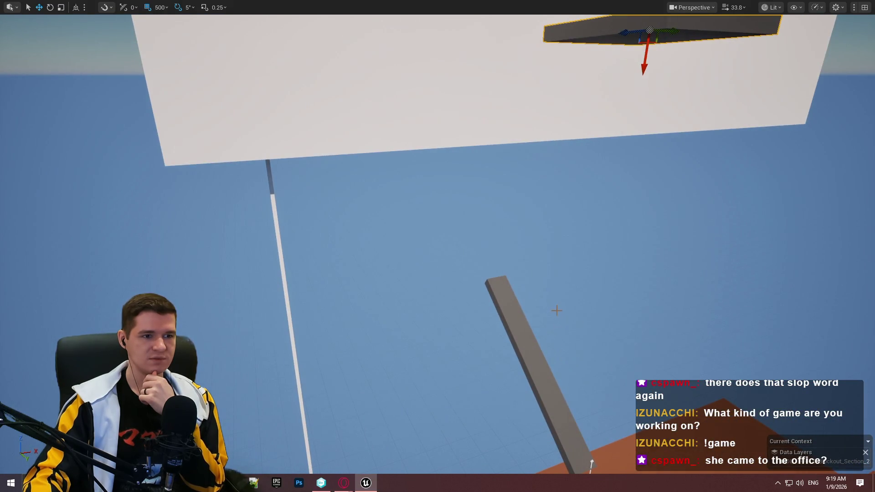
pyautogui.moveTo(558, 305)
pyautogui.mouseDown()
pyautogui.moveTo(560, 375)
pyautogui.moveTo(560, 296)
pyautogui.moveTo(562, 319)
pyautogui.moveTo(647, 247)
pyautogui.moveTo(528, 286)
pyautogui.moveTo(554, 272)
pyautogui.mouseUp()
# Select the tall stair-shaft box and raise the pillar segment above the lower pillar
pyautogui.click(520, 286)
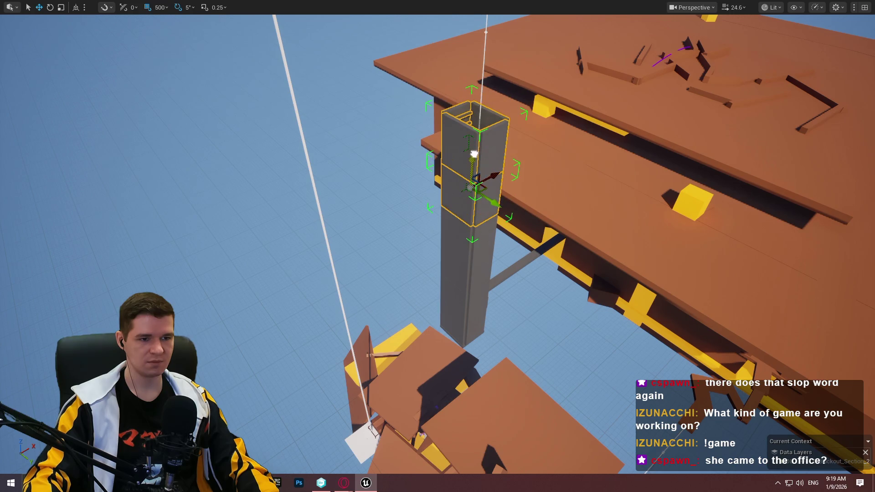
pyautogui.scroll(5, 464, 178)
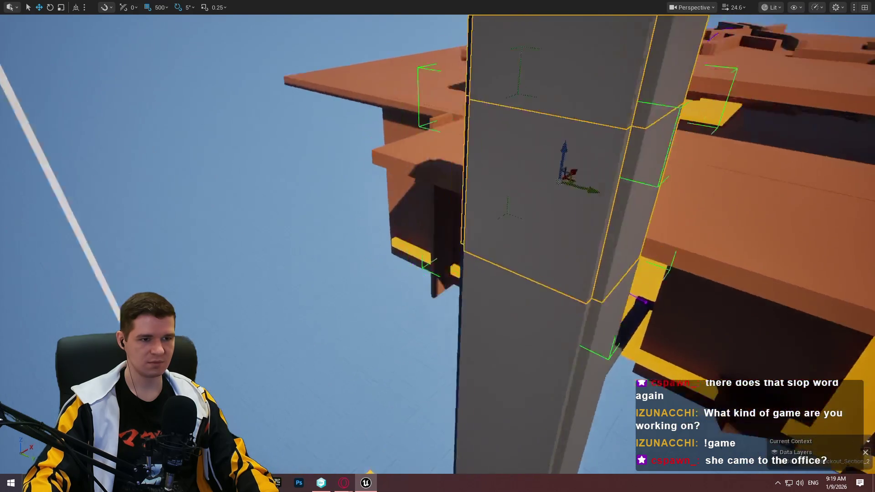
pyautogui.scroll(-5, 460, 209)
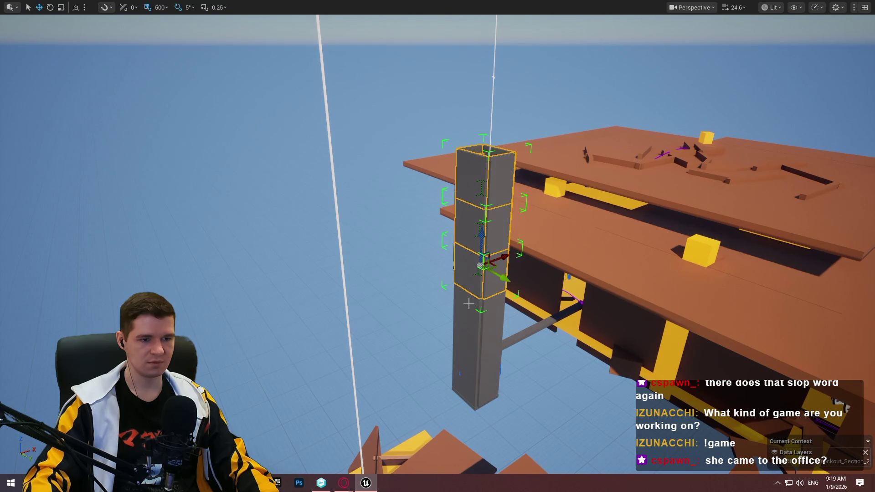
pyautogui.scroll(-5, 468, 303)
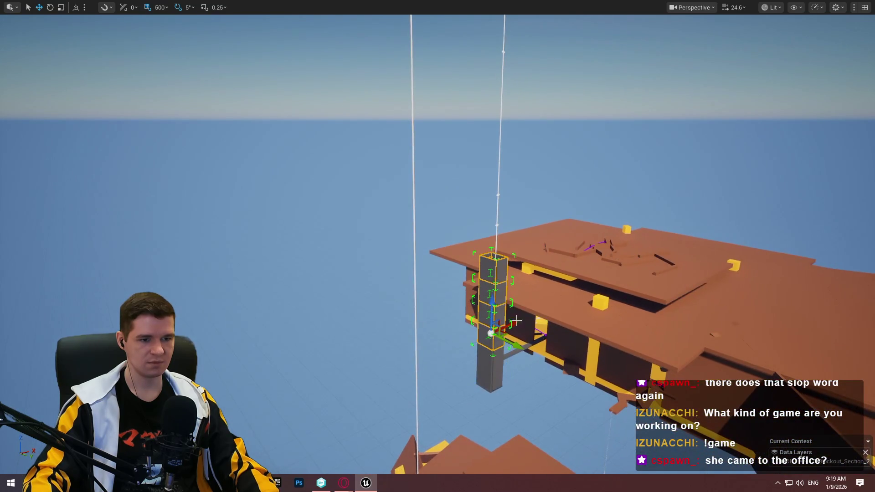
pyautogui.moveTo(491, 300); pyautogui.dragTo(498, 207)
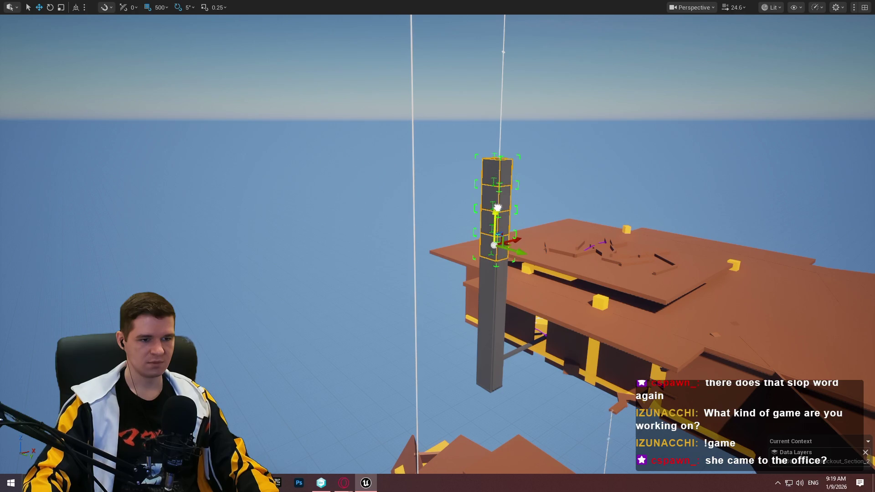
pyautogui.scroll(-3, 462, 314)
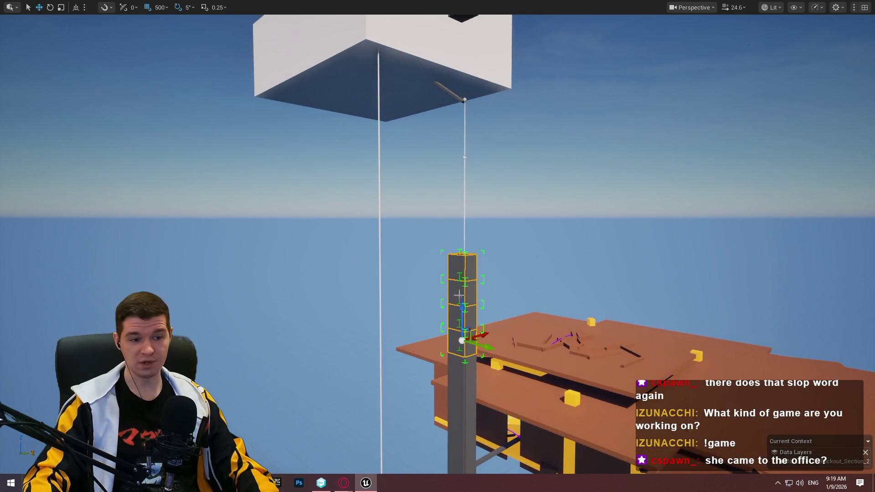
pyautogui.moveTo(474, 314); pyautogui.dragTo(474, 186)
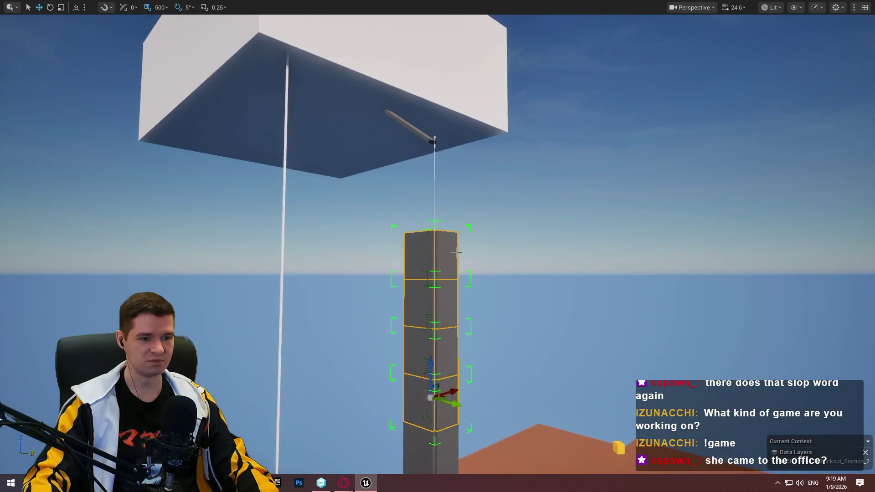
# Select a single pillar segment and view the staircase and slab from above
pyautogui.click(433, 301)
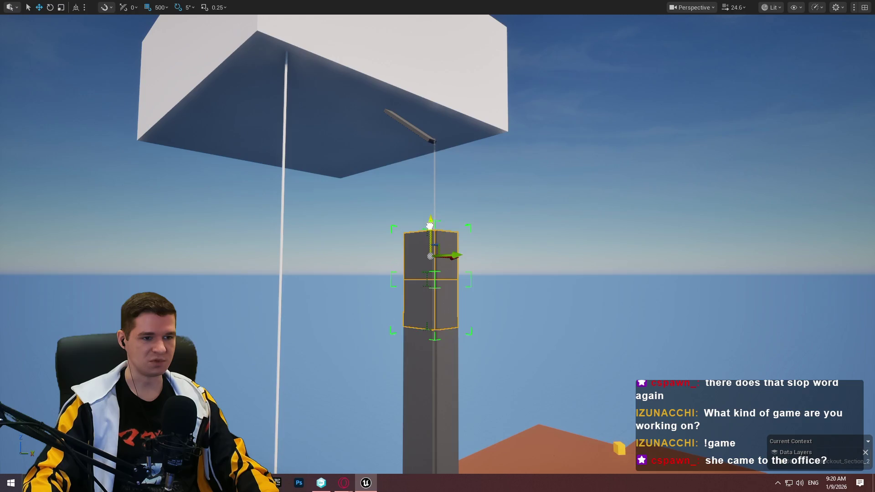
pyautogui.scroll(5, 435, 134)
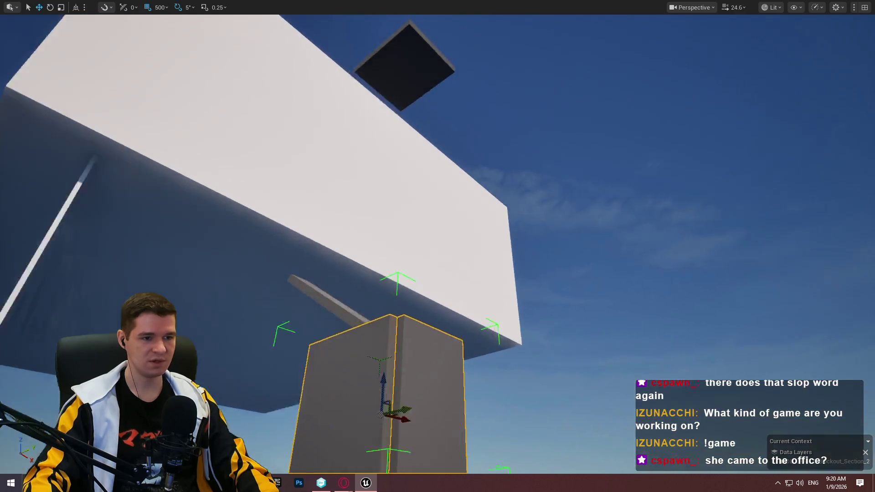
pyautogui.scroll(-5, 438, 246)
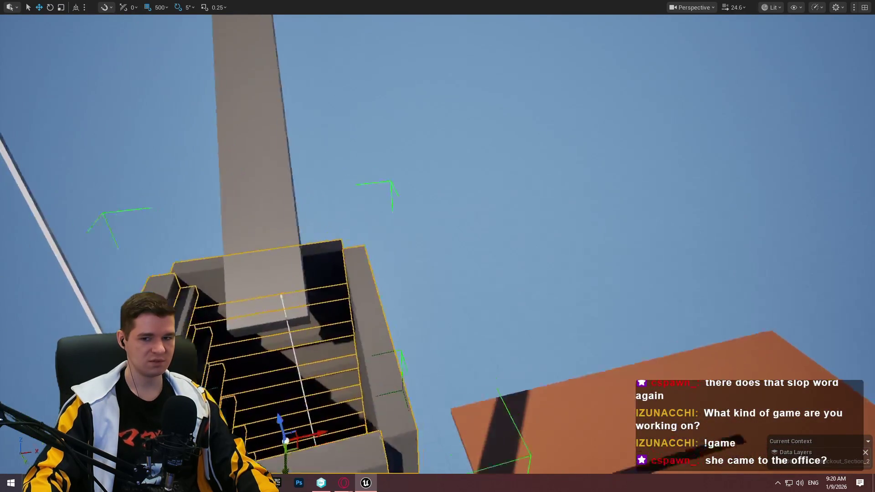
pyautogui.scroll(-1, 437, 246)
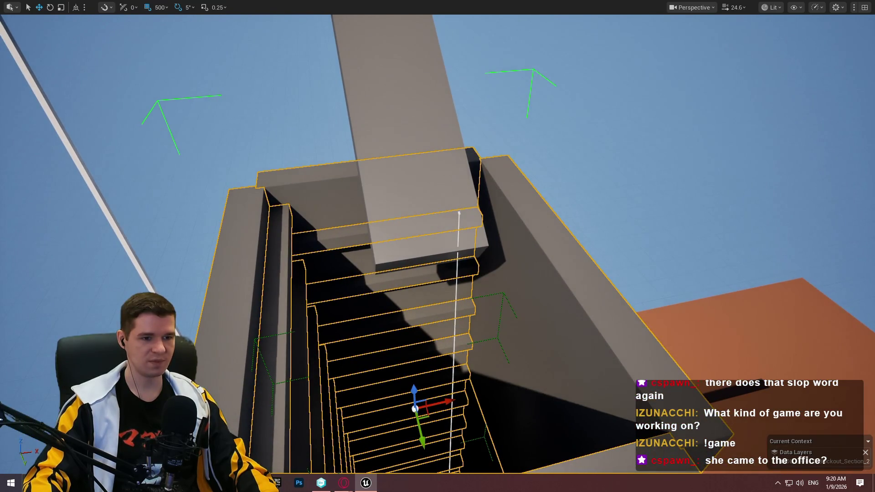
pyautogui.scroll(-3, 438, 246)
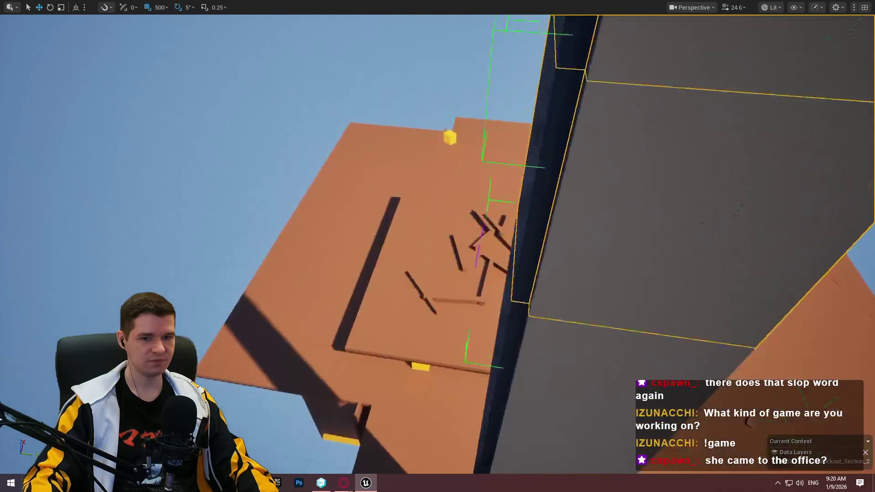
pyautogui.scroll(-2, 438, 246)
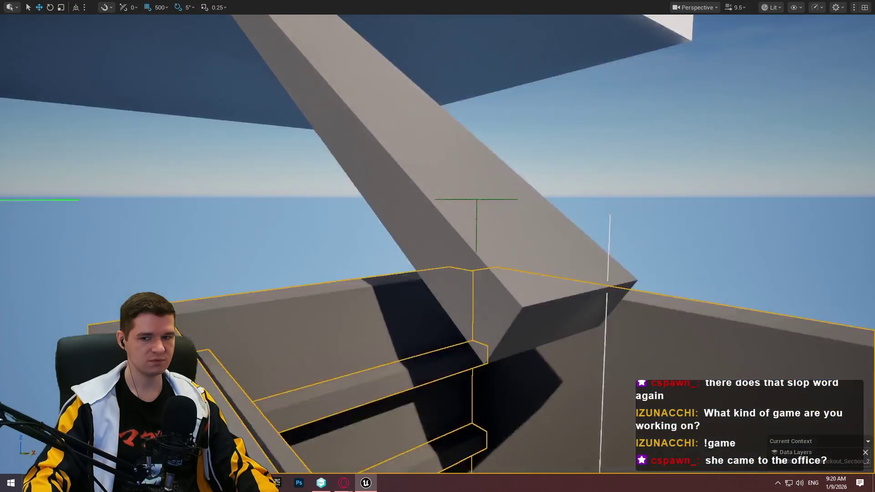
pyautogui.press('s')
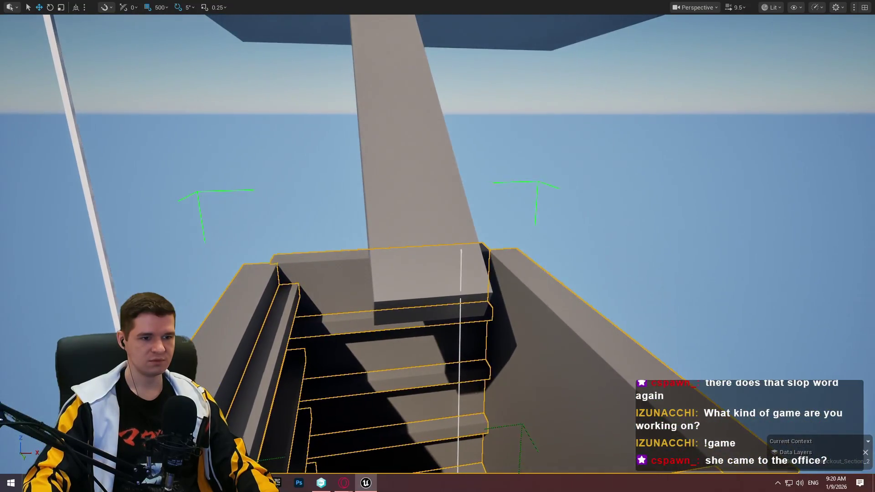
pyautogui.press('e')
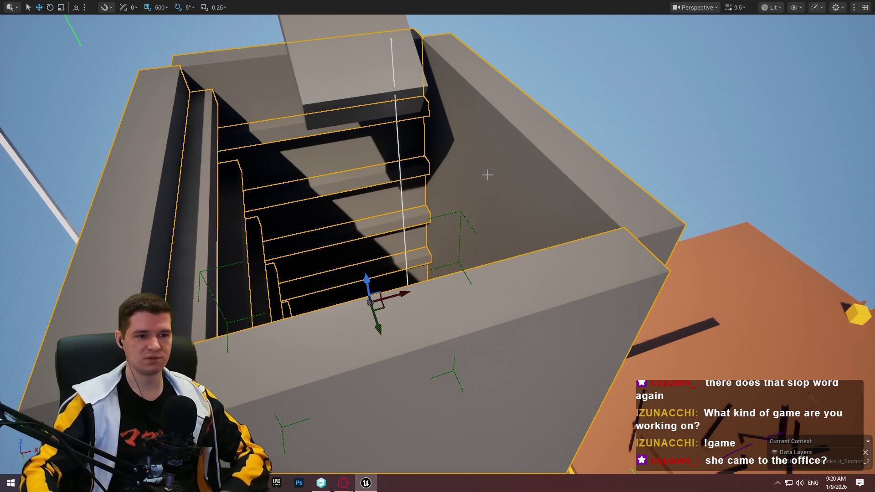
# Orbit the platform inside the shaft, pull back out, and restore the full editor layout
pyautogui.scroll(-2, 438, 246)
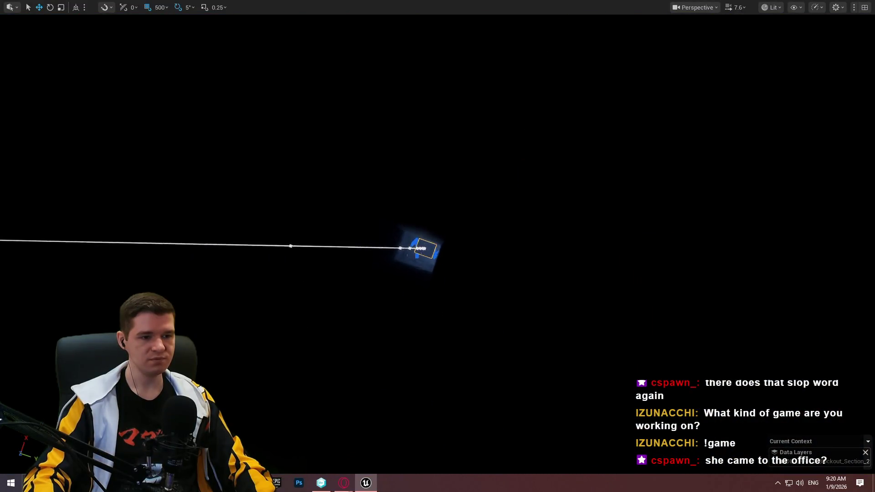
pyautogui.moveTo(437, 246); pyautogui.dragTo(556, 239)
pyautogui.scroll(5, 437, 246)
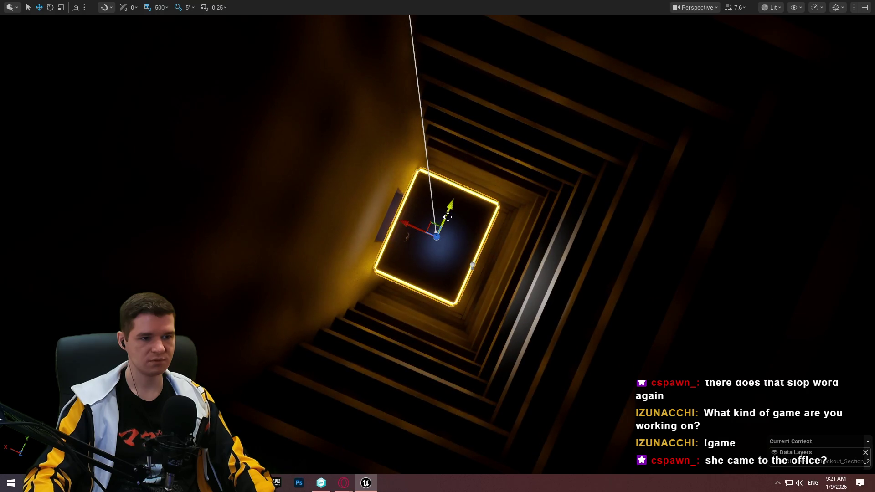
pyautogui.scroll(-3, 448, 217)
pyautogui.moveTo(447, 217)
pyautogui.mouseDown()
pyautogui.moveTo(395, 224)
pyautogui.moveTo(380, 269)
pyautogui.mouseUp()
pyautogui.press('F11')
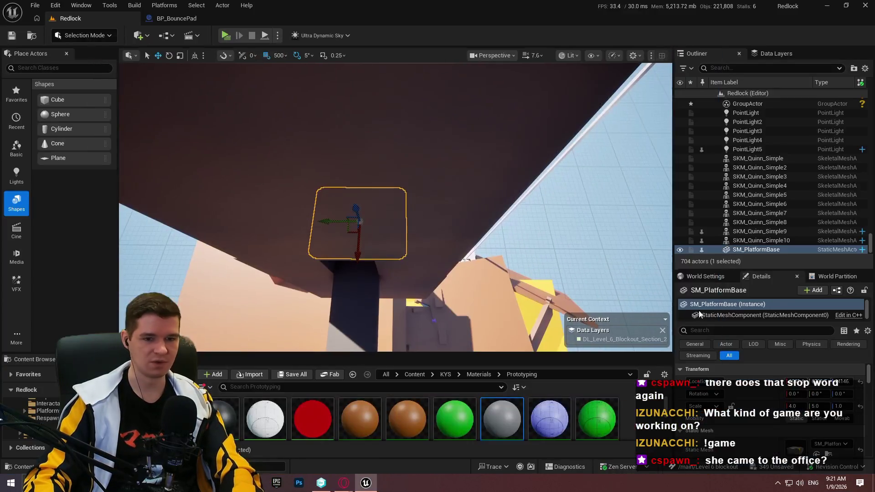
# Delete the glowing SM_PlatformBase from the shaft
pyautogui.scroll(-10, 743, 392)
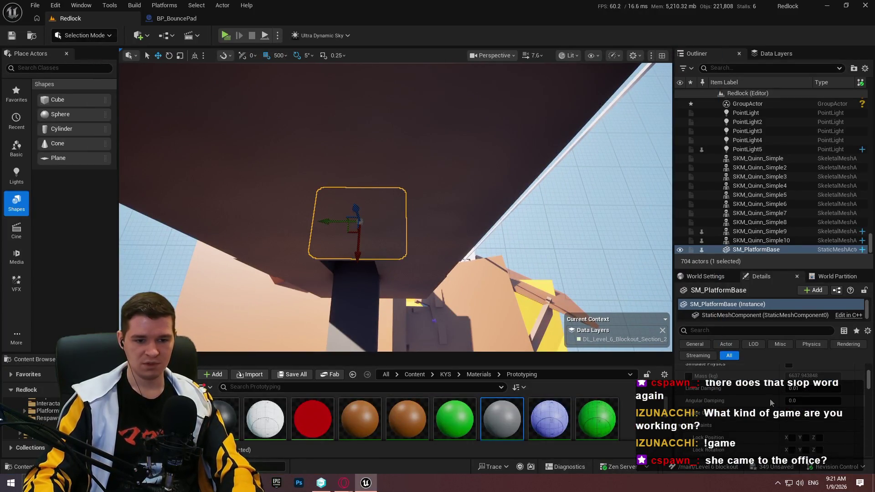
pyautogui.click(435, 231)
pyautogui.press('f')
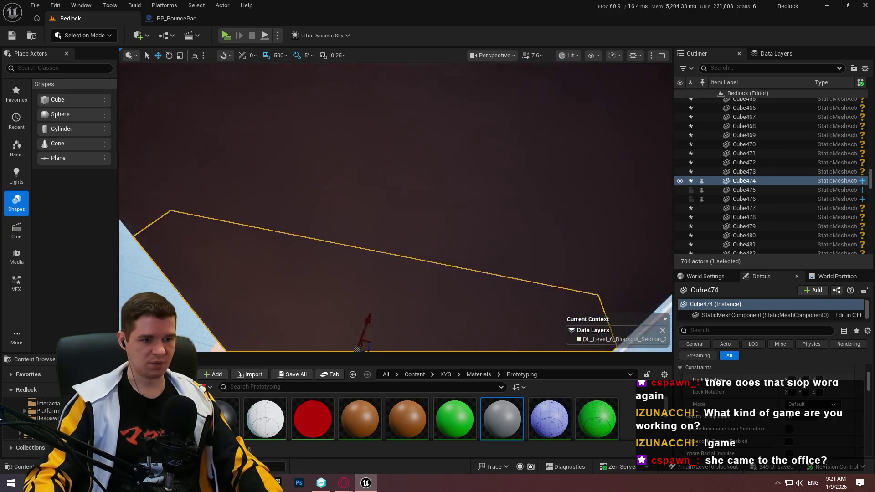
pyautogui.hotkey('ctrl', 'z')
pyautogui.press('f')
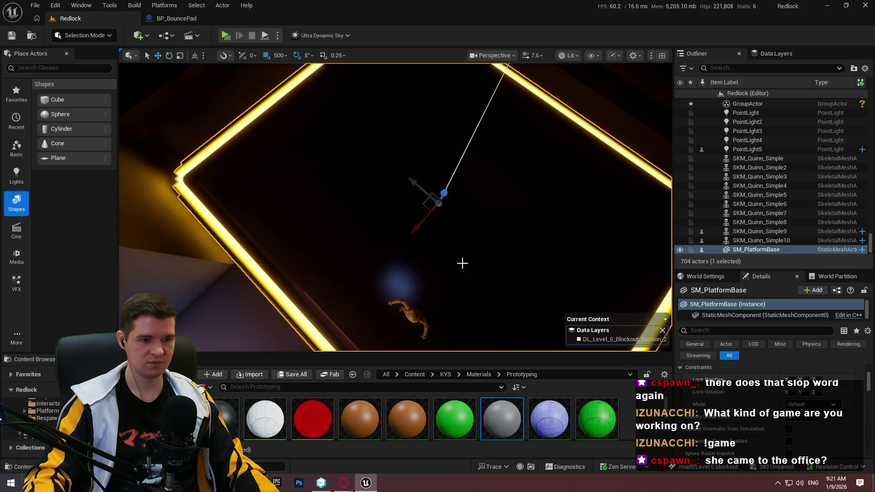
pyautogui.press('Delete')
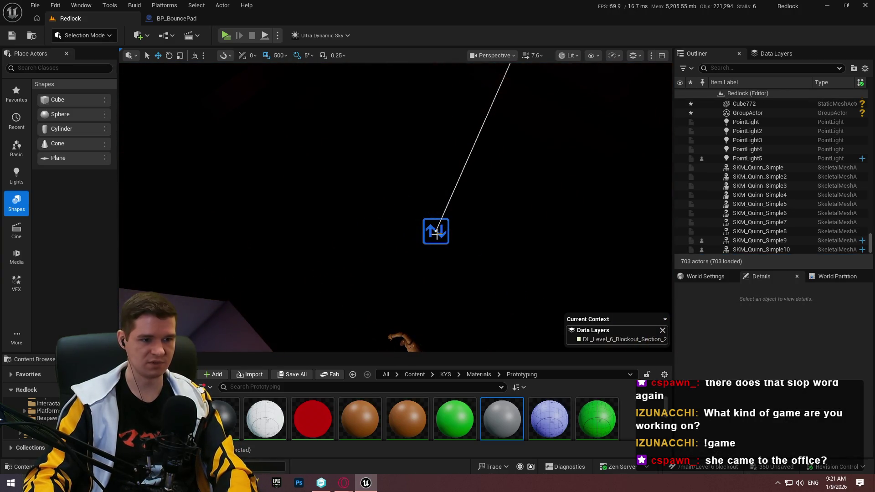
# Select the moving platform BP_MovingPlatform_Spline16 and orbit around it
pyautogui.click(437, 232)
pyautogui.scroll(-3, 769, 413)
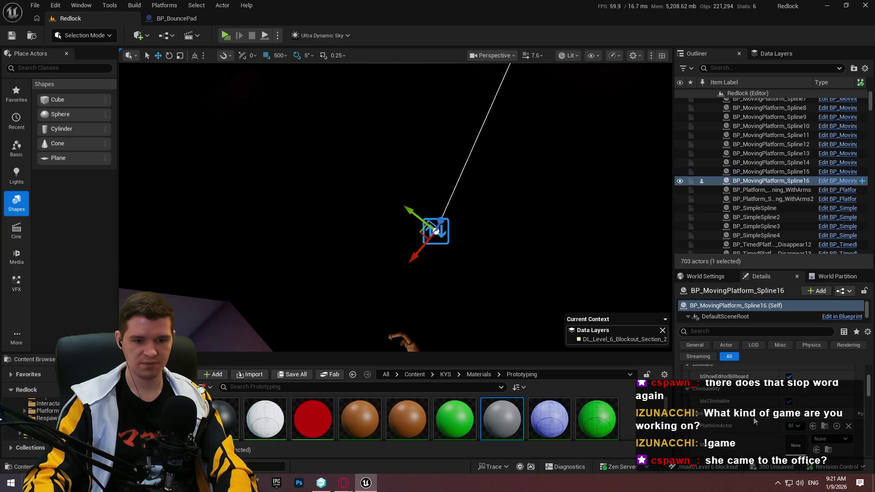
pyautogui.scroll(-5, 757, 419)
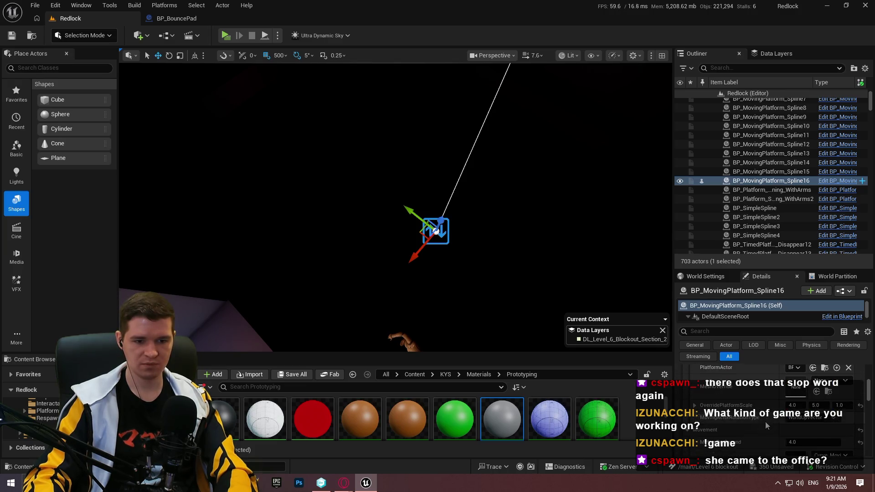
pyautogui.scroll(-1, 788, 440)
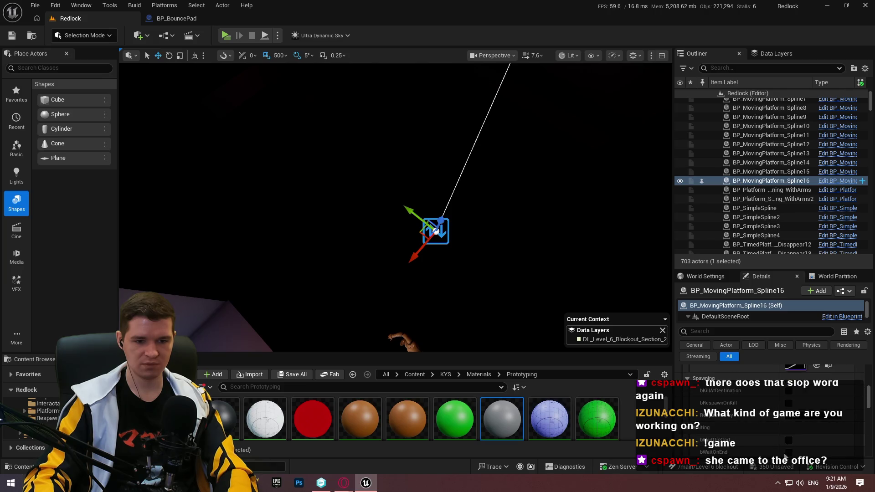
pyautogui.moveTo(531, 244); pyautogui.dragTo(530, 244)
# Enlarge the Content Browser and open the KYS > Testing folder
pyautogui.click(456, 377)
pyautogui.click(490, 360)
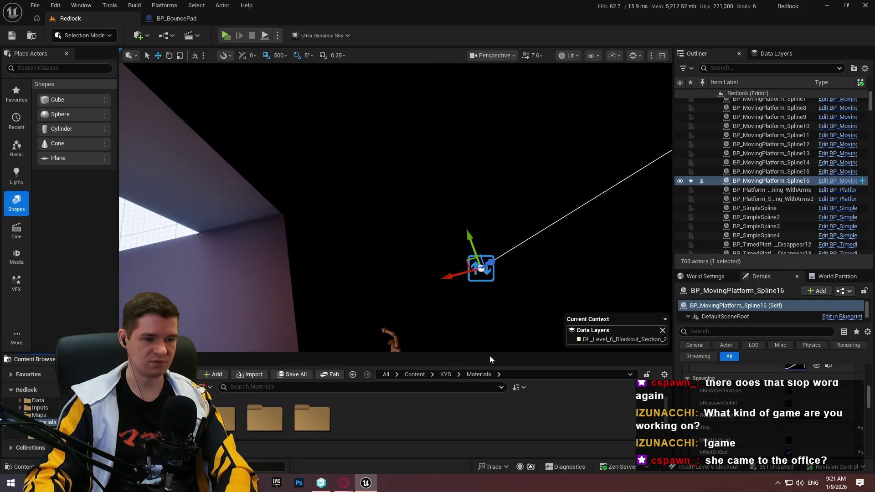
pyautogui.moveTo(489, 353); pyautogui.dragTo(488, 230)
pyautogui.click(445, 250)
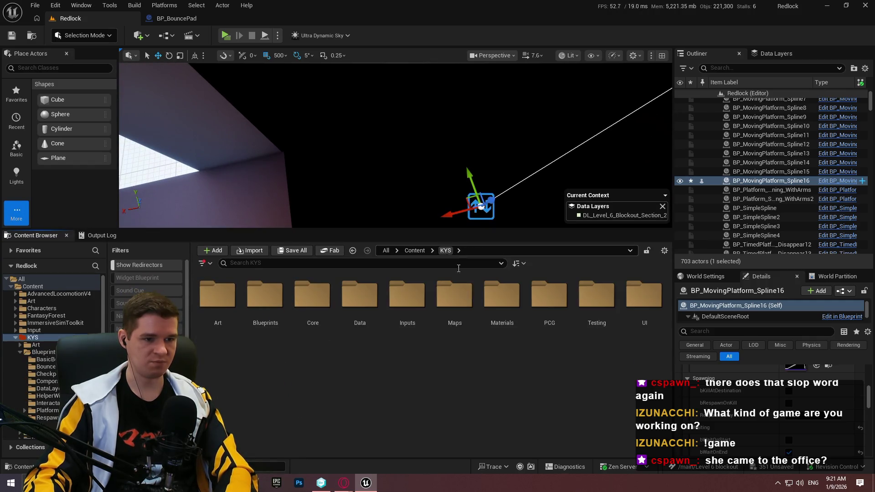
pyautogui.doubleClick(594, 306)
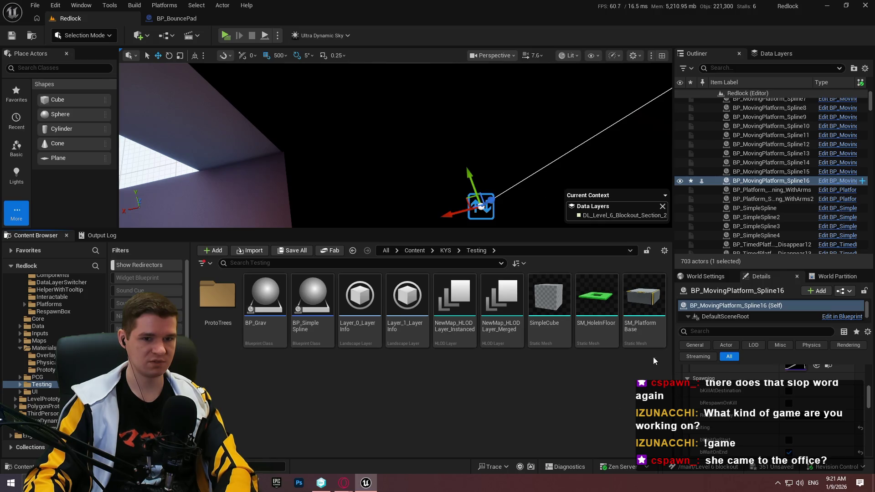
pyautogui.scroll(-5, 747, 397)
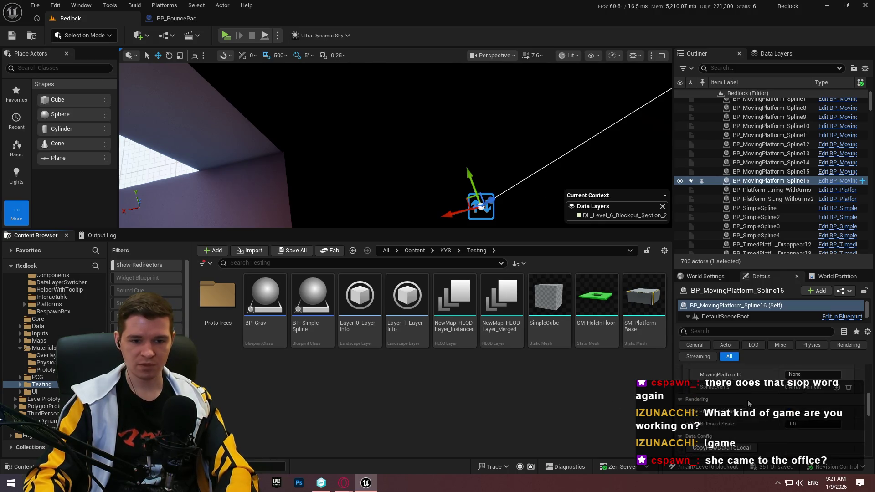
pyautogui.scroll(1, 753, 403)
# Set BP_MovingPlatform_Spline16's MovingPlatformID to Level6_CargoElevator
pyautogui.click(796, 403)
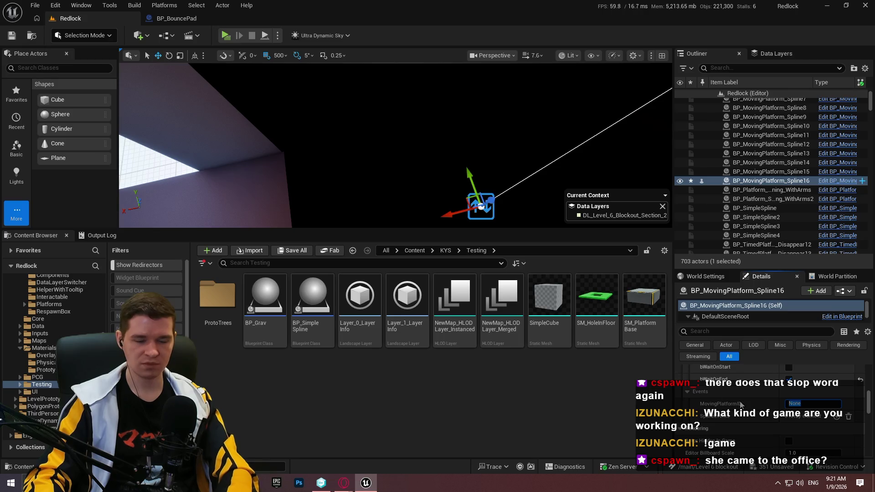
pyautogui.write('Level')
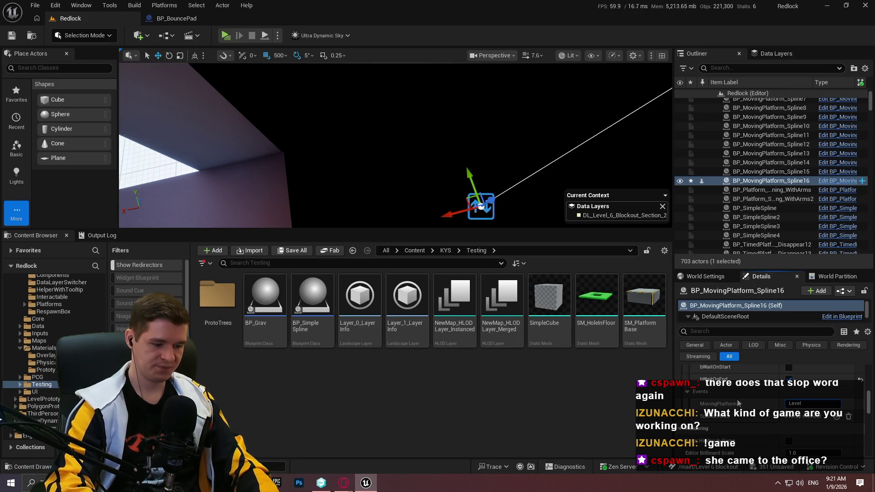
pyautogui.write('6_CargoE')
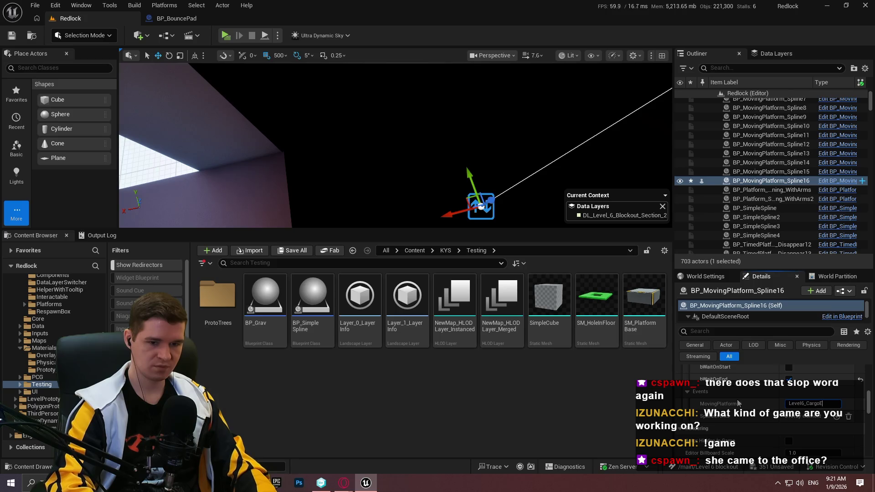
pyautogui.write('levator')
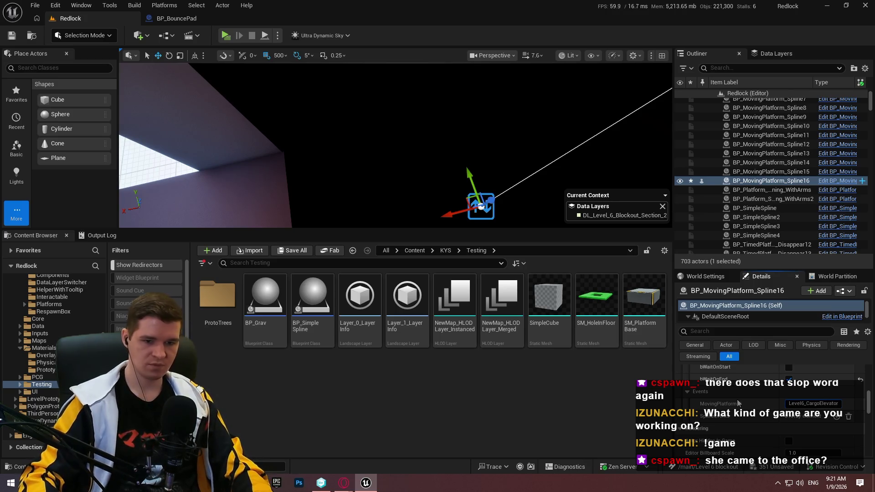
pyautogui.press('Return')
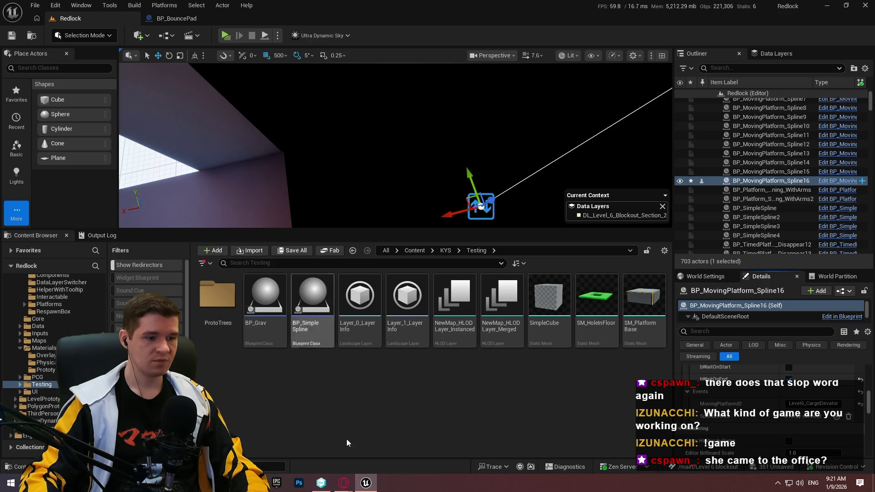
pyautogui.hotkey('alt', 'Tab')
pyautogui.hotkey('alt', 'Tab')
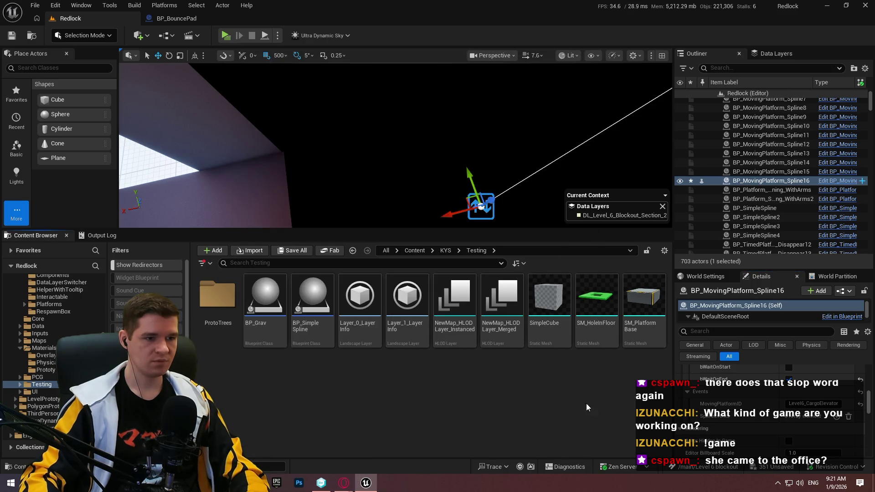
pyautogui.rightClick(388, 393)
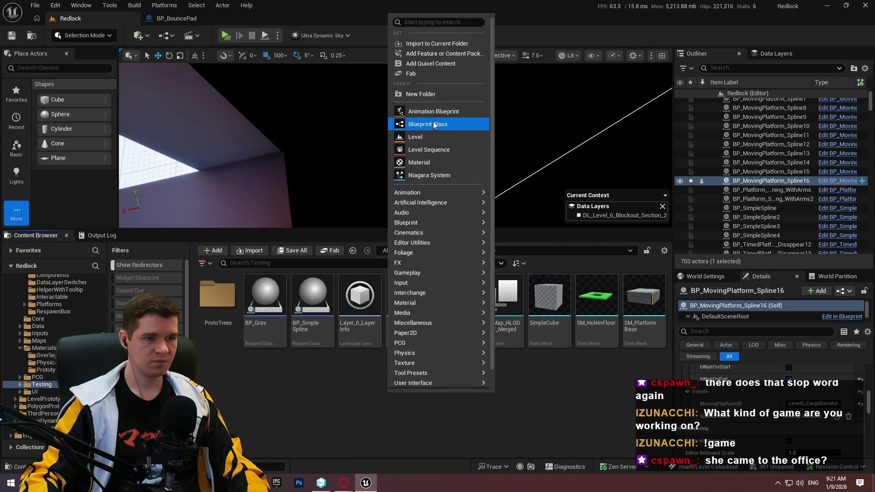
# Create an Actor Blueprint Class named BP_Level6_CargoElevator_Trigger in the Testing folder
pyautogui.click(433, 124)
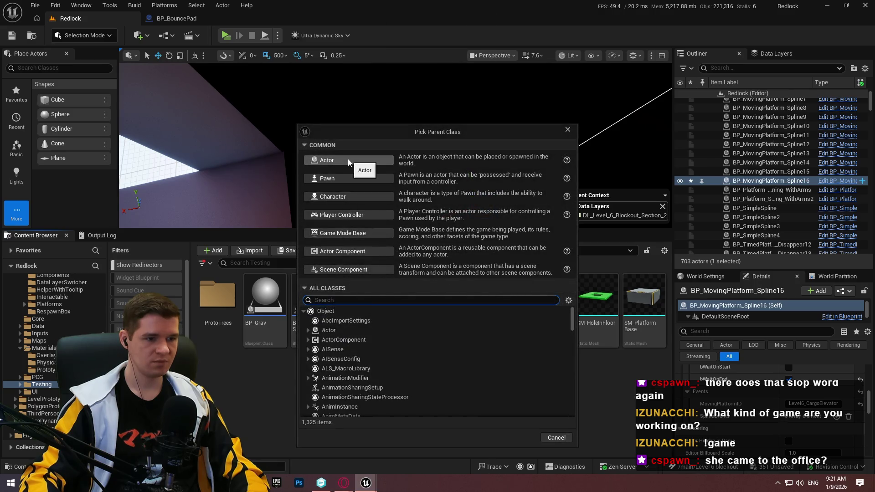
pyautogui.click(365, 170)
pyautogui.write('B')
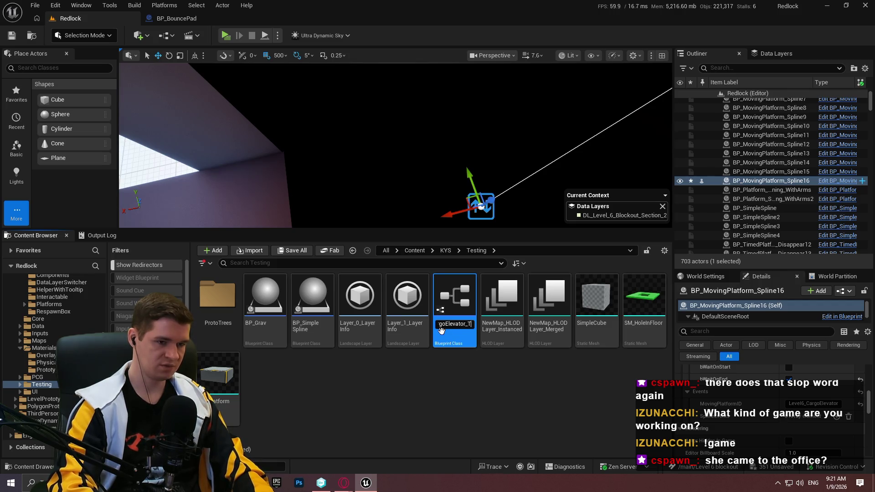
pyautogui.write('rigger')
pyautogui.press('Return')
pyautogui.click(280, 340)
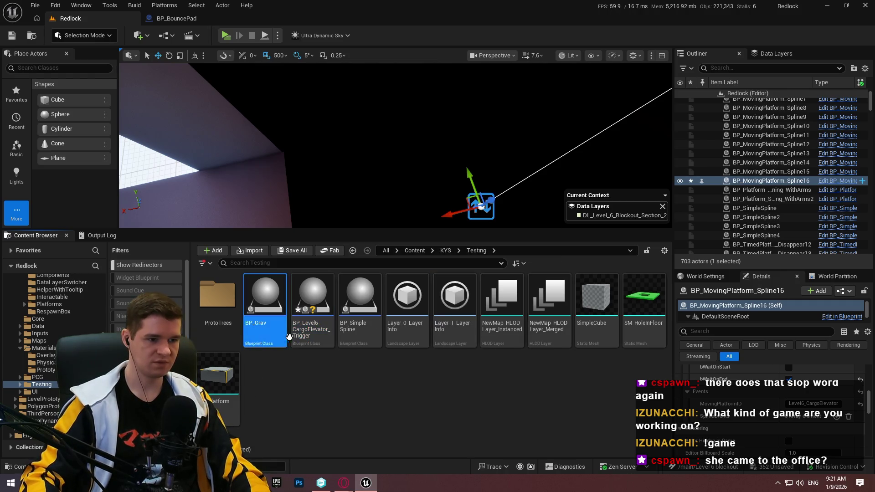
# Add a Box Collision component to the trigger and its On Component Begin Overlap event
pyautogui.doubleClick(295, 333)
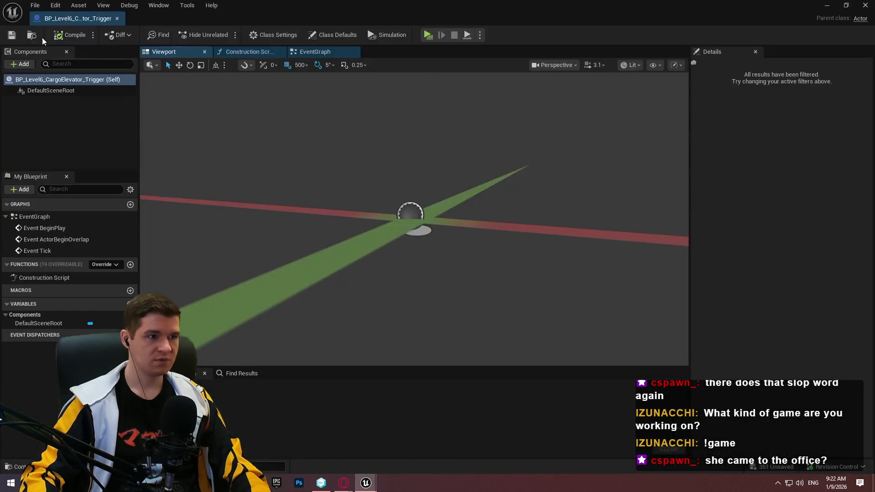
pyautogui.click(22, 64)
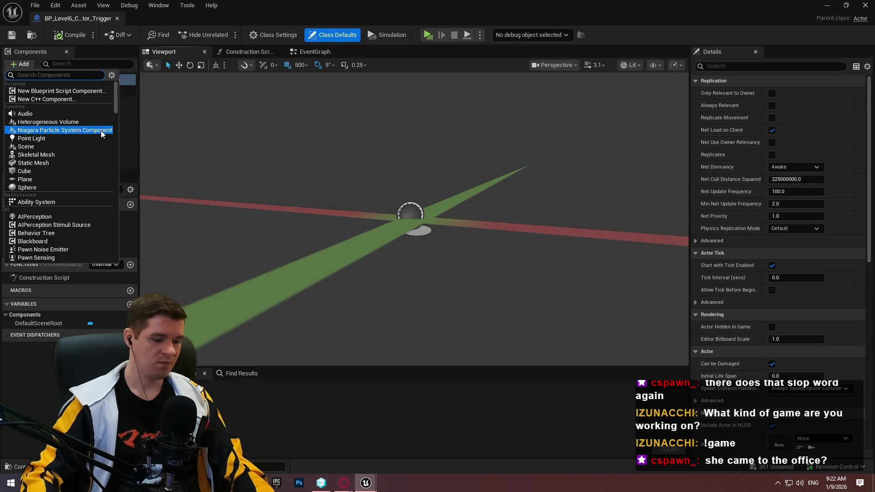
pyautogui.write('box')
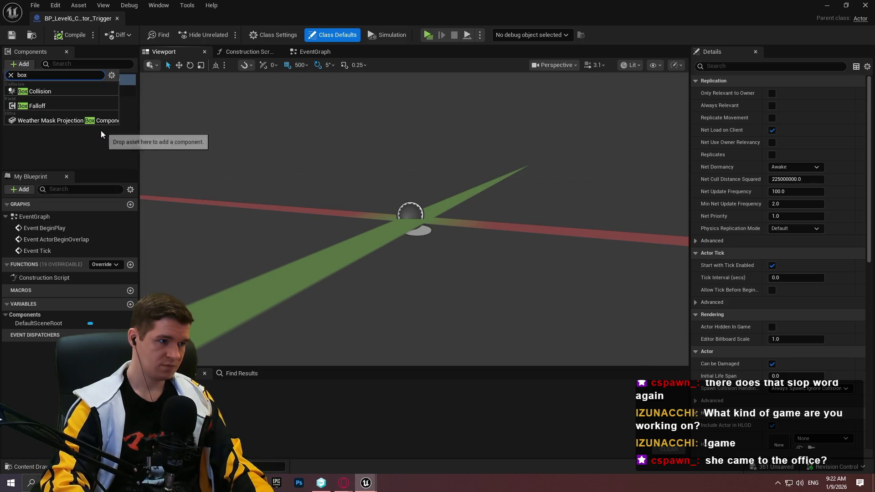
pyautogui.click(29, 91)
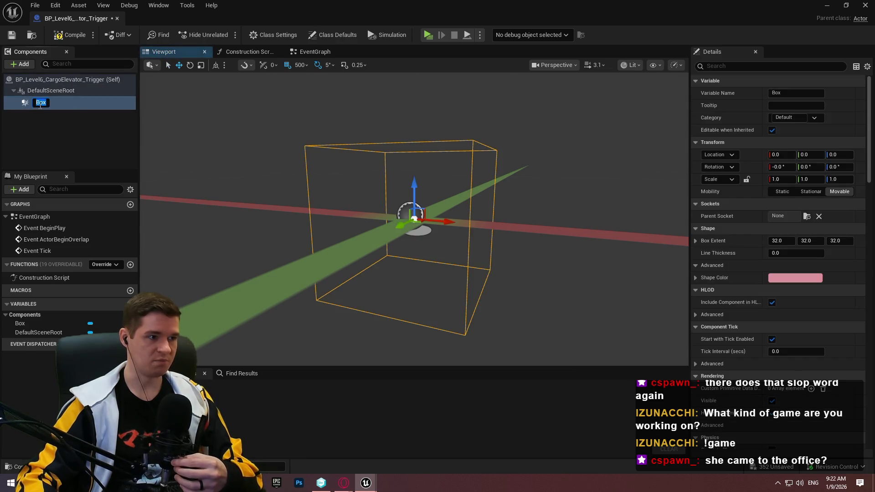
pyautogui.moveTo(870, 110); pyautogui.dragTo(872, 365)
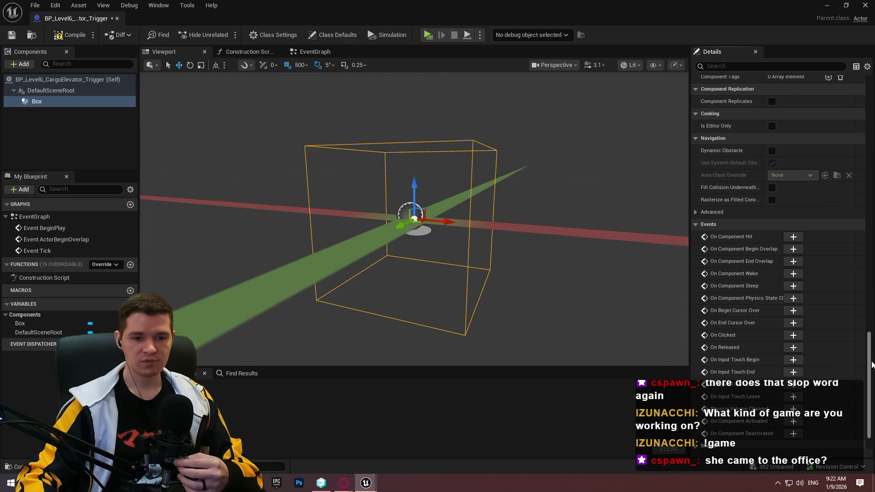
pyautogui.click(794, 249)
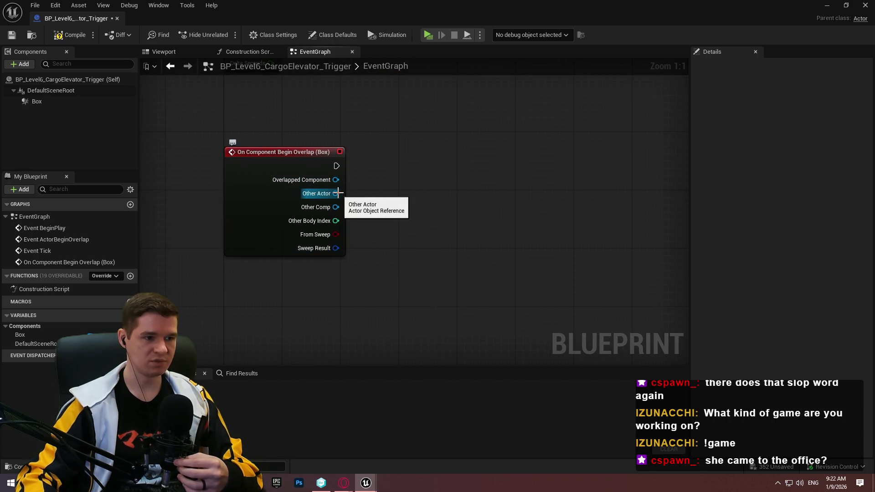
# Compare the overlap's Other Actor to Get Player Character with an == node
pyautogui.moveTo(337, 194)
pyautogui.mouseDown()
pyautogui.moveTo(385, 205)
pyautogui.moveTo(376, 296)
pyautogui.mouseUp()
pyautogui.write('cast')
pyautogui.click(441, 263)
pyautogui.write('get ')
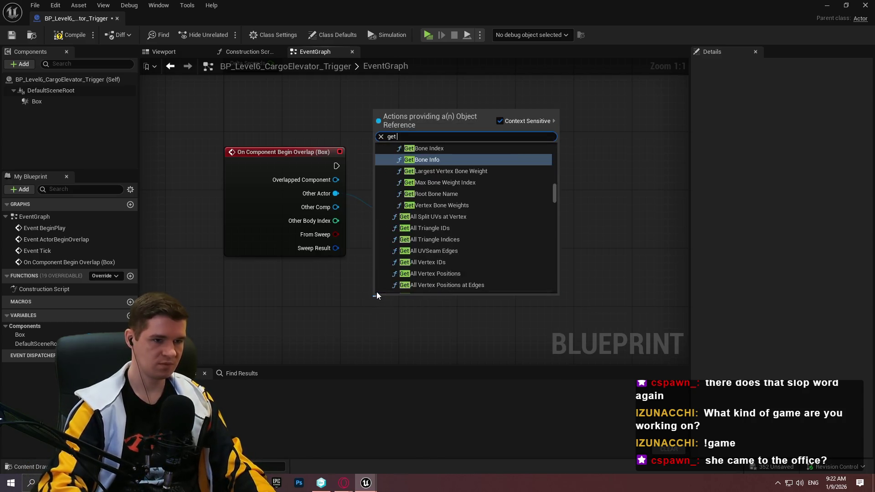
pyautogui.write('play')
pyautogui.press('Down')
pyautogui.press('Down')
pyautogui.press('Down')
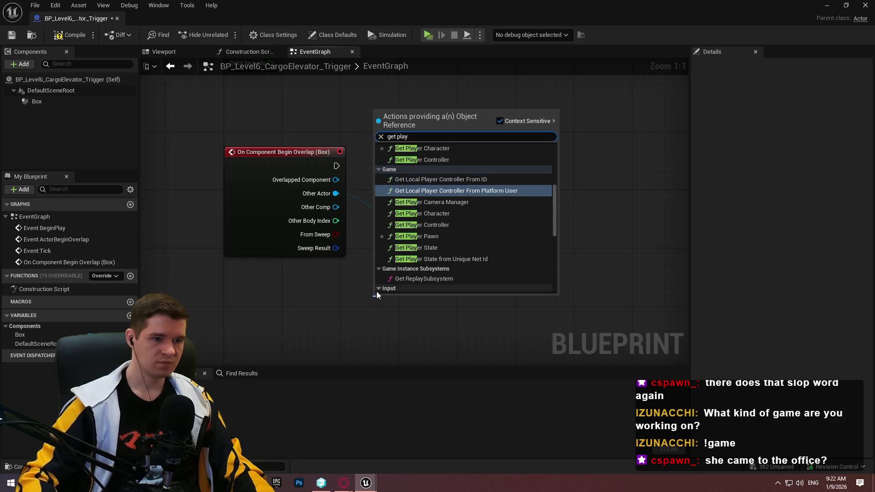
pyautogui.click(442, 218)
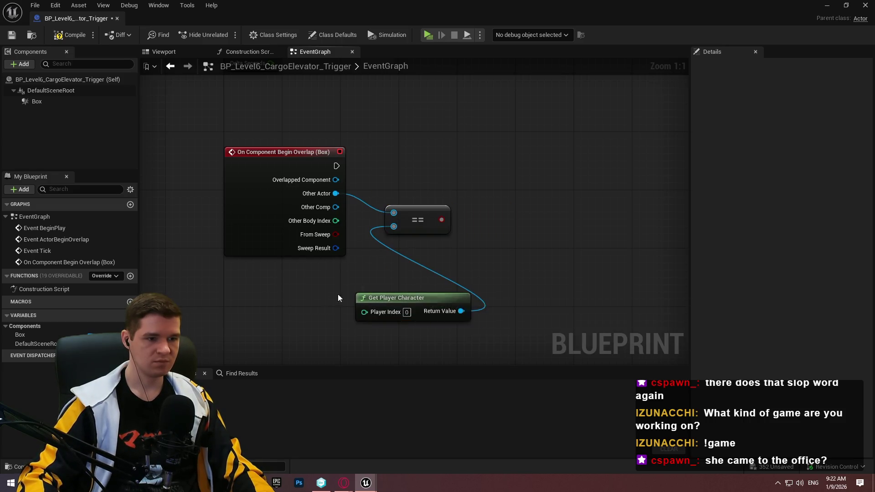
pyautogui.moveTo(416, 298); pyautogui.dragTo(288, 275)
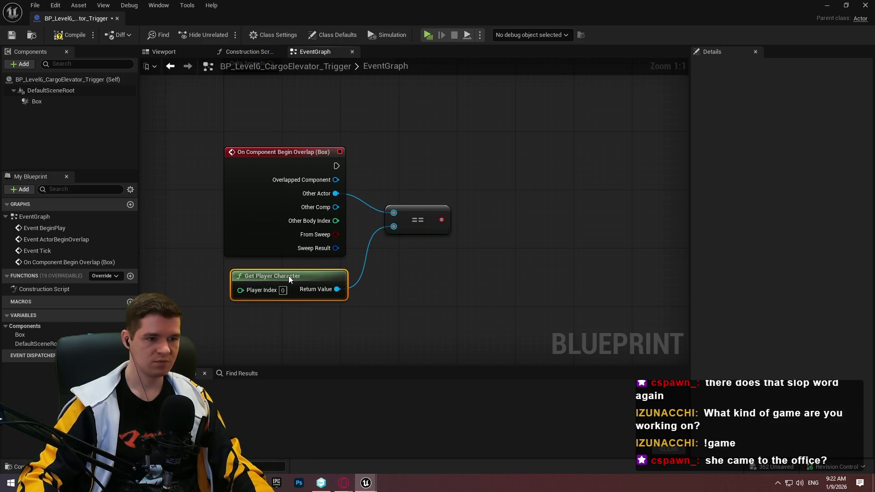
# Feed the comparison into a Branch run by the overlap event, then compile and save
pyautogui.click(483, 171)
pyautogui.moveTo(490, 204)
pyautogui.mouseDown()
pyautogui.moveTo(434, 220)
pyautogui.moveTo(441, 223)
pyautogui.mouseUp()
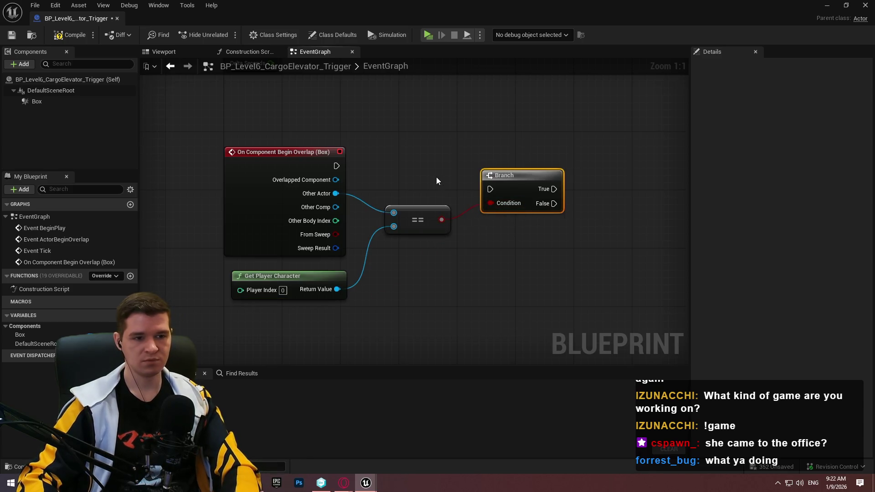
pyautogui.moveTo(336, 166)
pyautogui.mouseDown()
pyautogui.moveTo(501, 190)
pyautogui.moveTo(491, 190)
pyautogui.mouseUp()
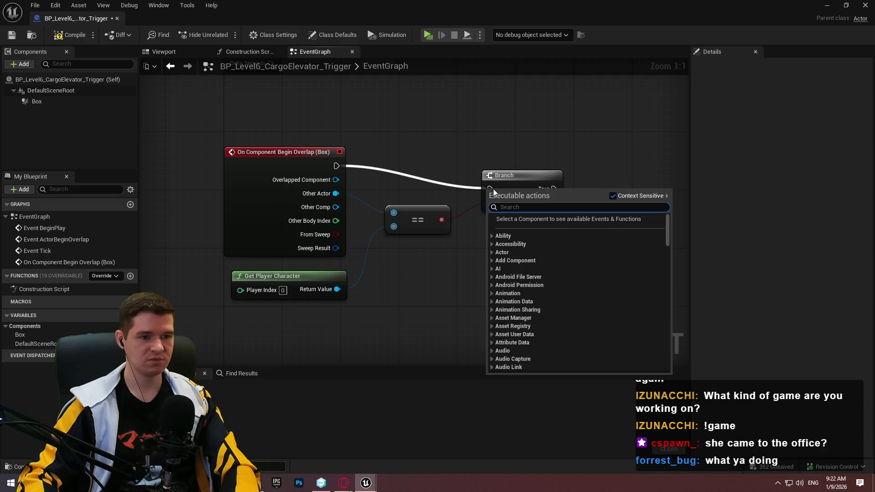
pyautogui.moveTo(337, 166)
pyautogui.mouseDown()
pyautogui.moveTo(301, 167)
pyautogui.moveTo(336, 166)
pyautogui.mouseUp()
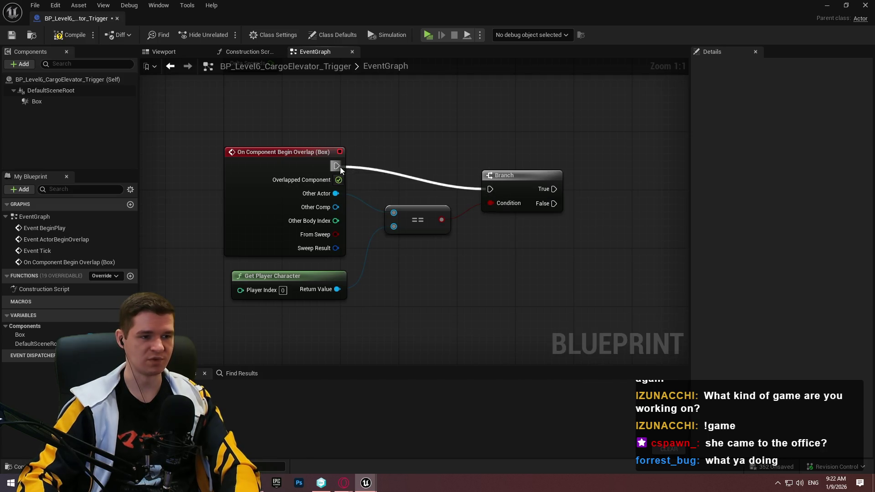
pyautogui.moveTo(500, 173); pyautogui.dragTo(498, 150)
pyautogui.click(524, 244)
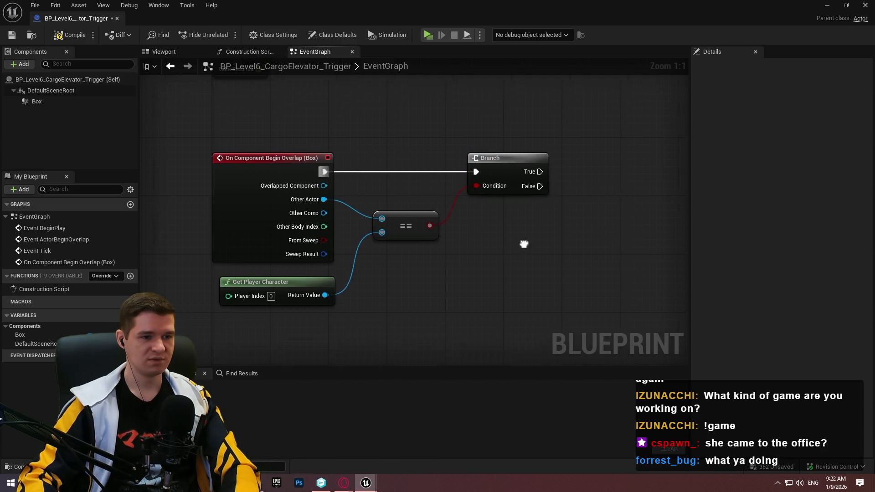
pyautogui.press('F7')
pyautogui.hotkey('ctrl', 's')
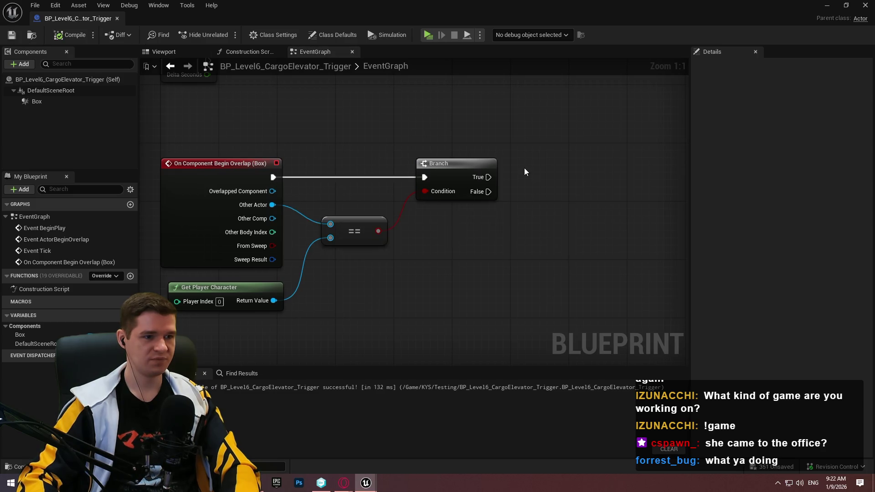
pyautogui.moveTo(524, 172); pyautogui.dragTo(514, 177)
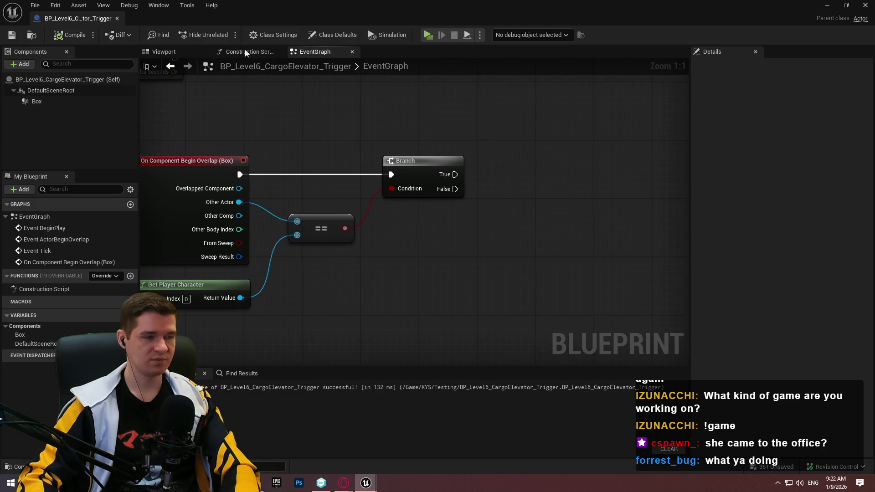
# Dock the trigger blueprint tab beside BP_BouncePad in the main editor
pyautogui.click(117, 18)
pyautogui.click(289, 23)
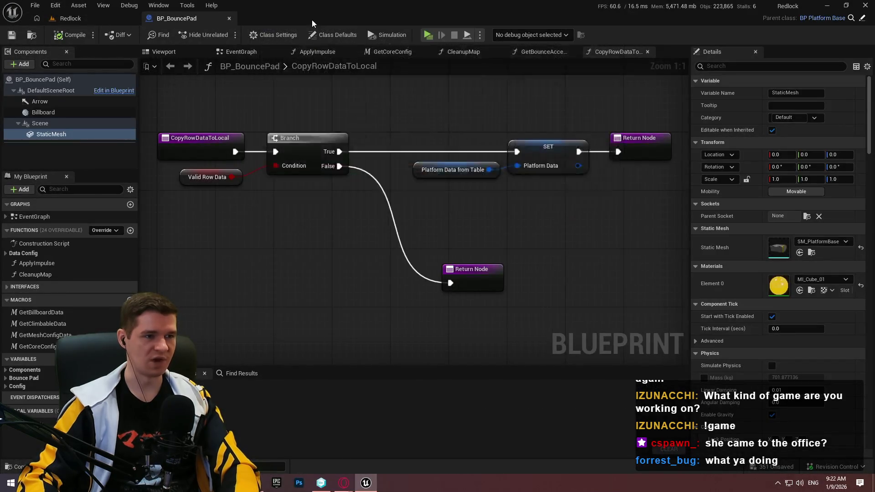
pyautogui.moveTo(311, 20); pyautogui.dragTo(311, 19)
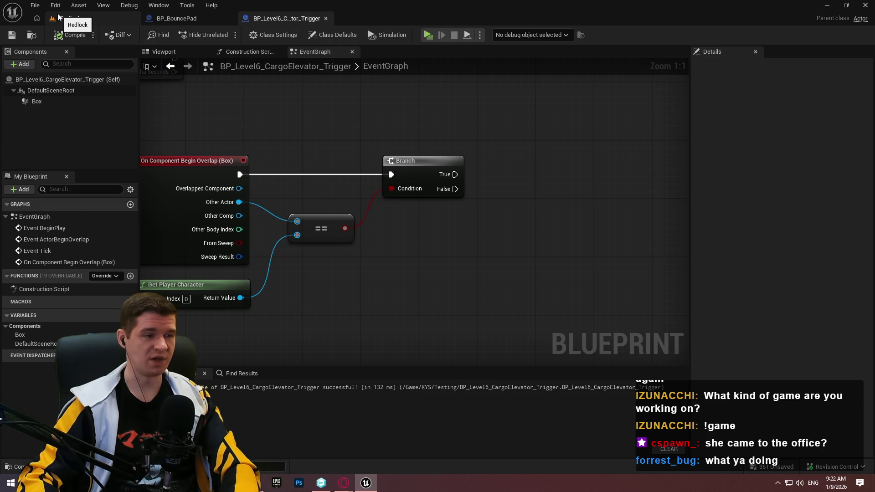
pyautogui.click(59, 17)
pyautogui.click(286, 19)
# Search graph actions for 'get moving' and 'spline of', then switch to the Redlock level
pyautogui.rightClick(417, 233)
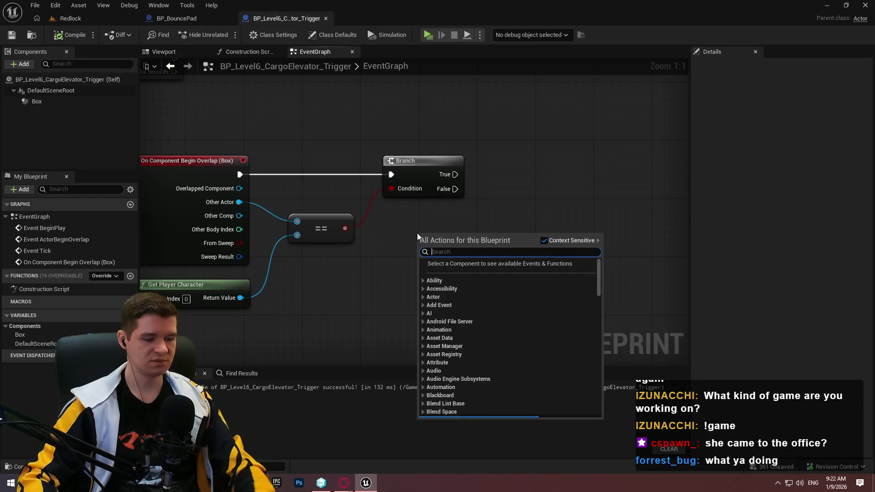
pyautogui.write('get moving')
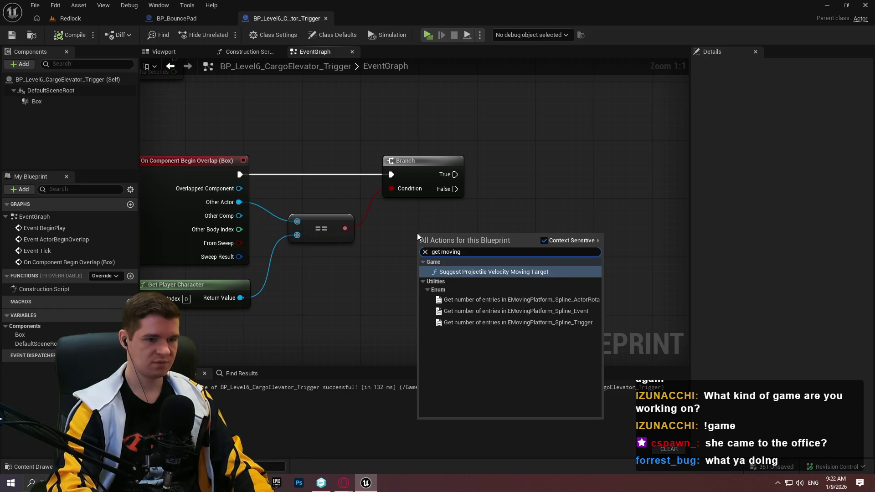
pyautogui.hotkey('ctrl', 'a')
pyautogui.write('spline of')
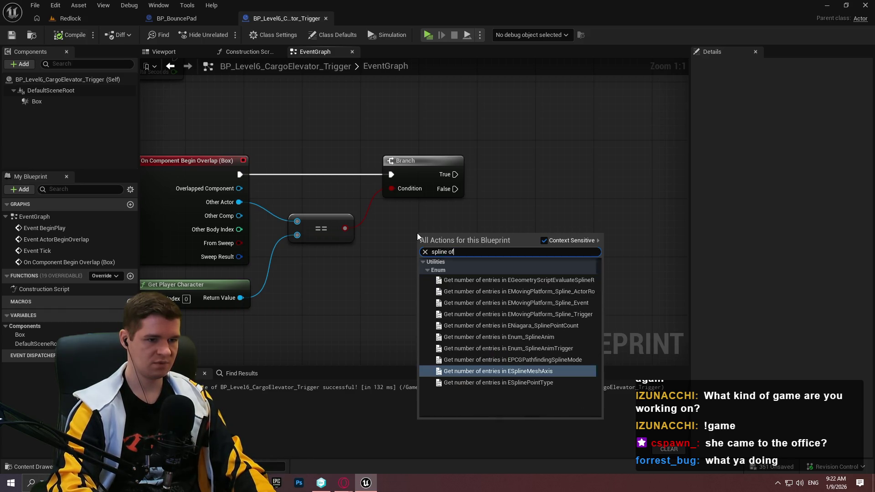
pyautogui.hotkey('ctrl', 'a')
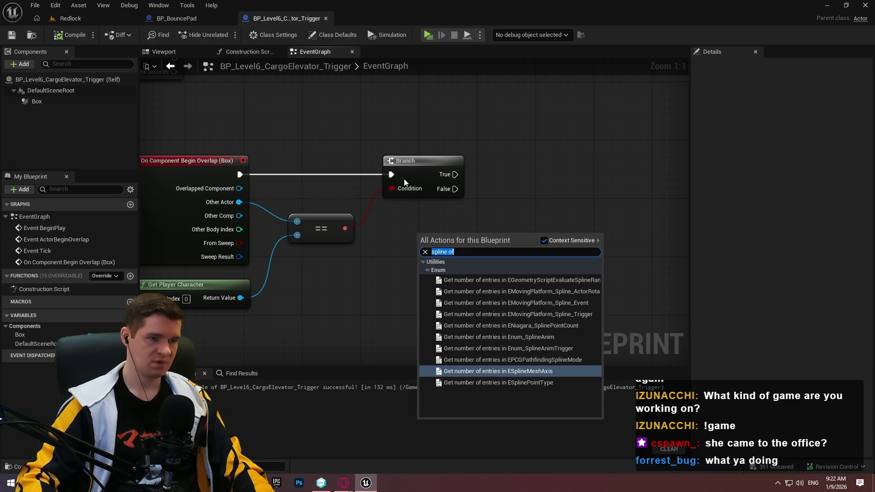
pyautogui.press('Escape')
pyautogui.click(75, 18)
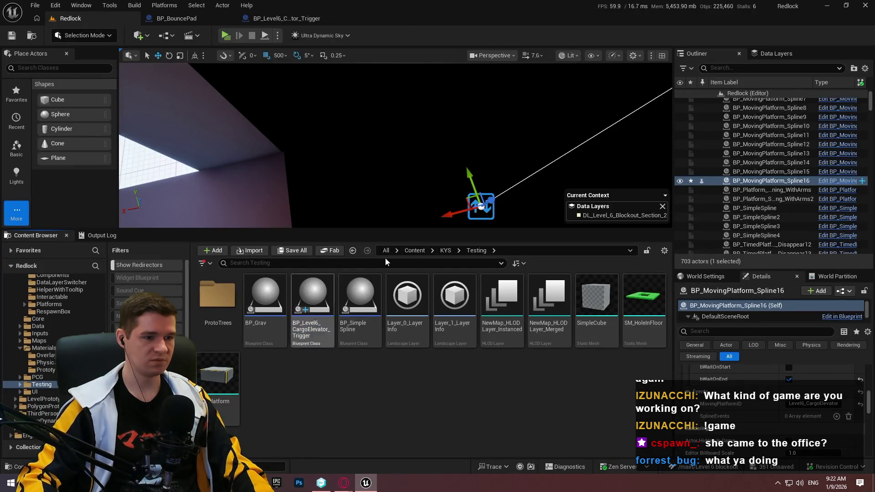
# Open the BPFL_KYS function library from the KYS > Core folder
pyautogui.click(445, 251)
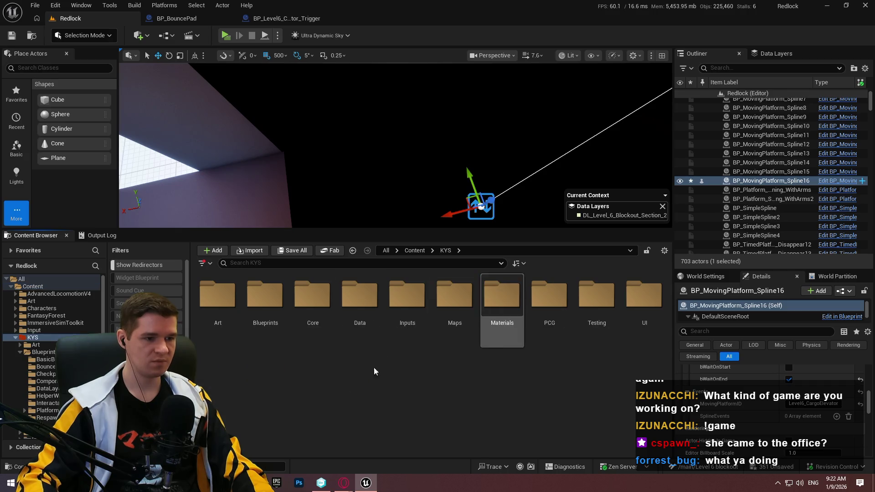
pyautogui.doubleClick(266, 297)
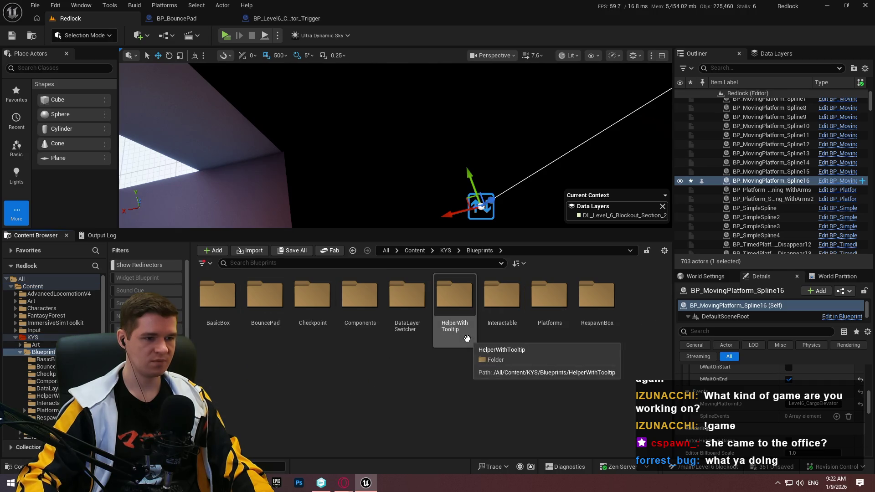
pyautogui.click(445, 250)
pyautogui.click(313, 306)
pyautogui.doubleClick(314, 306)
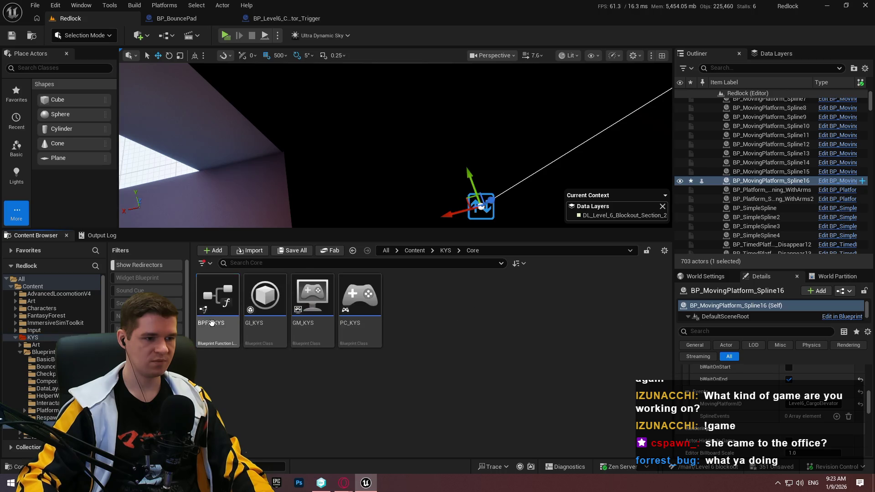
pyautogui.doubleClick(206, 286)
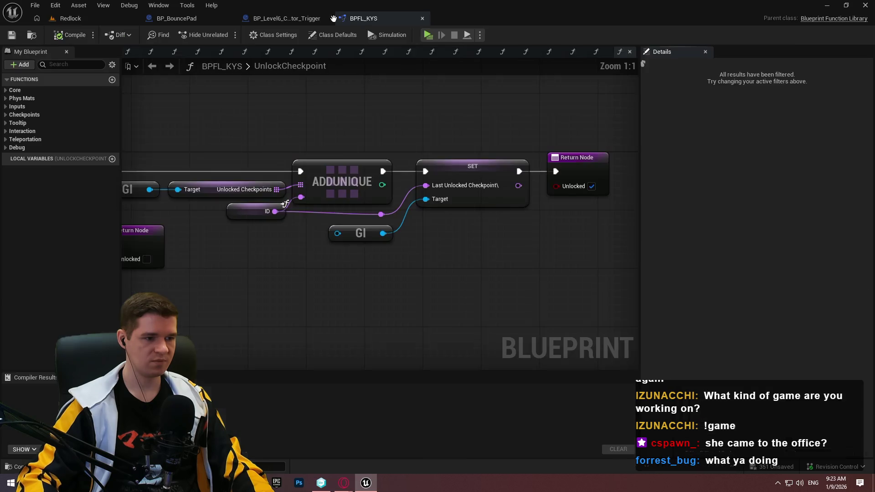
# Browse the Interaction, Checkpoints and Core function categories, then close BPFL_KYS back to the trigger graph
pyautogui.click(6, 140)
pyautogui.click(5, 139)
pyautogui.click(5, 131)
pyautogui.click(6, 131)
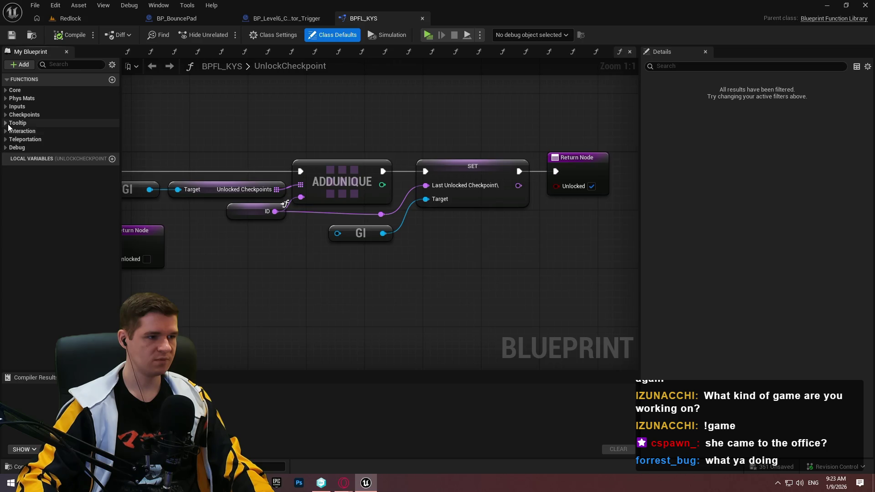
pyautogui.click(5, 123)
pyautogui.click(5, 123)
pyautogui.click(6, 115)
pyautogui.click(6, 115)
pyautogui.click(6, 106)
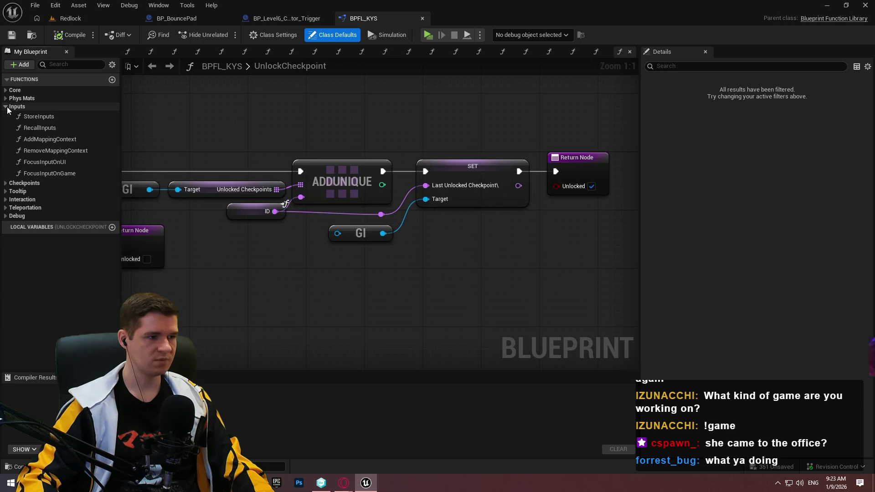
pyautogui.click(5, 107)
pyautogui.click(6, 98)
pyautogui.click(5, 98)
pyautogui.click(6, 80)
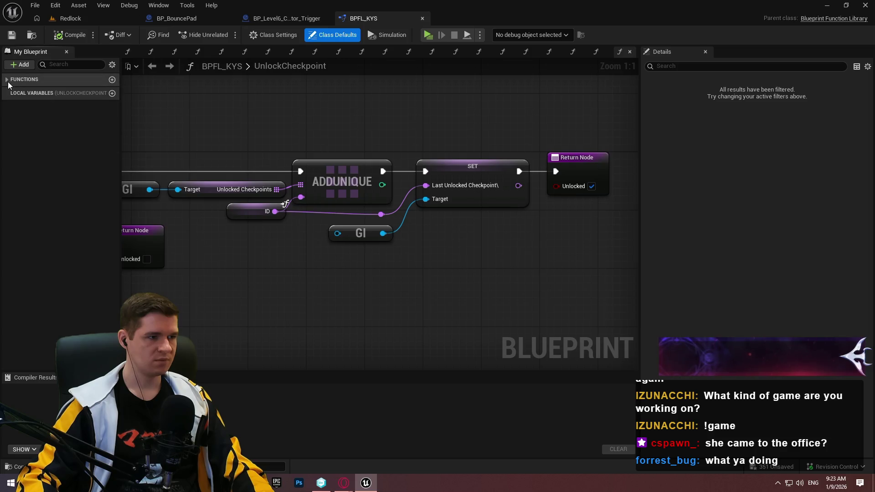
pyautogui.click(7, 80)
pyautogui.click(6, 90)
pyautogui.click(6, 90)
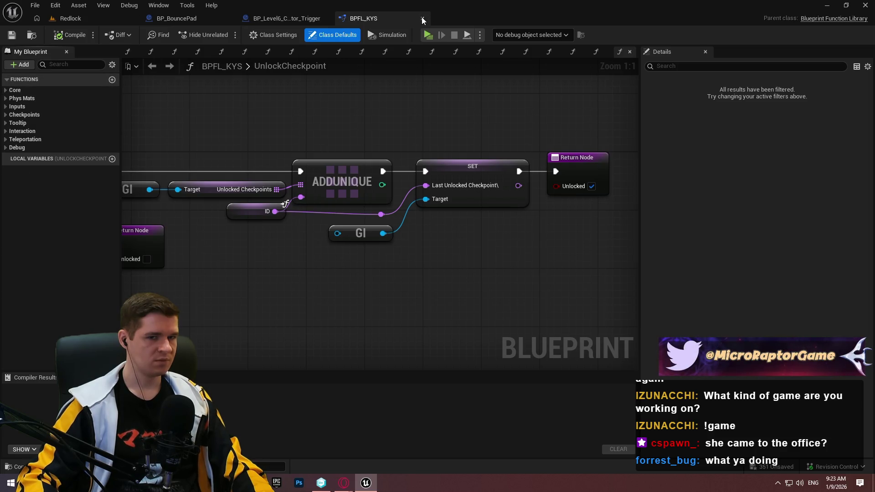
pyautogui.click(422, 18)
pyautogui.rightClick(503, 183)
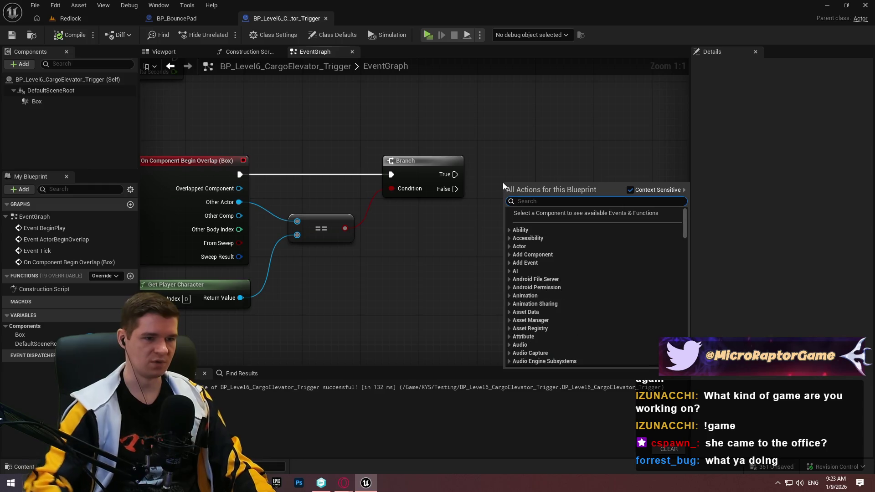
# Add a Get All Actors Of Class node for the moving platform blueprint, run from Branch True
pyautogui.write('get all act')
pyautogui.press('Return')
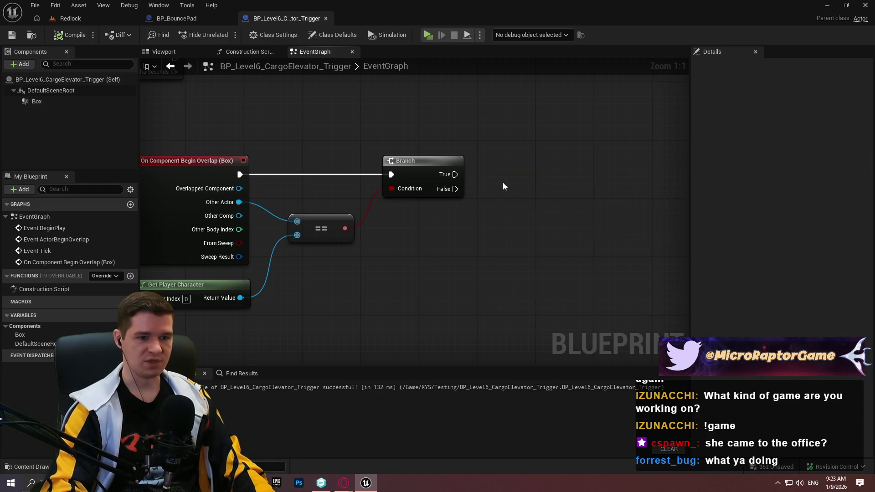
pyautogui.click(533, 219)
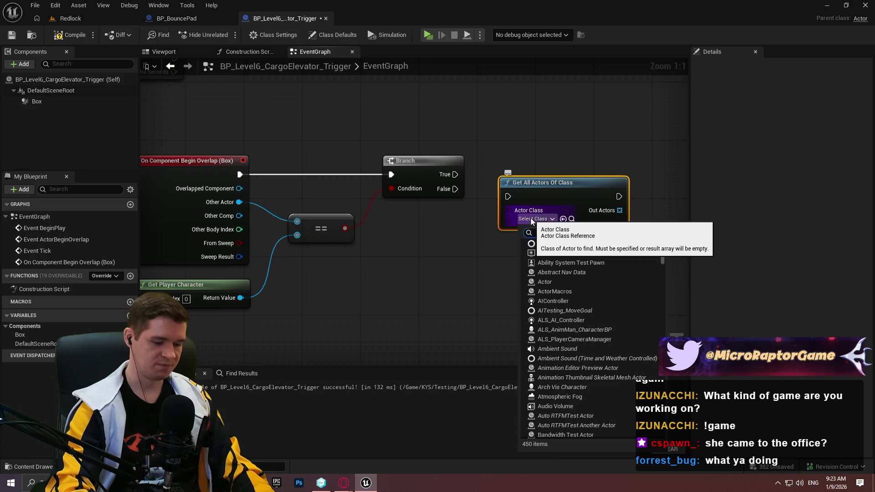
pyautogui.write('moving')
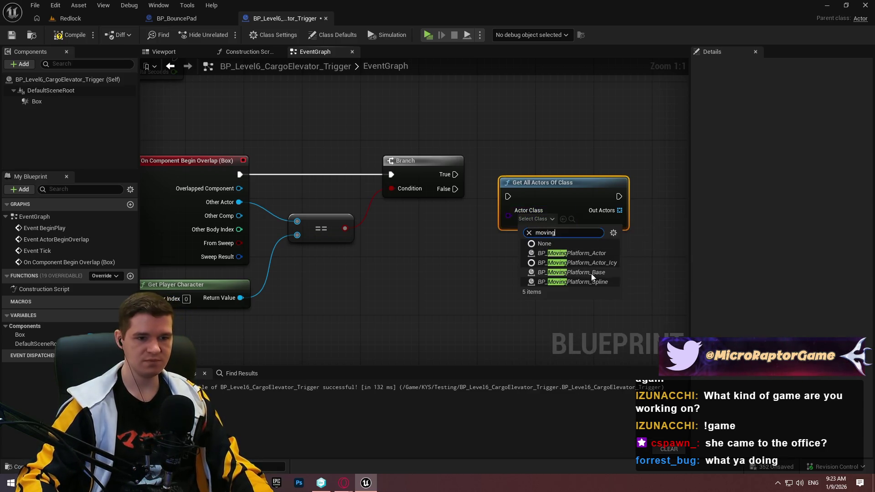
pyautogui.click(607, 275)
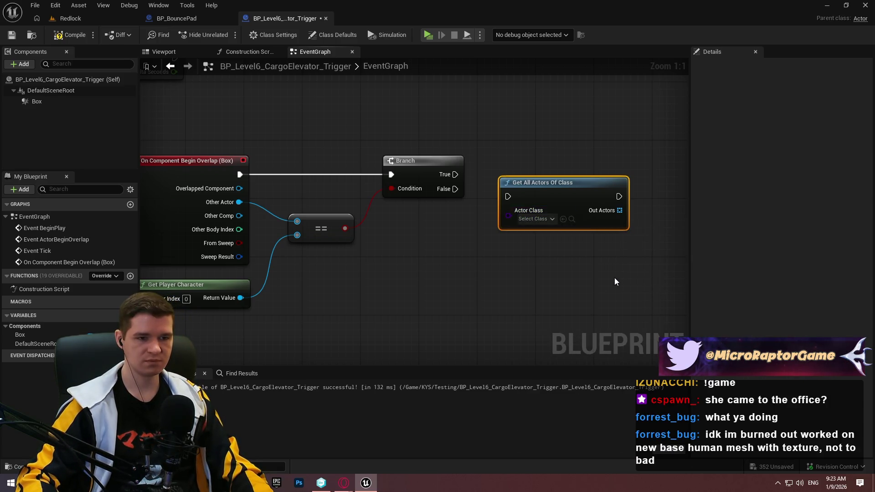
pyautogui.moveTo(509, 196); pyautogui.dragTo(456, 175)
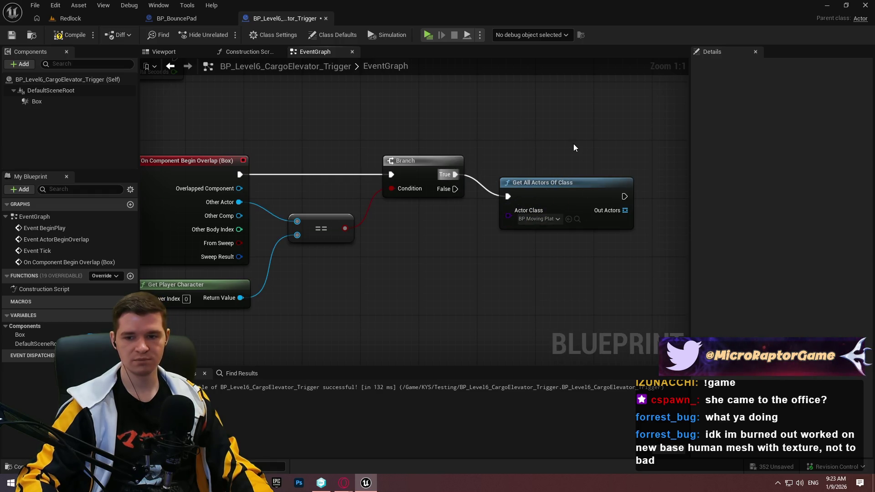
# Line the new node up beside the Branch and compile the trigger blueprint
pyautogui.moveTo(551, 183)
pyautogui.mouseDown()
pyautogui.moveTo(539, 156)
pyautogui.moveTo(543, 170)
pyautogui.mouseUp()
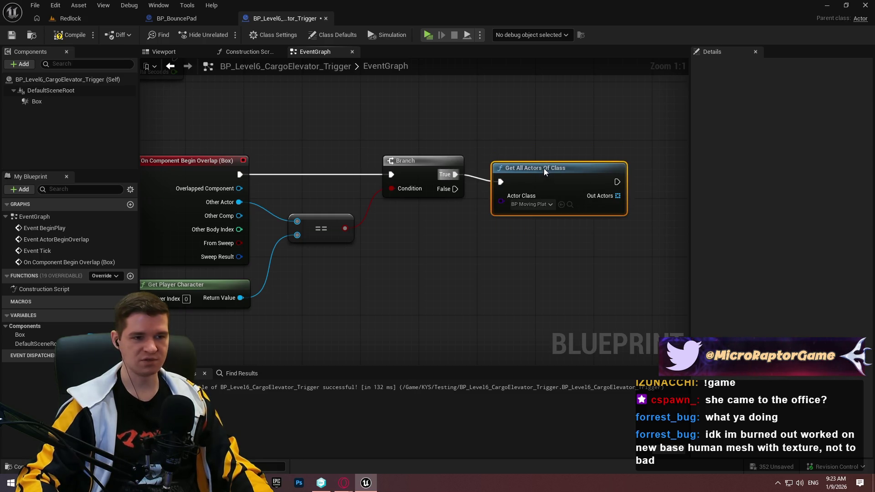
pyautogui.moveTo(559, 247); pyautogui.dragTo(450, 253)
pyautogui.click(449, 253)
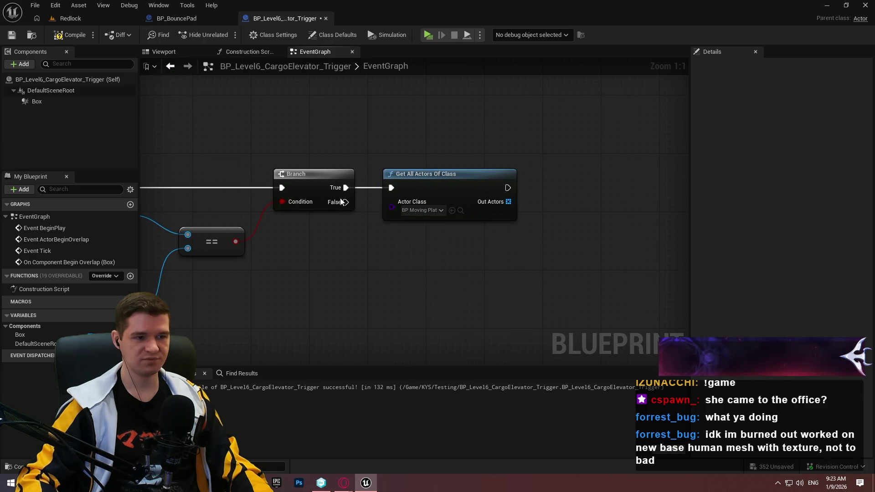
pyautogui.click(71, 35)
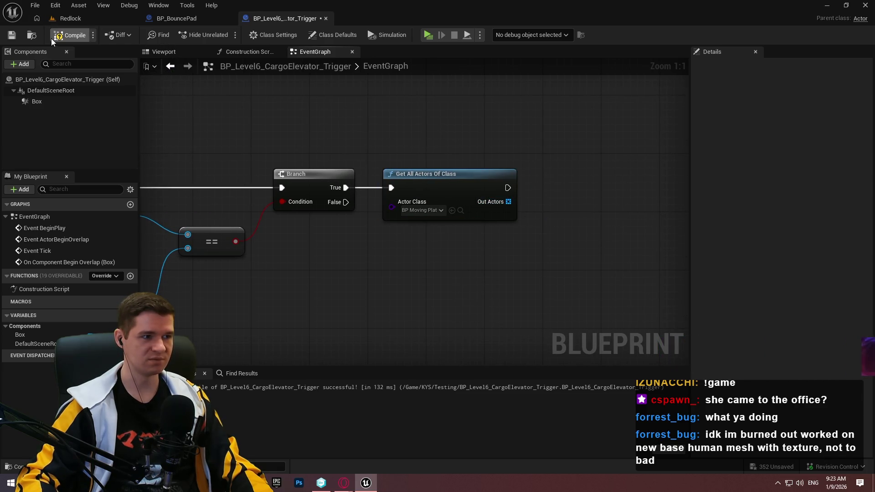
pyautogui.moveTo(509, 202); pyautogui.dragTo(547, 203)
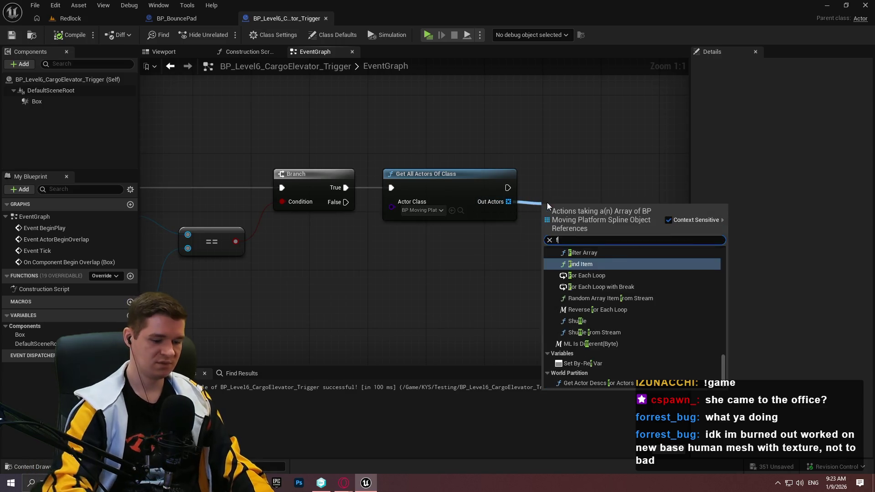
# Add a For Each Loop with Break over Out Actors, align it, and save the blueprint
pyautogui.write('for')
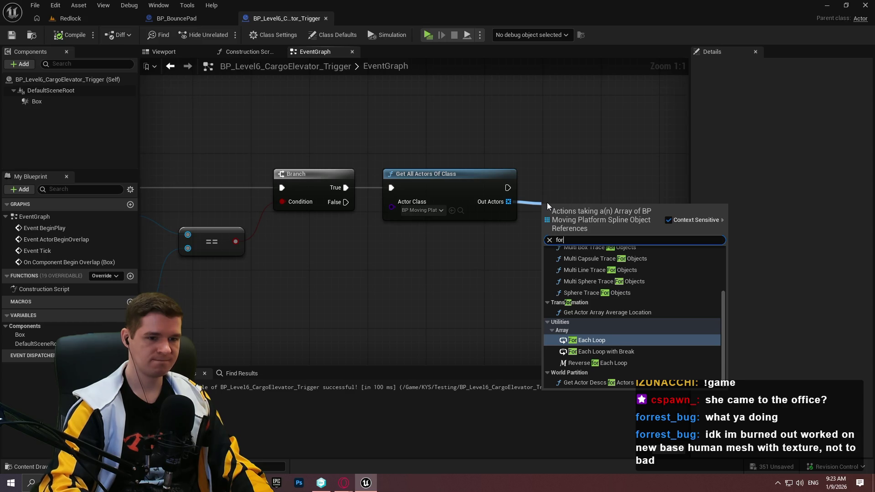
pyautogui.press('Down')
pyautogui.press('Return')
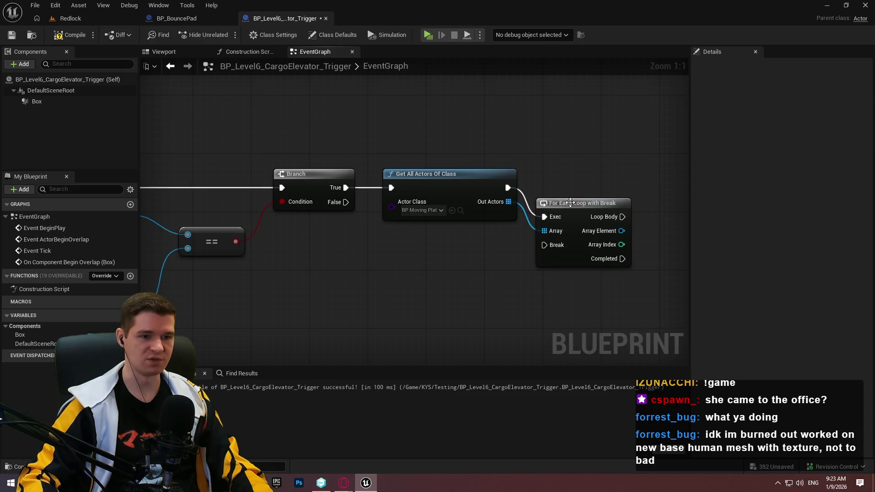
pyautogui.moveTo(571, 203)
pyautogui.mouseDown()
pyautogui.moveTo(569, 168)
pyautogui.moveTo(569, 182)
pyautogui.moveTo(429, 162)
pyautogui.mouseUp()
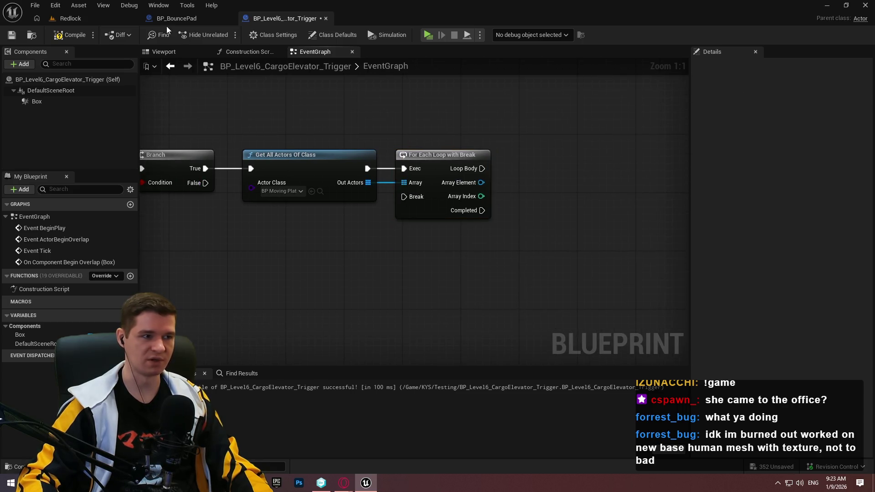
pyautogui.click(12, 35)
pyautogui.moveTo(562, 181); pyautogui.dragTo(451, 208)
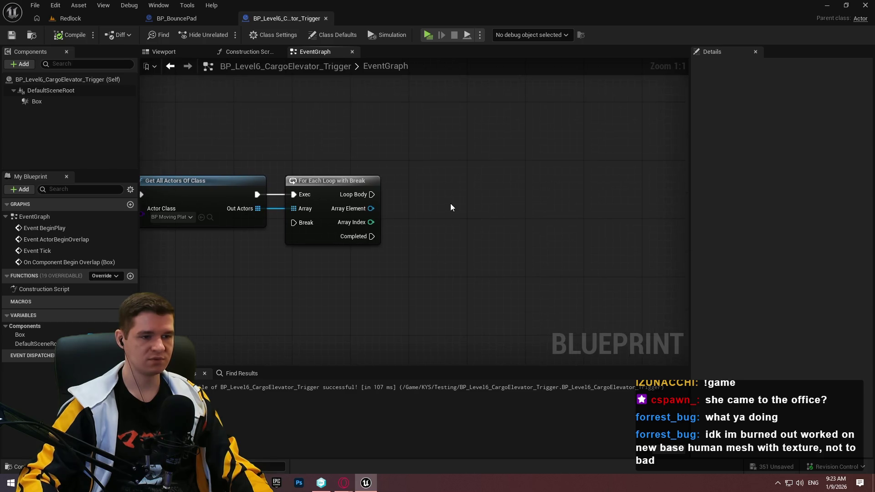
# Search the Array Element actions for config, get mesh and data table without adding any node
pyautogui.moveTo(369, 208); pyautogui.dragTo(403, 220)
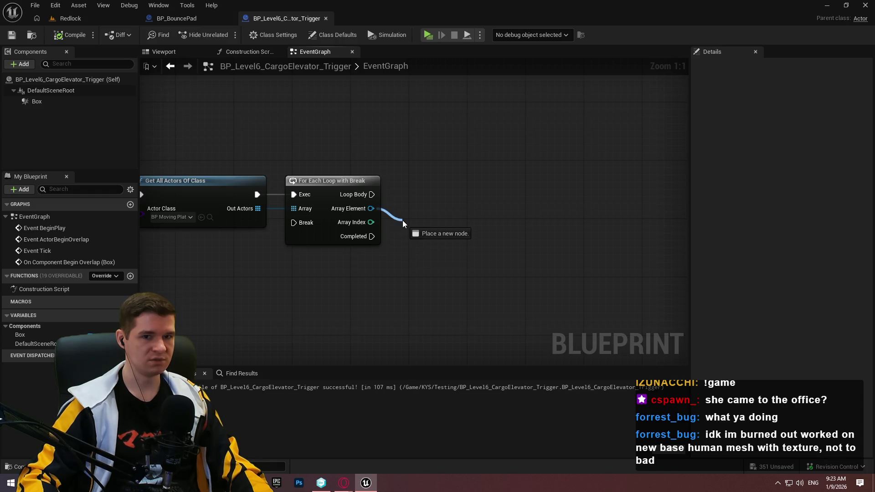
pyautogui.moveTo(403, 221); pyautogui.dragTo(403, 221)
pyautogui.write('conf')
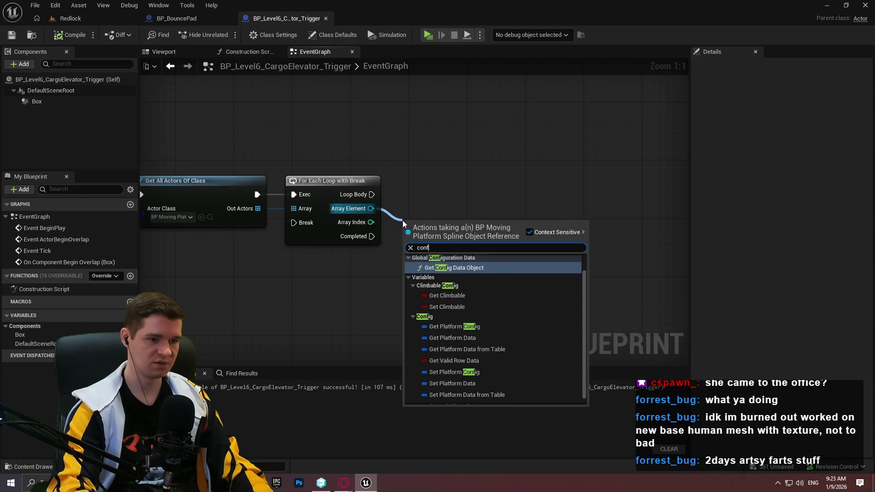
pyautogui.write('ig')
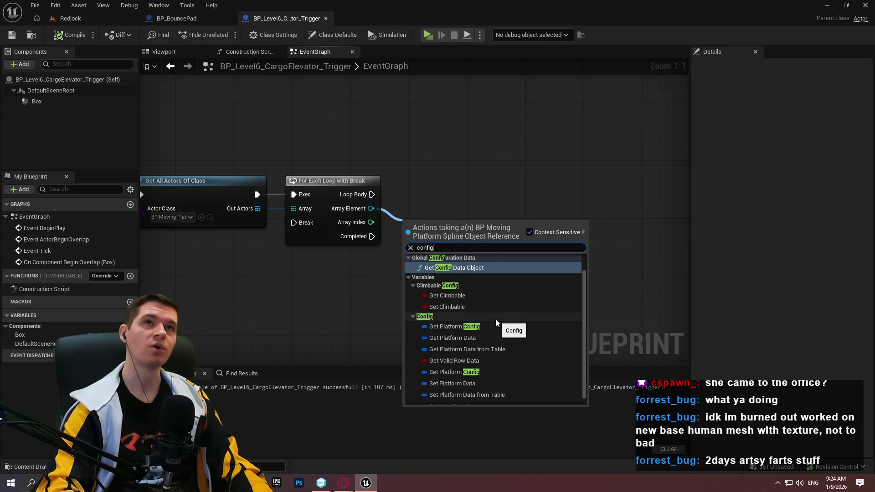
pyautogui.press('BackSpace')
pyautogui.press('BackSpace')
pyautogui.press('BackSpace')
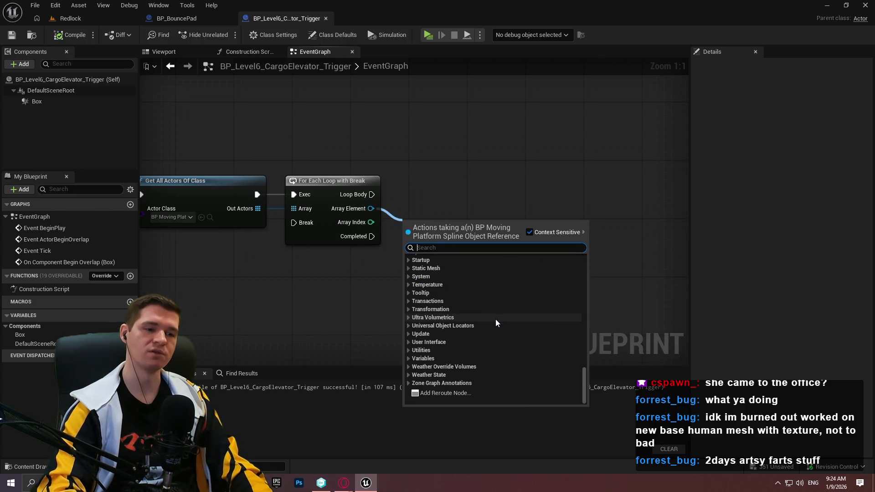
pyautogui.write('get mesh')
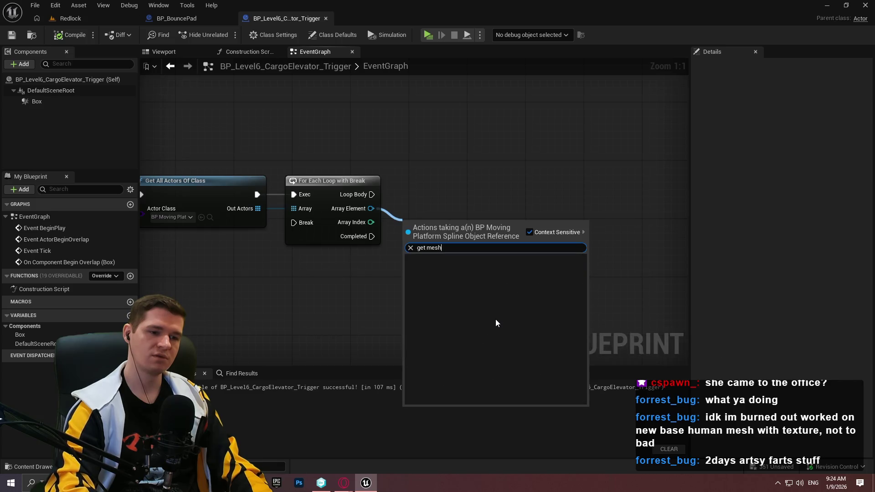
pyautogui.hotkey('ctrl', 'a')
pyautogui.press('BackSpace')
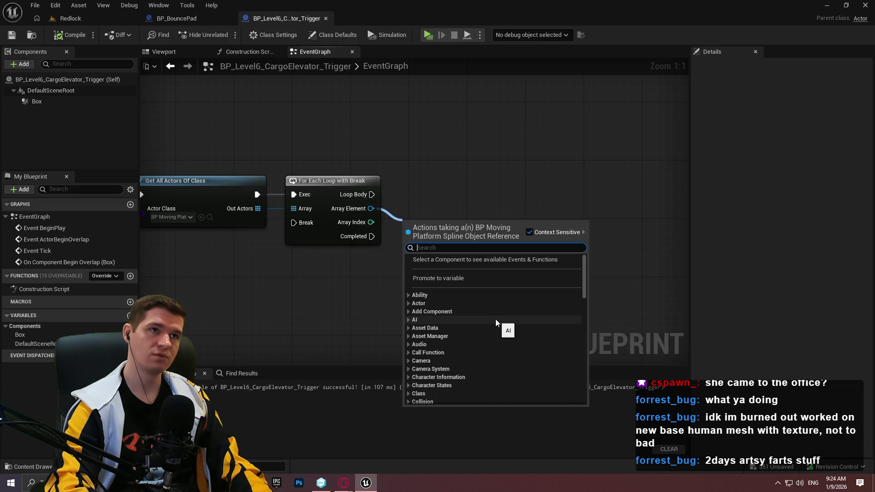
pyautogui.write('data tabl')
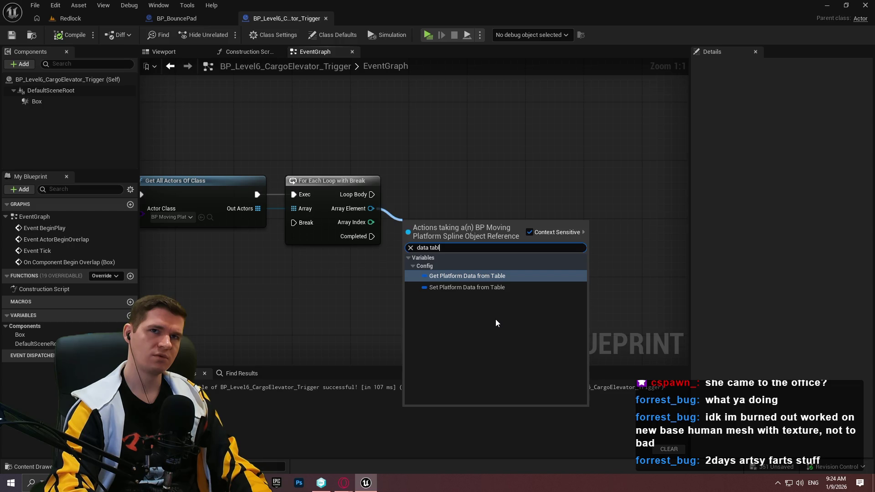
pyautogui.hotkey('ctrl', 'a')
pyautogui.press('BackSpace')
pyautogui.press('Escape')
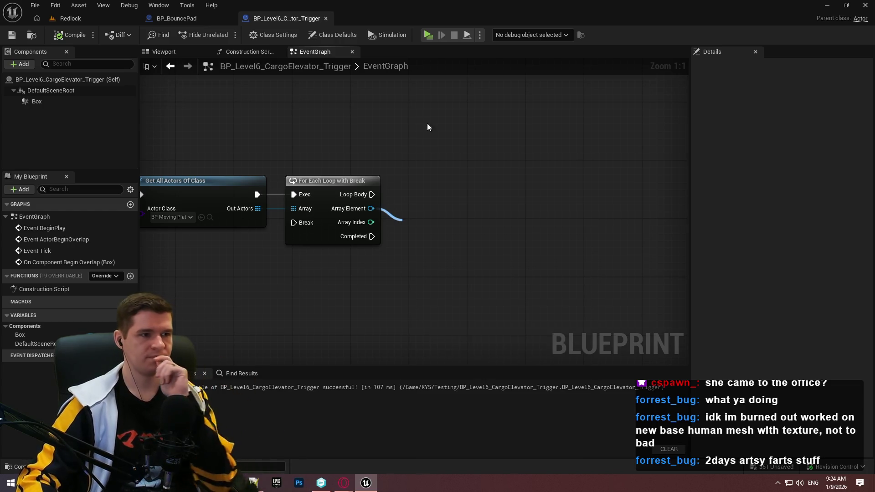
pyautogui.click(101, 14)
# Browse the Content Browser to Content/KYS/Blueprints/Platforms/Moving
pyautogui.click(414, 250)
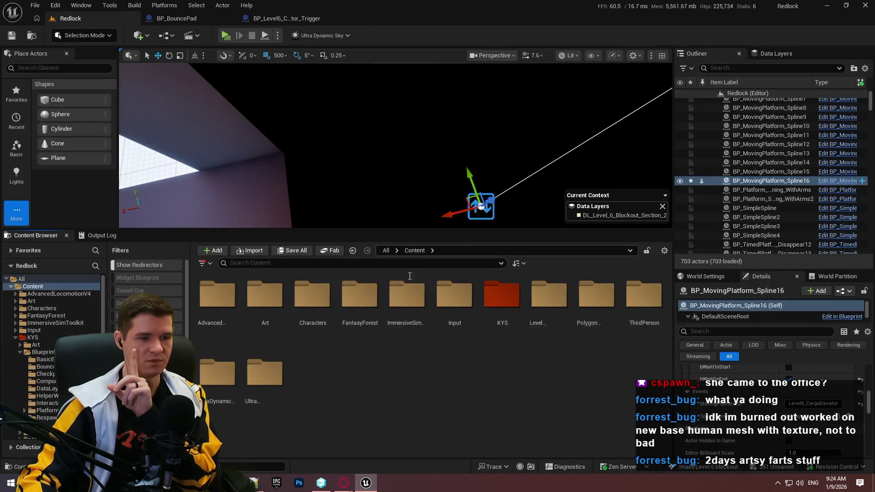
pyautogui.doubleClick(501, 296)
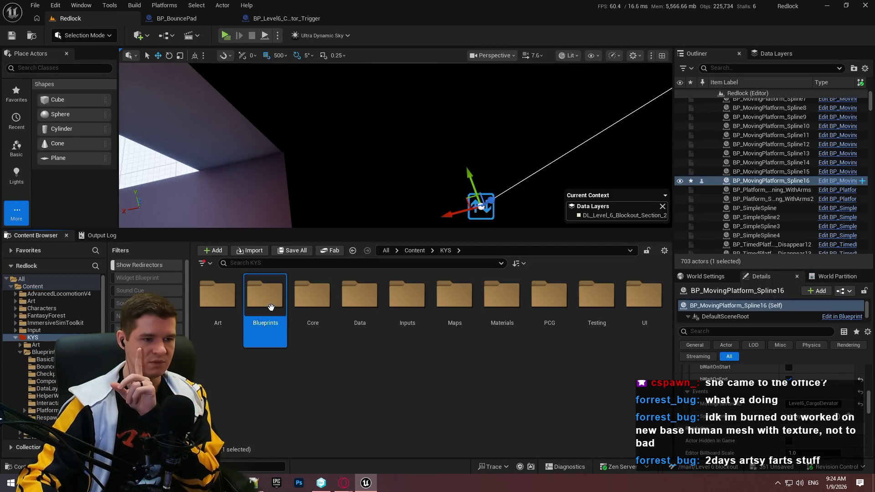
pyautogui.doubleClick(265, 296)
pyautogui.doubleClick(555, 319)
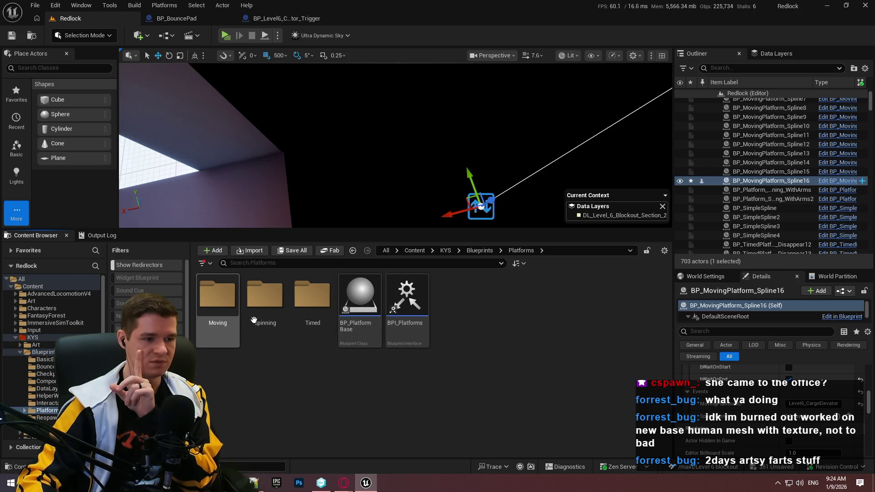
pyautogui.doubleClick(222, 310)
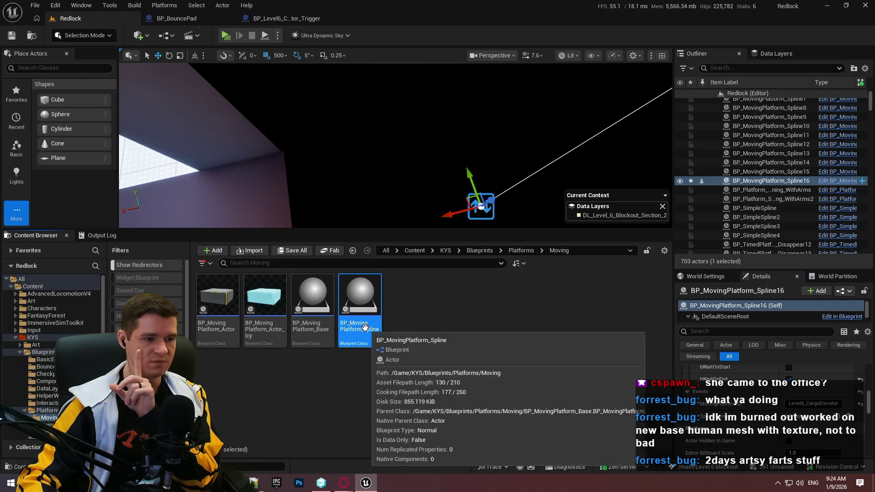
# Check BP_MovingPlatform_Spline's core-data logic, then add Get Platform Data from Table in the trigger graph
pyautogui.doubleClick(362, 314)
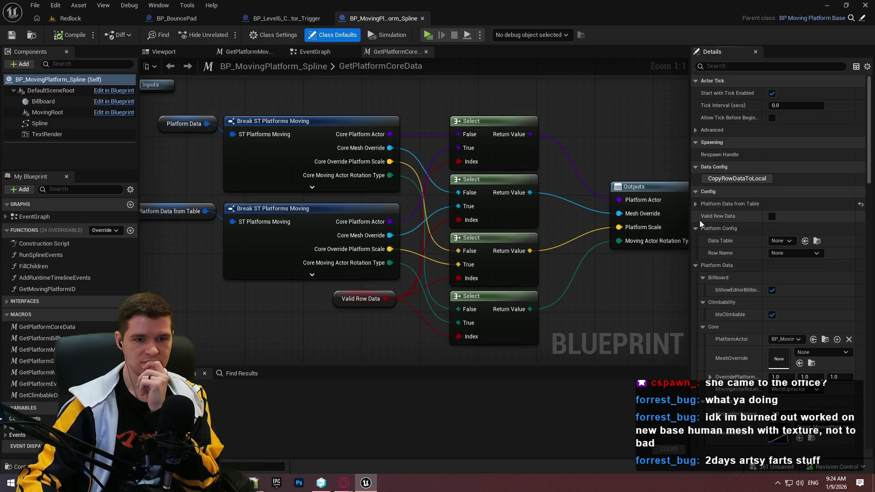
pyautogui.click(291, 19)
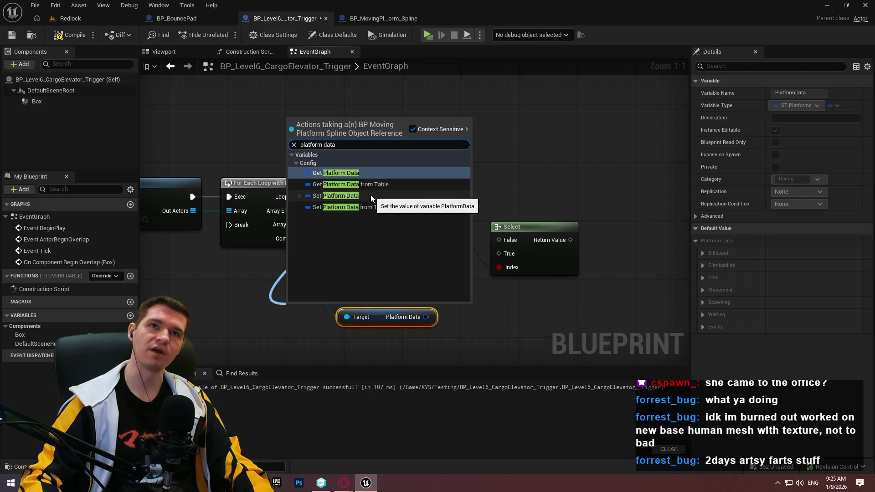
pyautogui.click(378, 184)
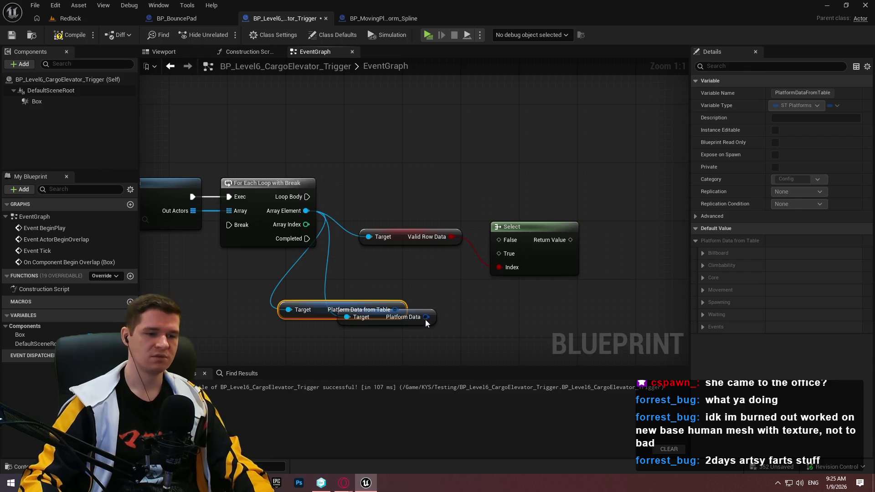
# Move Platform Data from Table below Platform Data, undoing a stray Break node and pin split
pyautogui.moveTo(425, 318); pyautogui.dragTo(462, 299)
pyautogui.write('break')
pyautogui.click(497, 158)
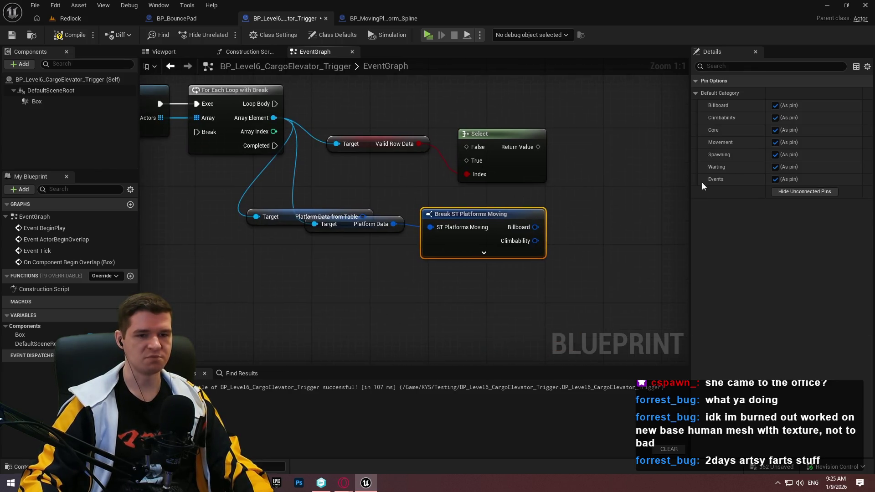
pyautogui.click(618, 226)
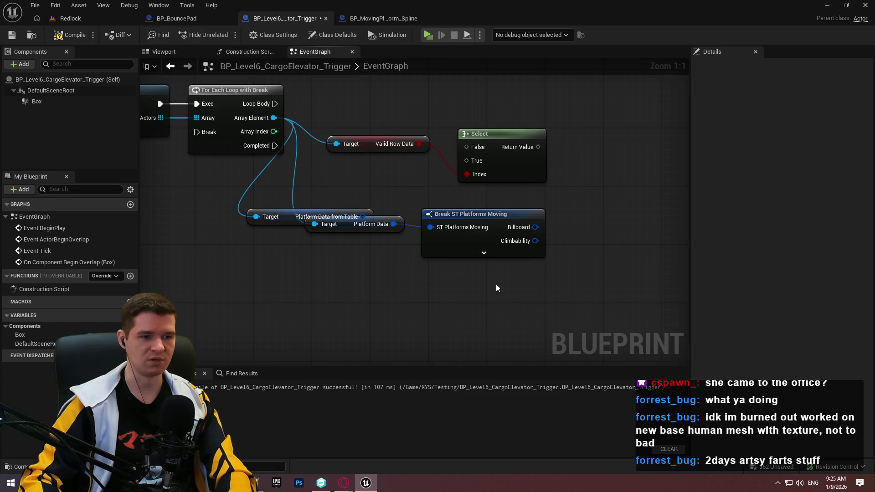
pyautogui.hotkey('ctrl', 'z')
pyautogui.moveTo(307, 217)
pyautogui.mouseDown()
pyautogui.moveTo(305, 231)
pyautogui.moveTo(321, 247)
pyautogui.mouseUp()
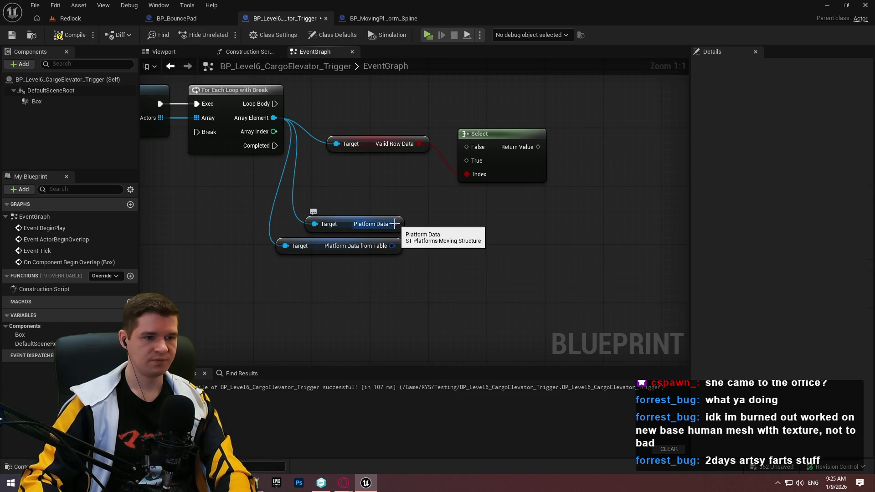
pyautogui.moveTo(394, 224); pyautogui.dragTo(414, 218)
pyautogui.write('brea')
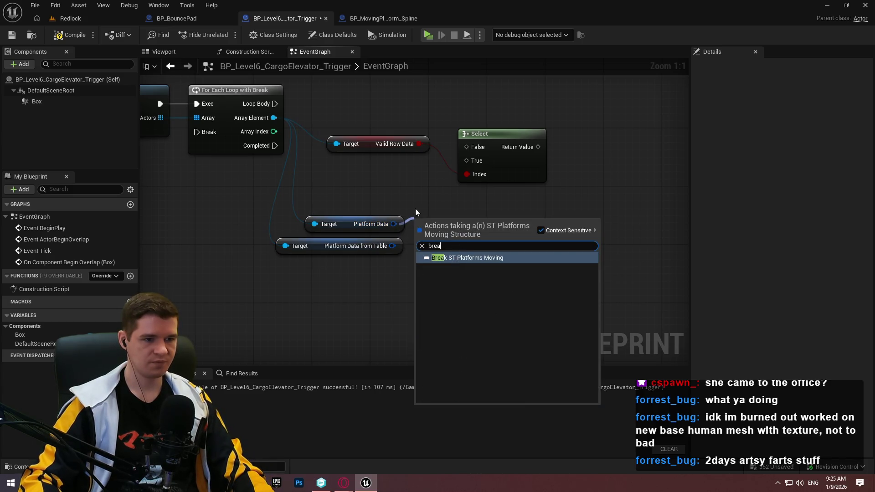
pyautogui.press('Escape')
pyautogui.rightClick(393, 225)
pyautogui.click(439, 274)
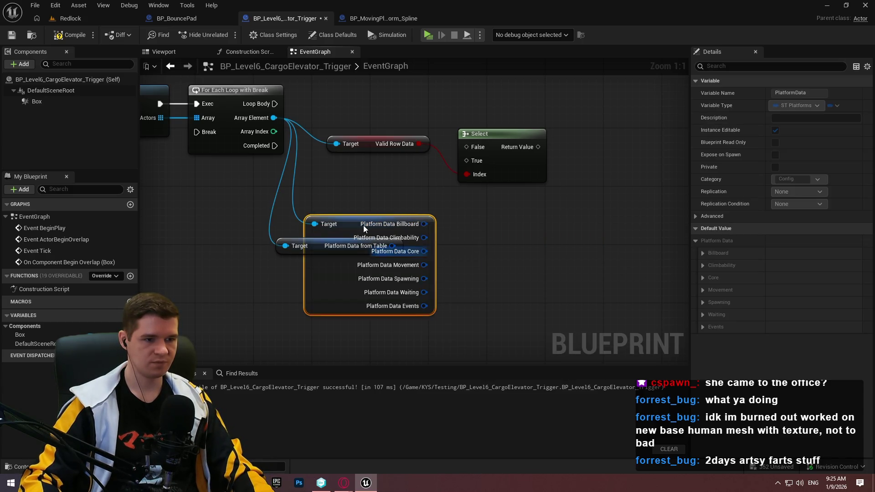
pyautogui.hotkey('ctrl', 'z')
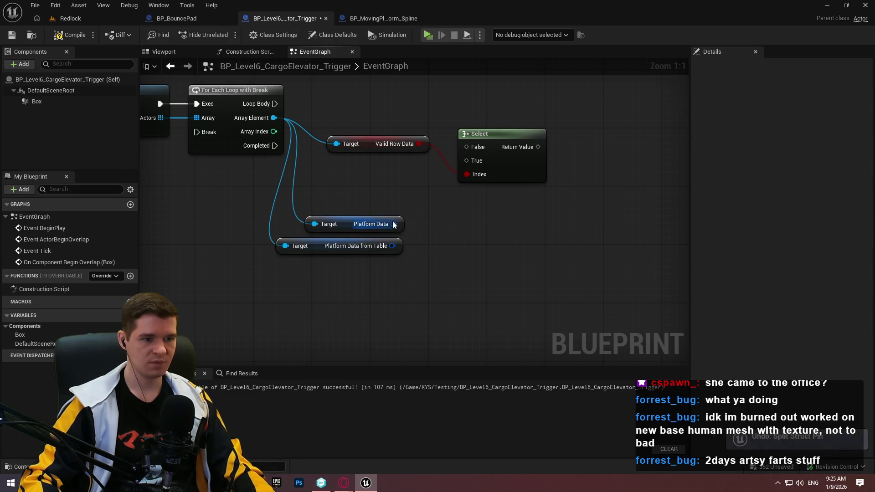
# Break Platform Data with Break ST Platforms Moving, showing only Events split into Moving Platform ID and Spline Events
pyautogui.moveTo(393, 224); pyautogui.dragTo(418, 217)
pyautogui.write('brea')
pyautogui.click(471, 258)
pyautogui.click(783, 194)
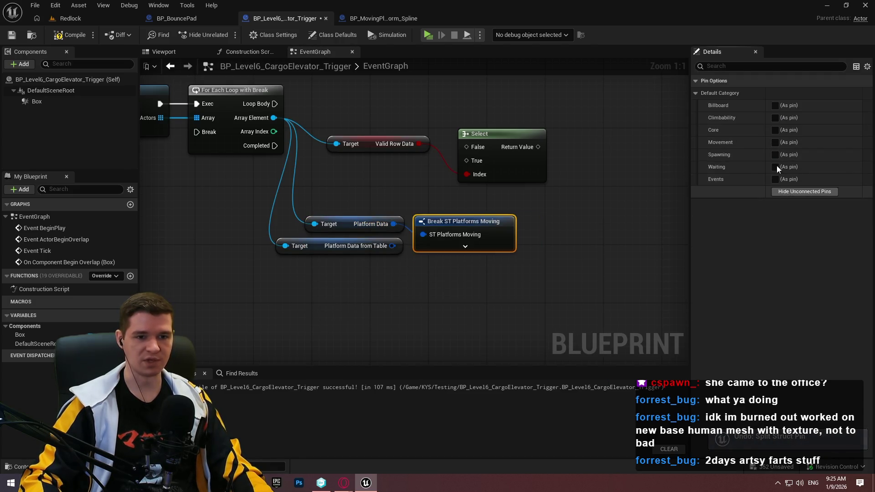
pyautogui.click(775, 179)
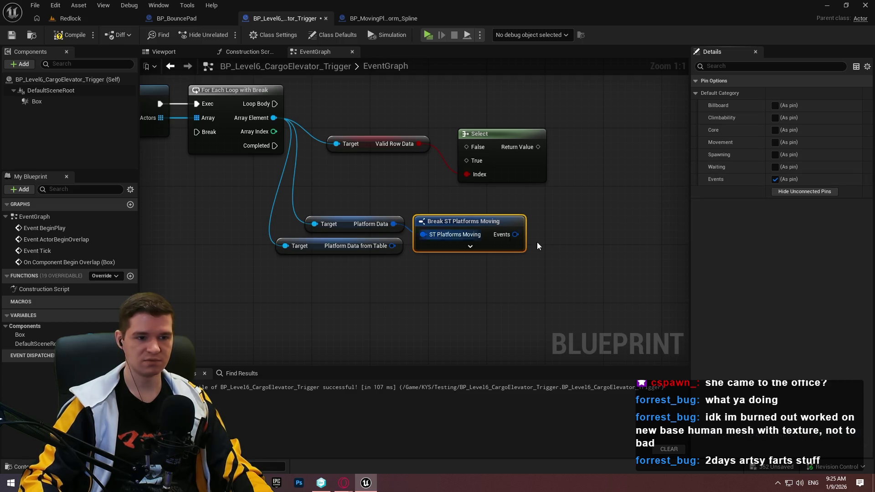
pyautogui.rightClick(513, 235)
pyautogui.click(541, 272)
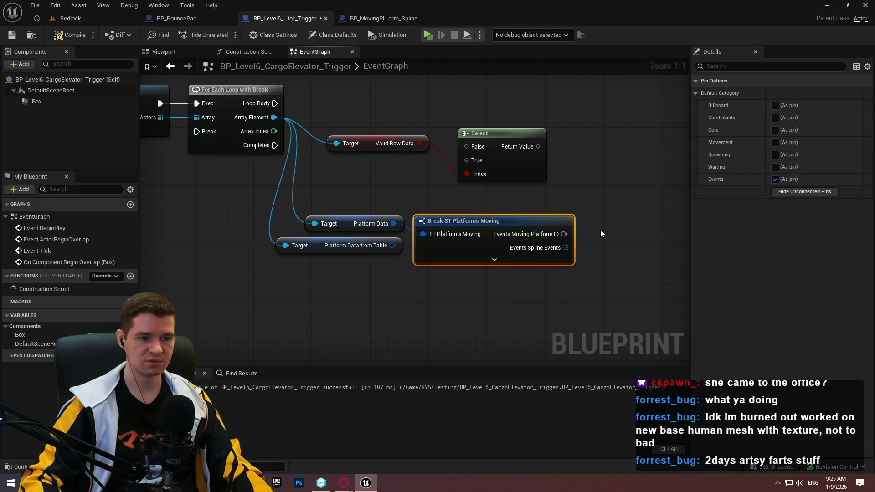
pyautogui.moveTo(394, 246)
pyautogui.mouseDown()
pyautogui.moveTo(401, 283)
pyautogui.moveTo(444, 286)
pyautogui.mouseUp()
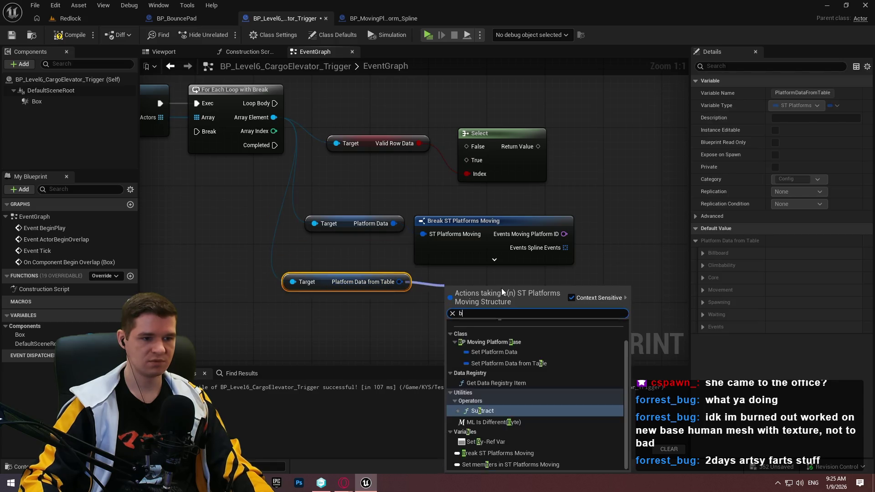
# Add a Break ST Platforms Moving for the table data showing only Events, and reposition the pair
pyautogui.write('break')
pyautogui.click(496, 324)
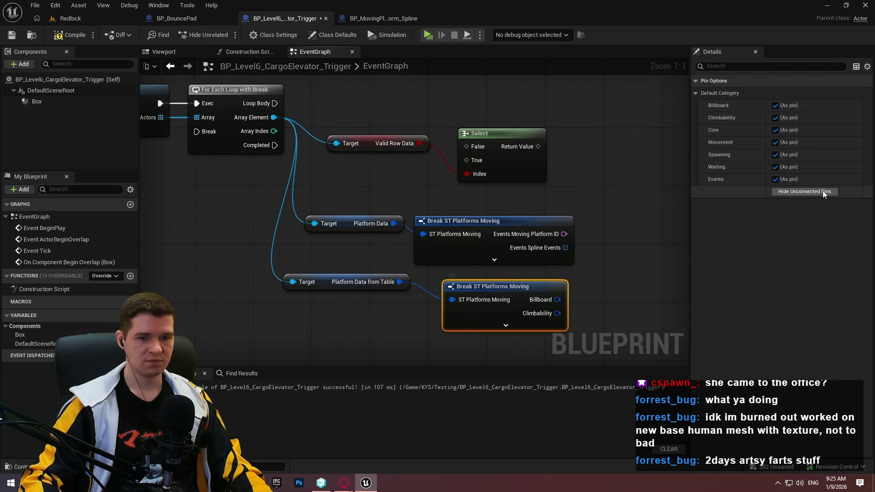
pyautogui.click(822, 191)
pyautogui.click(775, 179)
pyautogui.click(632, 265)
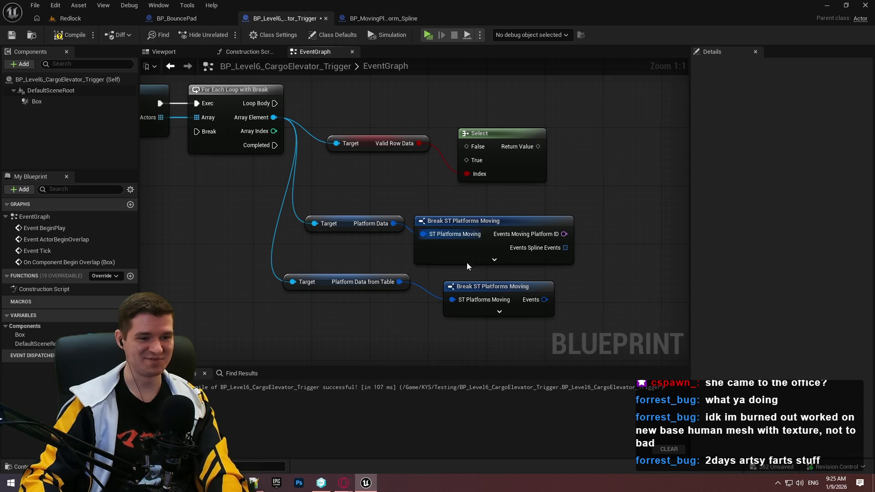
pyautogui.moveTo(457, 284); pyautogui.dragTo(442, 279)
pyautogui.moveTo(522, 307)
pyautogui.mouseDown()
pyautogui.moveTo(324, 276)
pyautogui.moveTo(371, 280)
pyautogui.mouseUp()
# Split its Events pin, then wire stored ID to Select False and table ID to Select True
pyautogui.rightClick(566, 292)
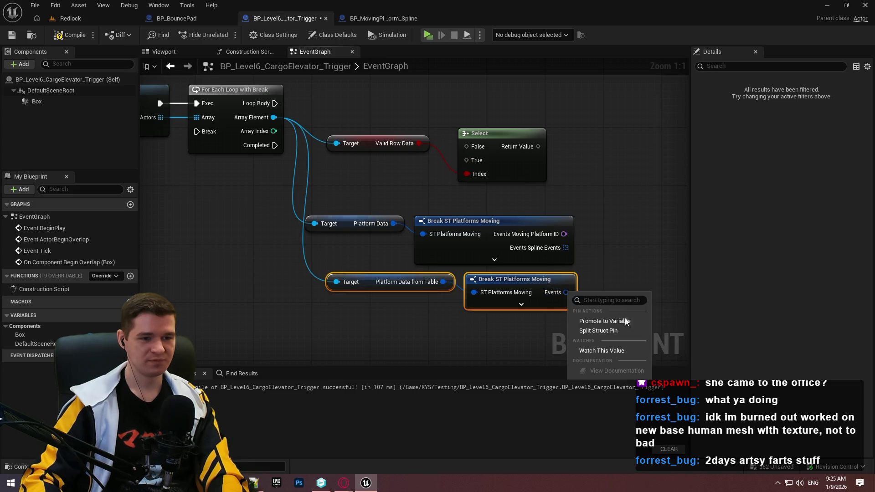
pyautogui.click(604, 331)
pyautogui.moveTo(603, 289)
pyautogui.mouseDown()
pyautogui.moveTo(521, 280)
pyautogui.moveTo(551, 288)
pyautogui.mouseUp()
pyautogui.click(545, 269)
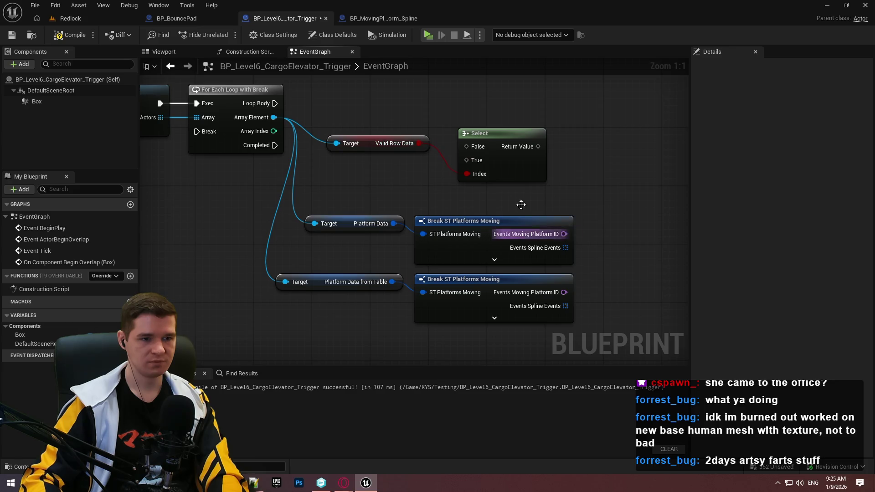
pyautogui.moveTo(564, 234); pyautogui.dragTo(483, 150)
pyautogui.moveTo(565, 292)
pyautogui.mouseDown()
pyautogui.moveTo(465, 162)
pyautogui.moveTo(679, 259)
pyautogui.moveTo(609, 223)
pyautogui.mouseUp()
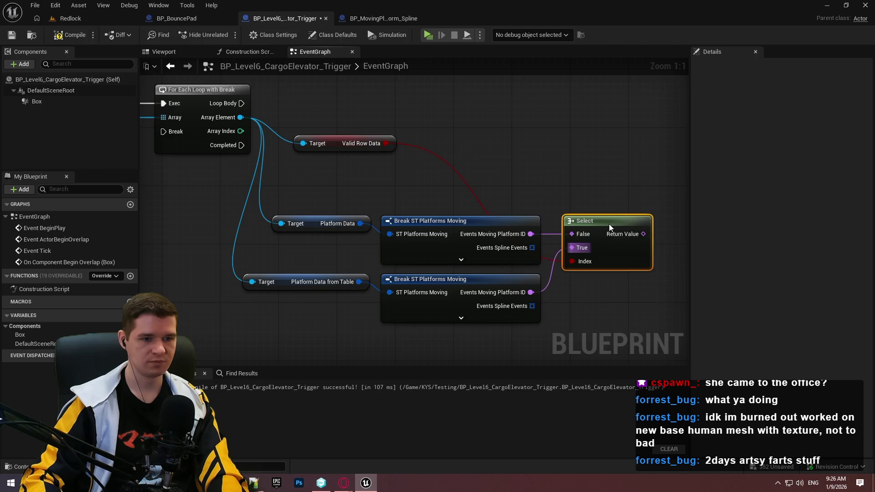
# Move the Valid Row Data getter below the table getter, rerouting its wire into Select's Index
pyautogui.click(627, 297)
pyautogui.moveTo(331, 139)
pyautogui.mouseDown()
pyautogui.moveTo(458, 360)
pyautogui.moveTo(477, 295)
pyautogui.moveTo(293, 311)
pyautogui.mouseUp()
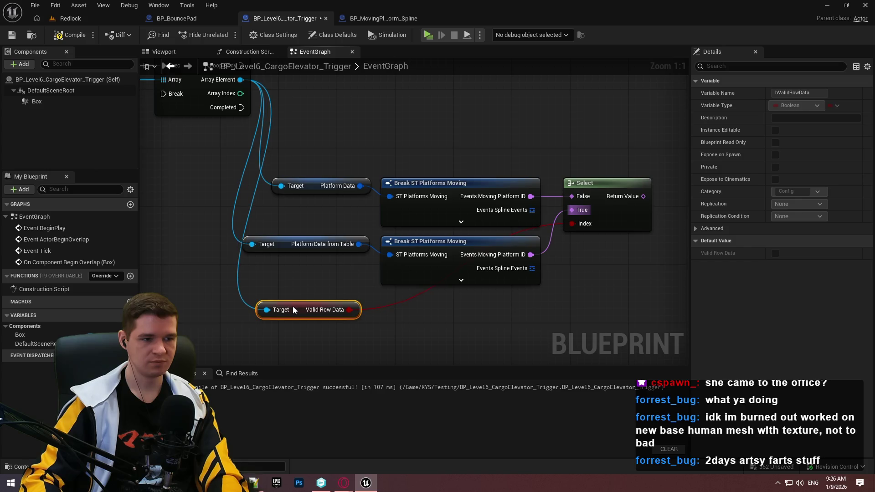
pyautogui.doubleClick(386, 306)
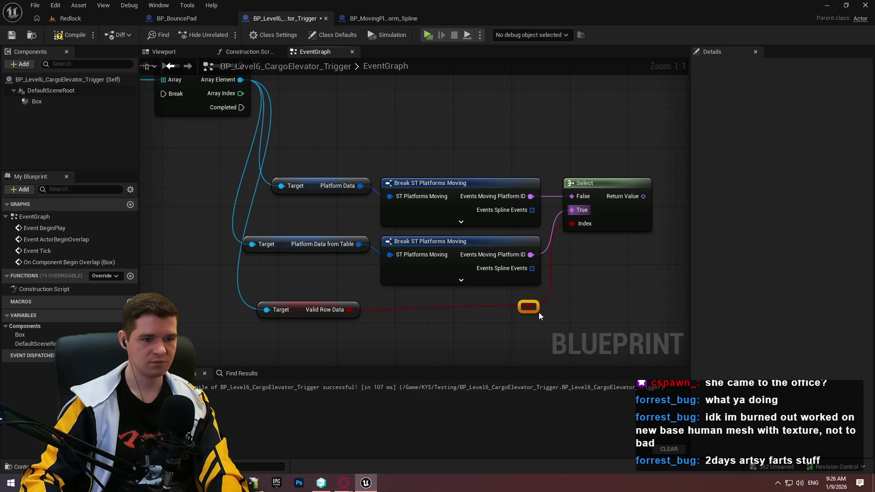
pyautogui.click(550, 281)
pyautogui.click(296, 308)
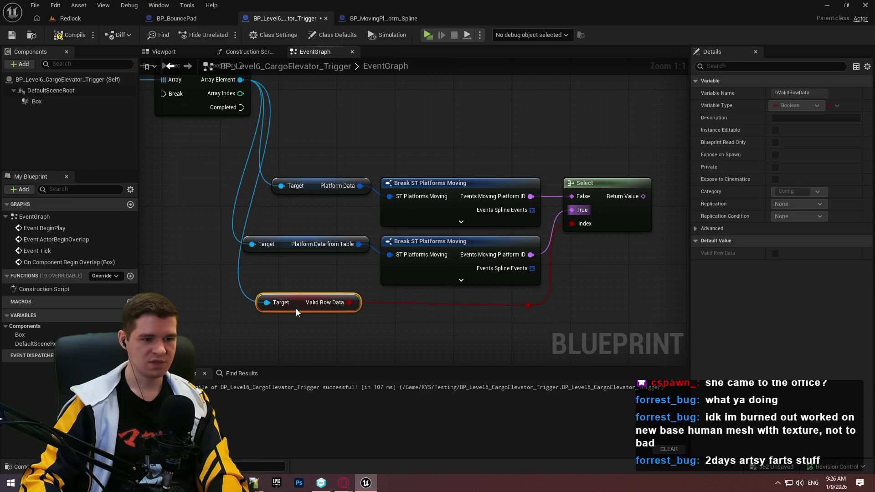
pyautogui.moveTo(296, 311)
pyautogui.mouseDown()
pyautogui.moveTo(294, 305)
pyautogui.moveTo(303, 313)
pyautogui.mouseUp()
pyautogui.click(517, 302)
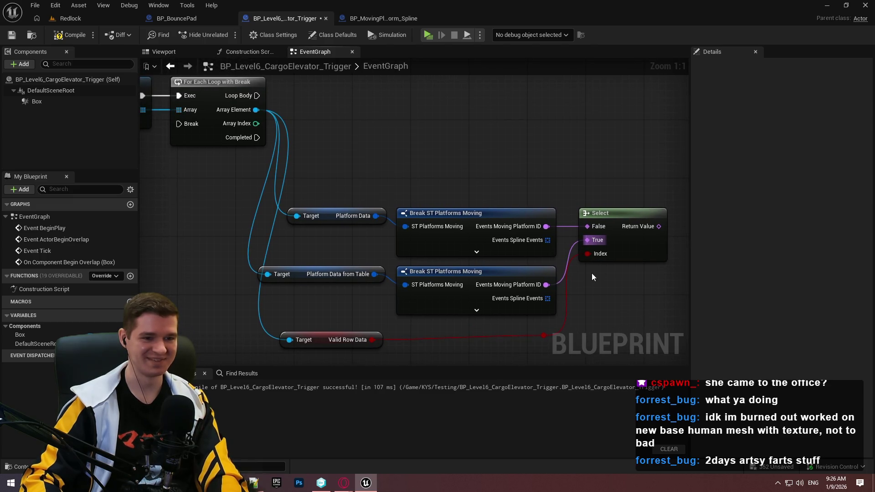
# Shift Select right and move the whole platform-ID node group up and right
pyautogui.moveTo(622, 248); pyautogui.dragTo(649, 273)
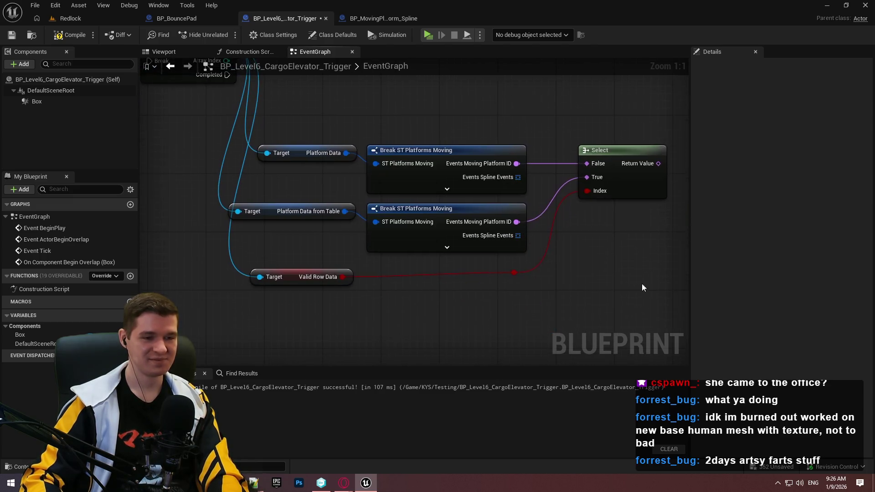
pyautogui.moveTo(647, 308); pyautogui.dragTo(311, 133)
pyautogui.moveTo(406, 267)
pyautogui.mouseDown()
pyautogui.moveTo(441, 184)
pyautogui.moveTo(455, 180)
pyautogui.mouseUp()
pyautogui.click(375, 264)
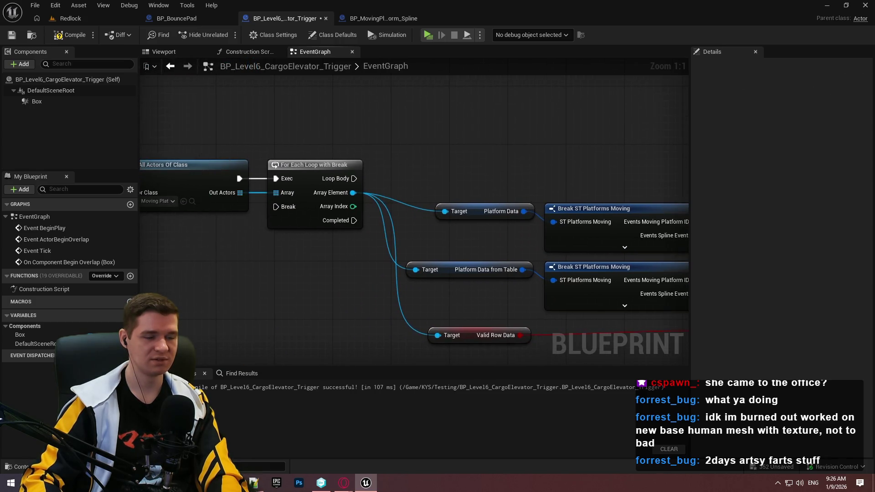
# Shift all graph nodes right and save the trigger blueprint with Ctrl+S
pyautogui.scroll(-5, 412, 183)
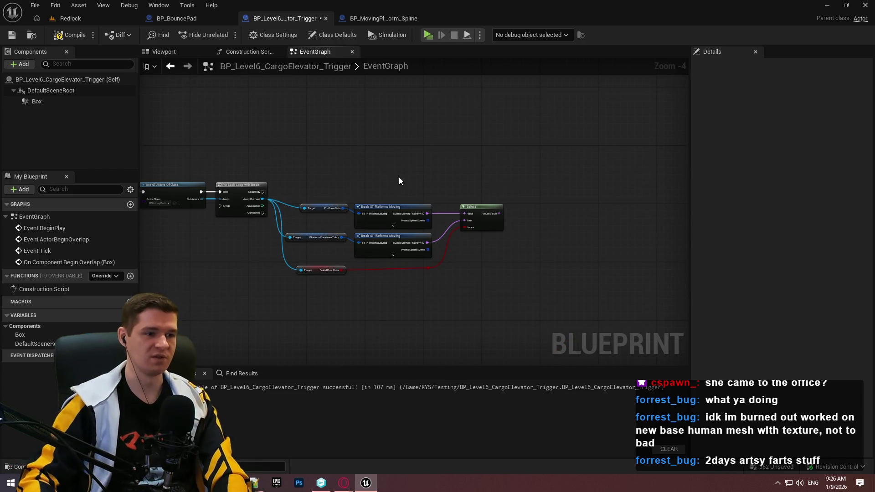
pyautogui.scroll(1, 314, 170)
pyautogui.moveTo(601, 337)
pyautogui.mouseDown()
pyautogui.moveTo(296, 202)
pyautogui.moveTo(347, 217)
pyautogui.moveTo(338, 220)
pyautogui.mouseUp()
pyautogui.click(330, 190)
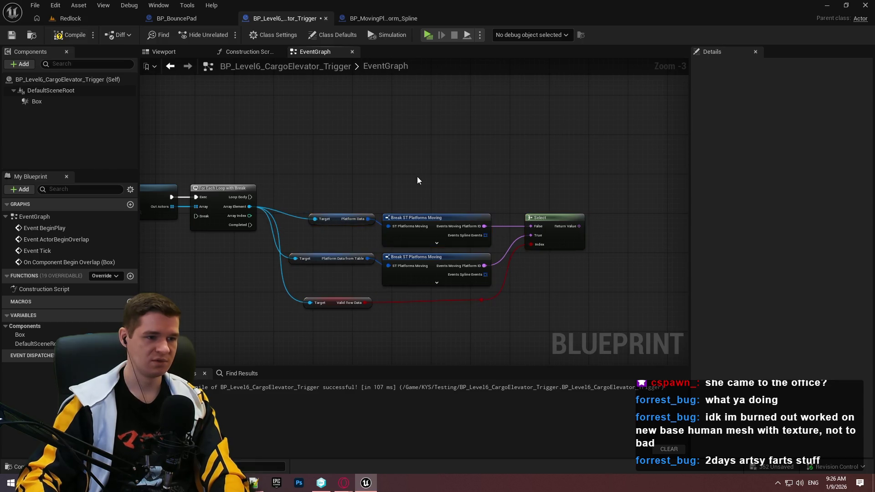
pyautogui.scroll(1, 417, 180)
pyautogui.hotkey('ctrl', 's')
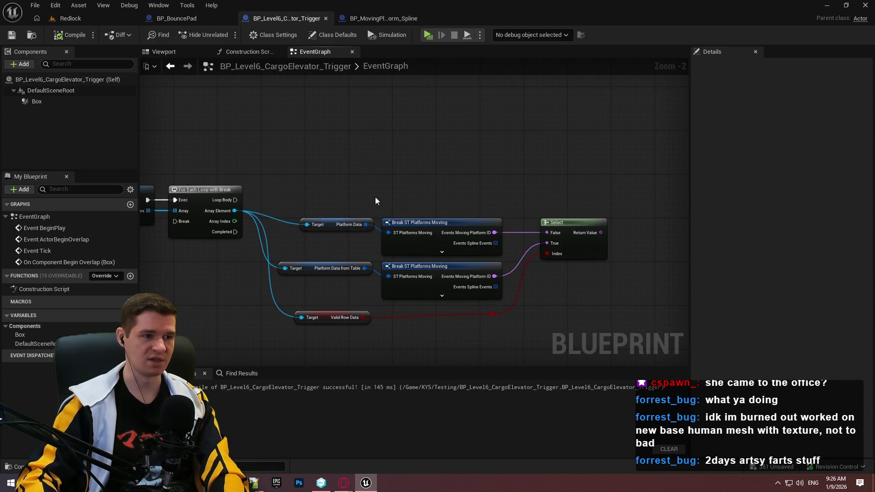
pyautogui.moveTo(431, 193)
pyautogui.mouseDown()
pyautogui.moveTo(586, 197)
pyautogui.moveTo(672, 180)
pyautogui.moveTo(445, 172)
pyautogui.mouseUp()
pyautogui.moveTo(242, 192); pyautogui.dragTo(358, 191)
pyautogui.scroll(2, 452, 236)
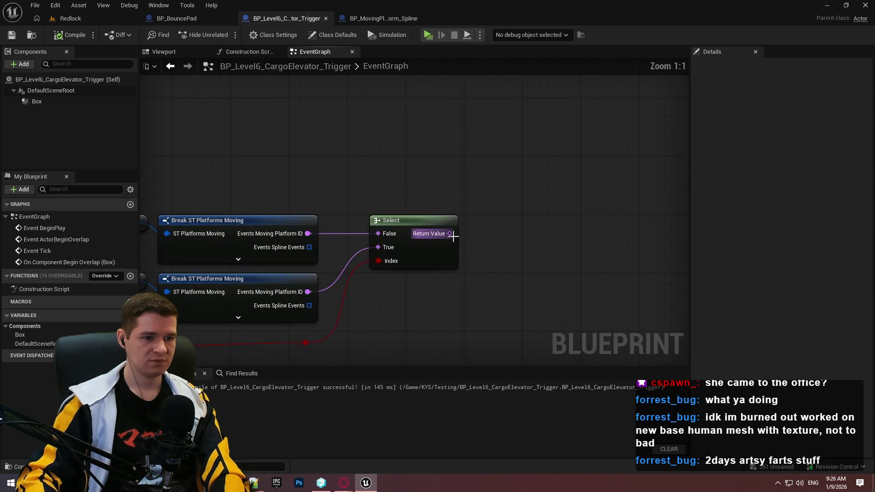
# Compare Select's Return Value with an Equal (==) node against Level6_CargoElevator
pyautogui.moveTo(450, 233); pyautogui.dragTo(487, 233)
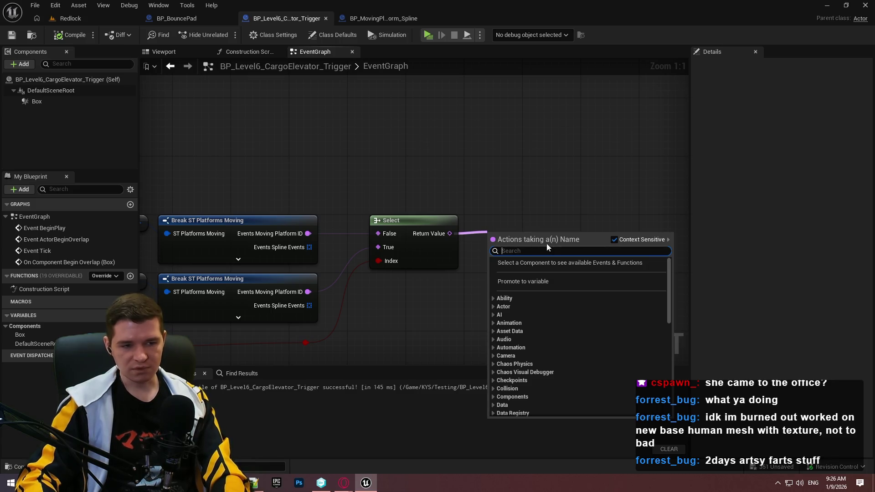
pyautogui.write('=')
pyautogui.click(547, 279)
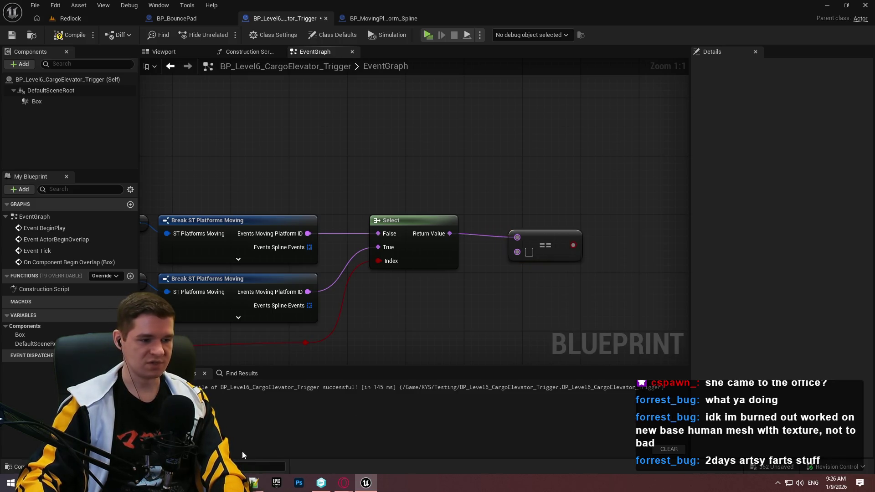
pyautogui.click(254, 482)
pyautogui.hotkey('ctrl', 'a')
pyautogui.hotkey('ctrl', 'c')
pyautogui.click(708, 214)
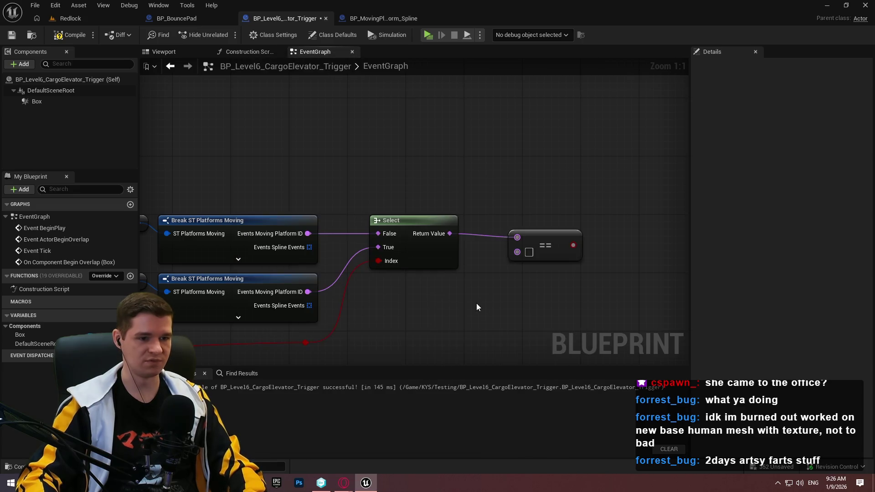
pyautogui.click(527, 252)
pyautogui.hotkey('ctrl', 'v')
pyautogui.moveTo(545, 237); pyautogui.dragTo(516, 237)
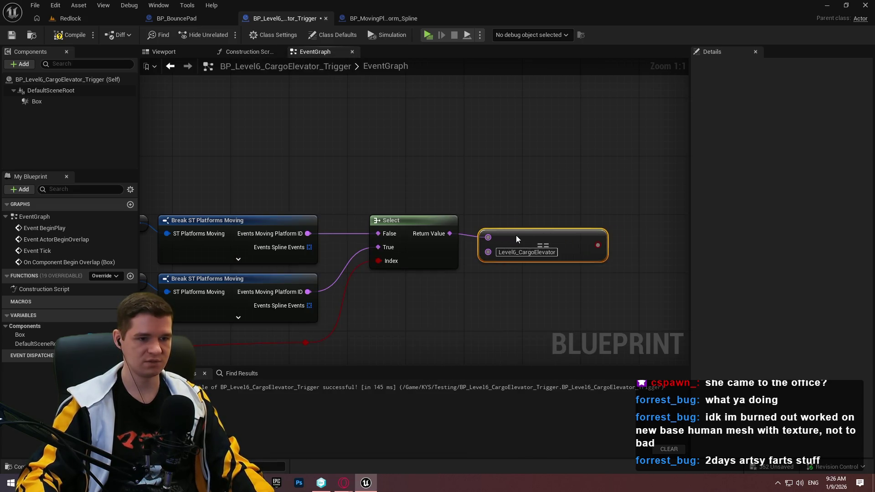
# Add a Branch driven by the loop's Loop Body and place it beside the comparison
pyautogui.click(604, 167)
pyautogui.moveTo(612, 183)
pyautogui.mouseDown()
pyautogui.moveTo(448, 209)
pyautogui.moveTo(208, 190)
pyautogui.mouseUp()
pyautogui.scroll(-2, 318, 157)
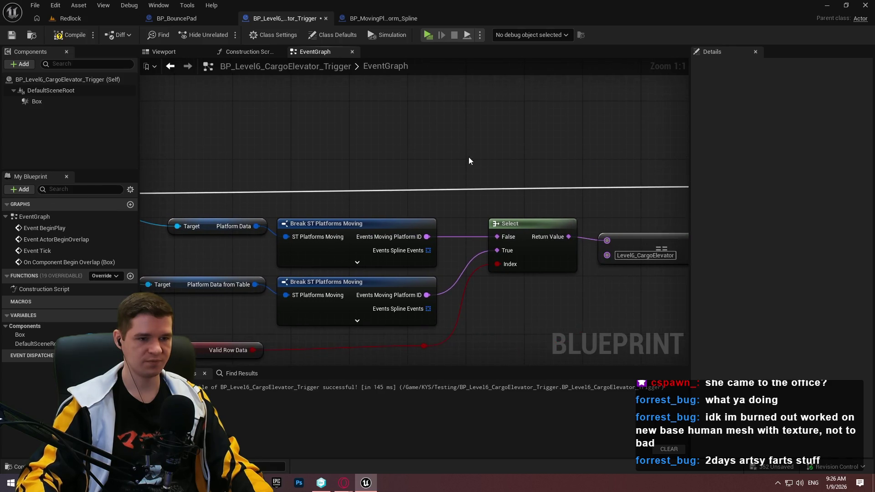
pyautogui.rightClick(468, 156)
pyautogui.press('Escape')
pyautogui.moveTo(690, 181); pyautogui.dragTo(625, 171)
pyautogui.click(627, 250)
pyautogui.scroll(-1, 620, 249)
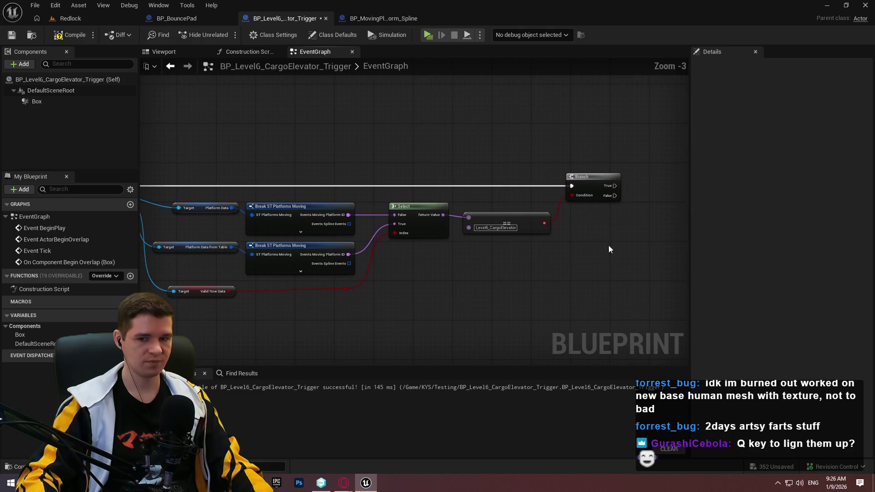
pyautogui.scroll(3, 430, 282)
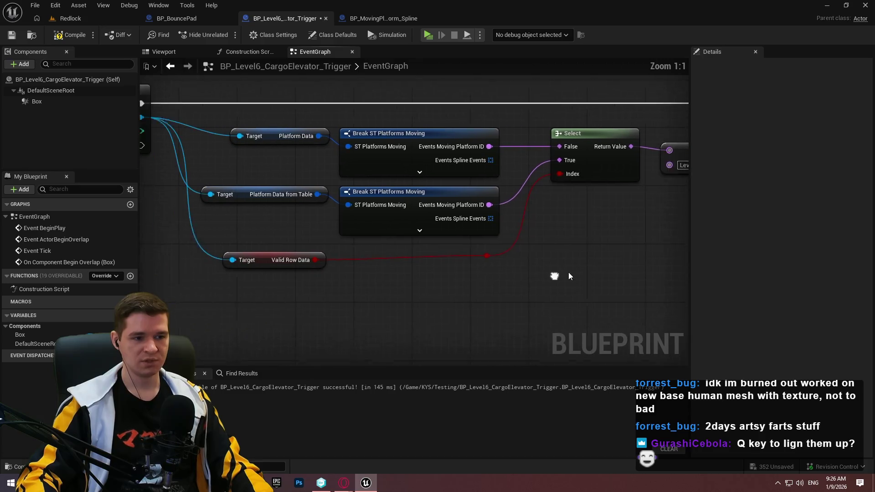
# Straighten the Valid Row Data getter and its reroute point into one line with Q
pyautogui.moveTo(547, 303); pyautogui.dragTo(221, 243)
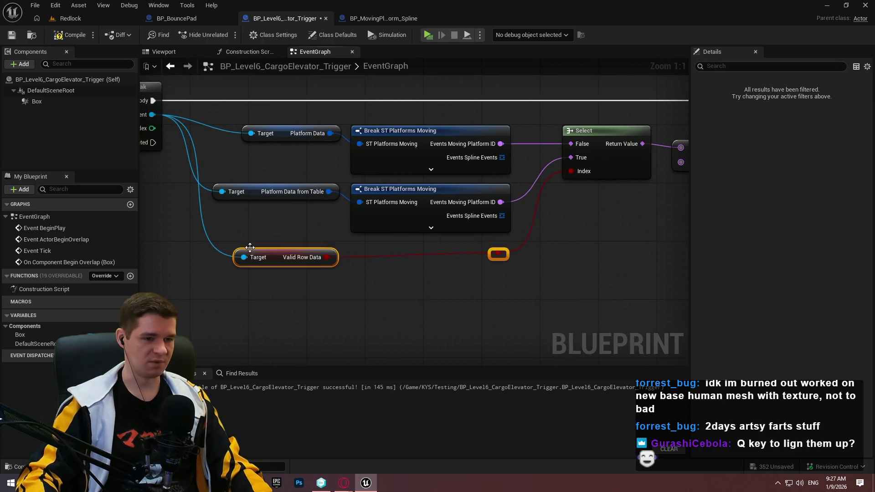
pyautogui.press('q')
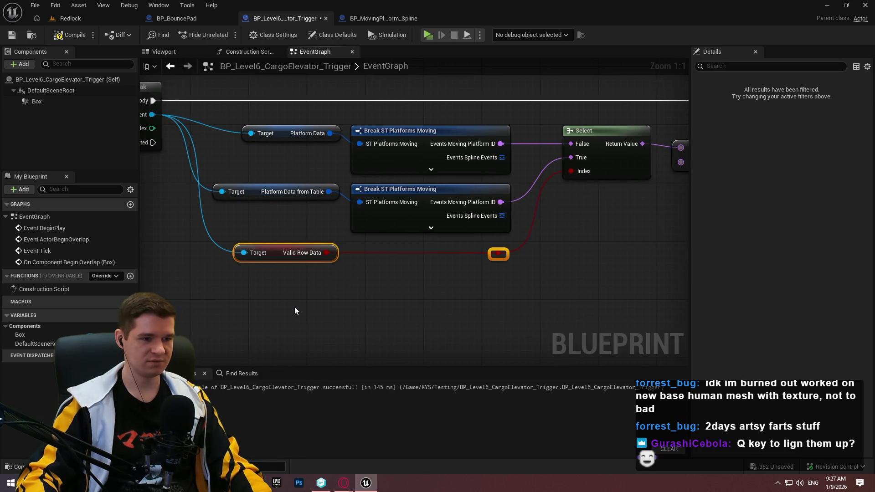
pyautogui.moveTo(575, 295)
pyautogui.mouseDown()
pyautogui.moveTo(444, 306)
pyautogui.moveTo(334, 295)
pyautogui.moveTo(586, 295)
pyautogui.mouseUp()
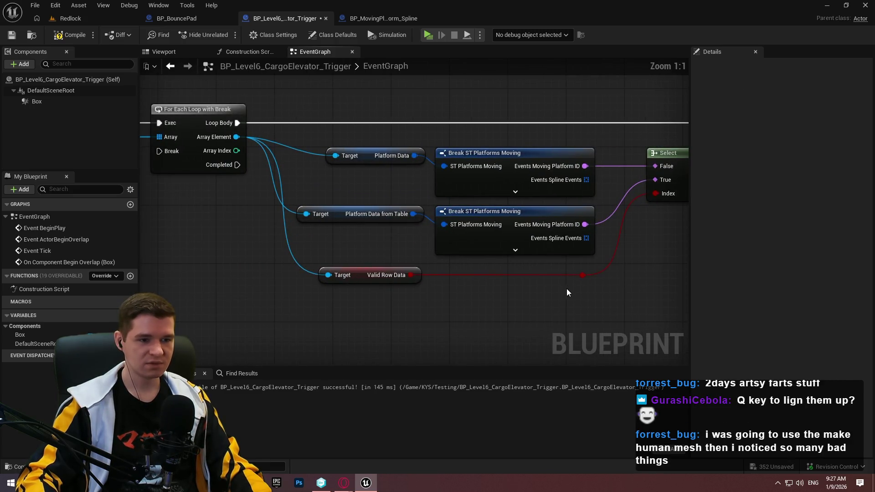
pyautogui.moveTo(351, 274); pyautogui.dragTo(364, 288)
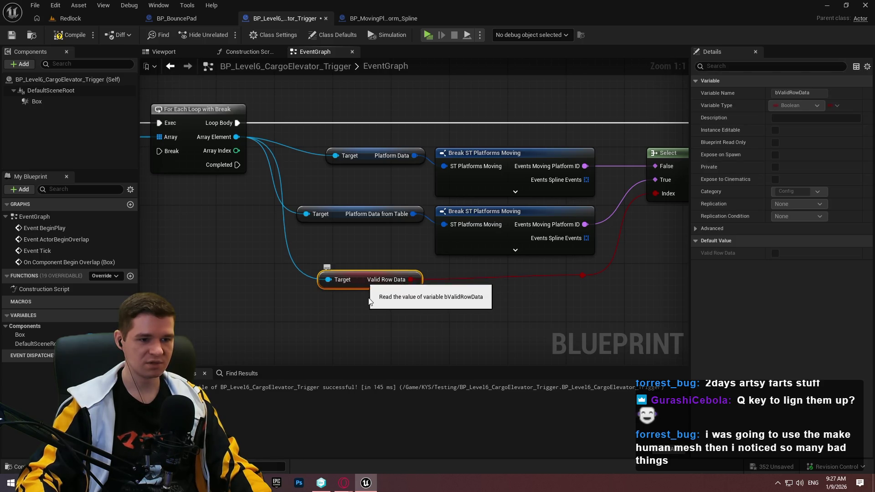
pyautogui.keyDown('ctrl'); pyautogui.click(583, 276); pyautogui.keyUp('ctrl')
pyautogui.press('q')
pyautogui.click(414, 307)
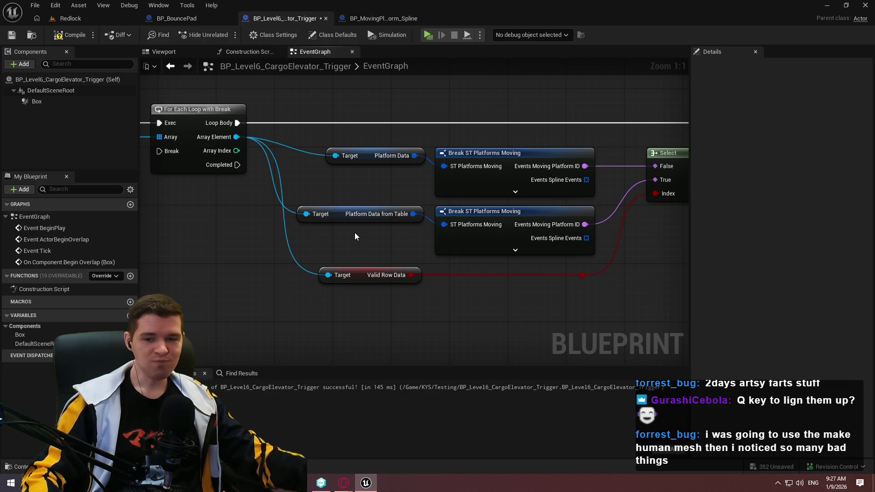
pyautogui.moveTo(407, 231)
pyautogui.mouseDown()
pyautogui.moveTo(420, 302)
pyautogui.moveTo(566, 242)
pyautogui.mouseUp()
# Add a Sequence node after the Branch's True output
pyautogui.scroll(-1, 529, 168)
pyautogui.moveTo(557, 157); pyautogui.dragTo(592, 150)
pyautogui.write('seq')
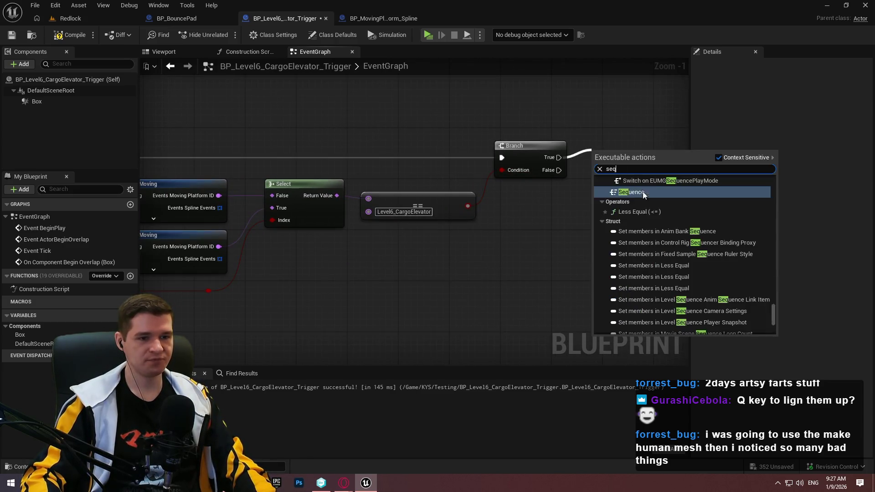
pyautogui.press('Return')
# Search Array Element actions for 'start', add nothing, and return to BP_MovingPlatform_Spline
pyautogui.moveTo(319, 205); pyautogui.dragTo(663, 217)
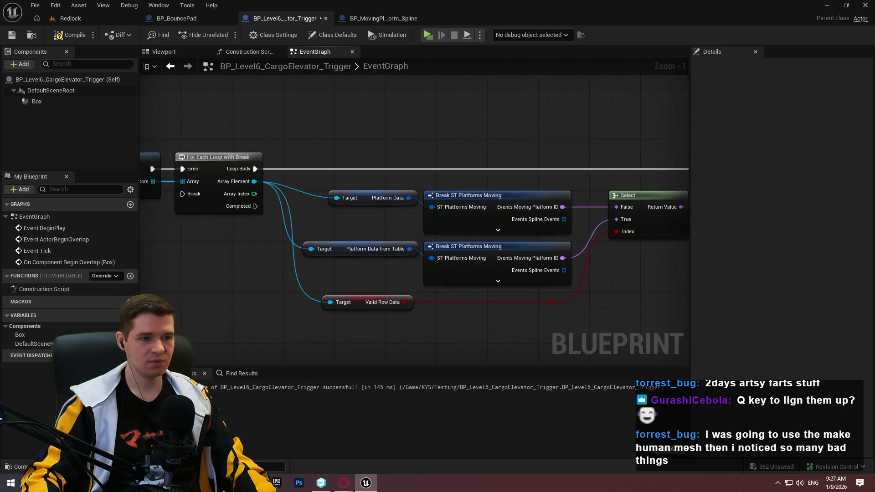
pyautogui.moveTo(254, 182); pyautogui.dragTo(417, 82)
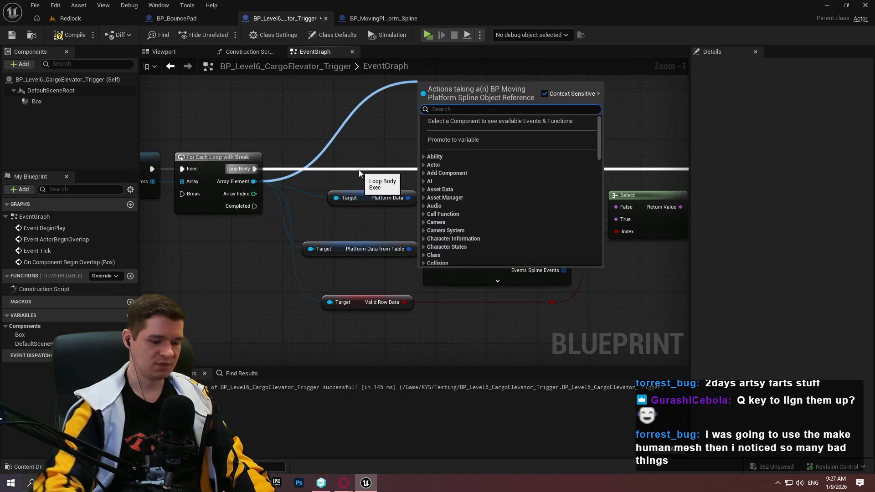
pyautogui.write('sta')
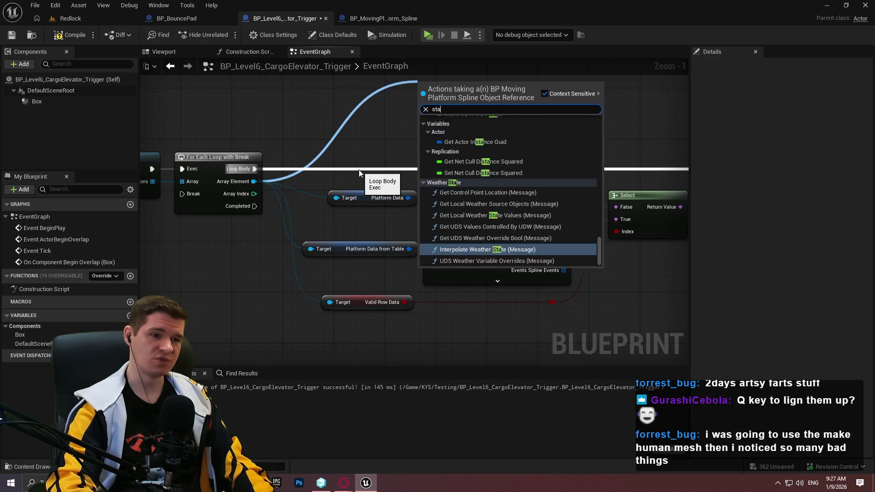
pyautogui.write('rt')
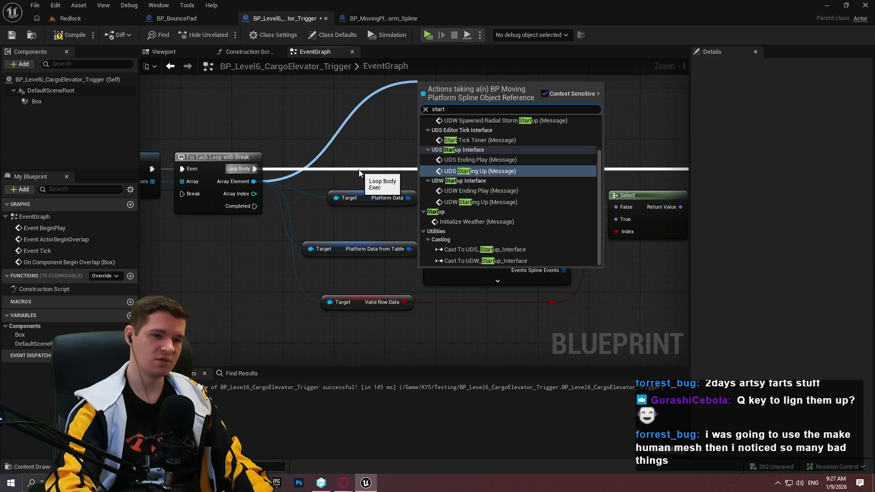
pyautogui.scroll(3, 477, 135)
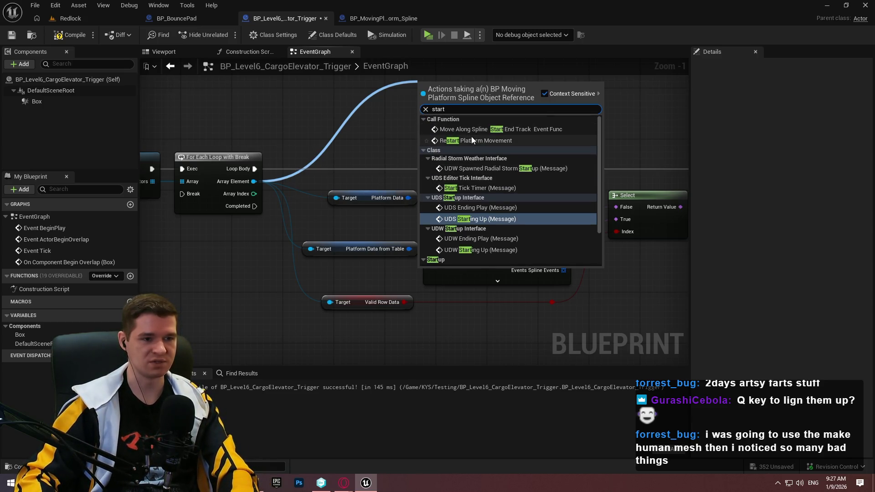
pyautogui.press('Escape')
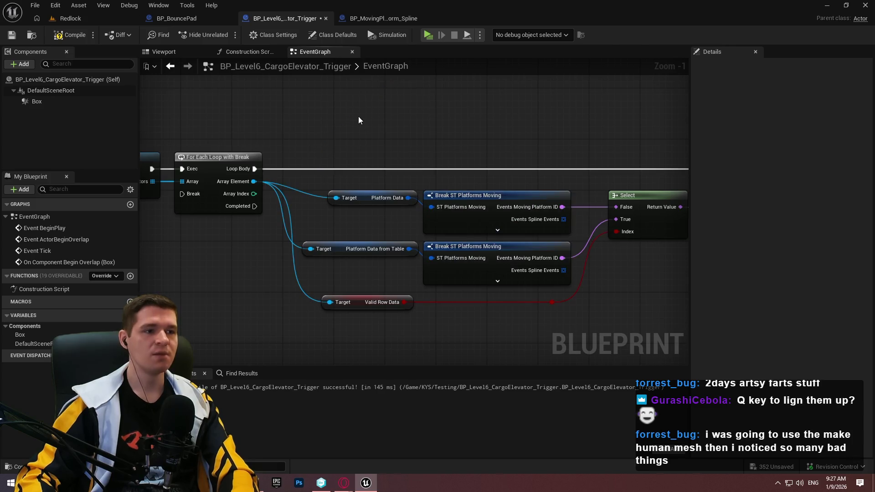
pyautogui.click(383, 18)
pyautogui.scroll(-3, 537, 133)
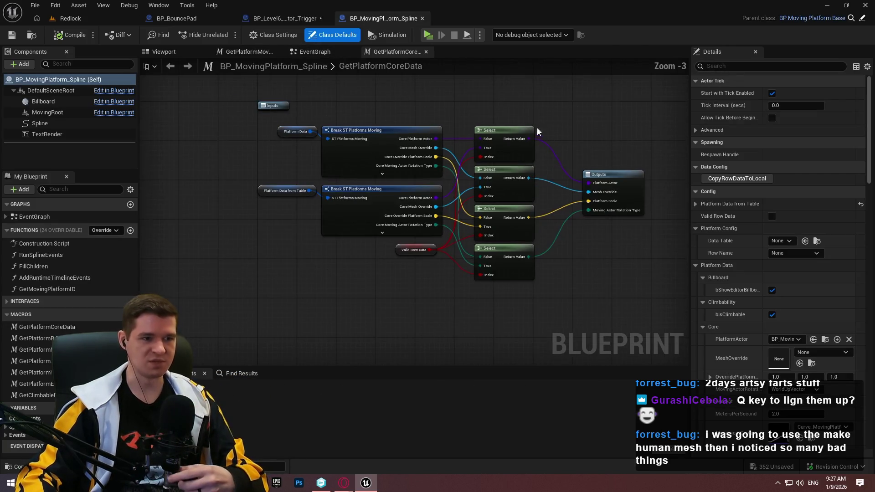
pyautogui.click(314, 52)
pyautogui.scroll(-4, 369, 166)
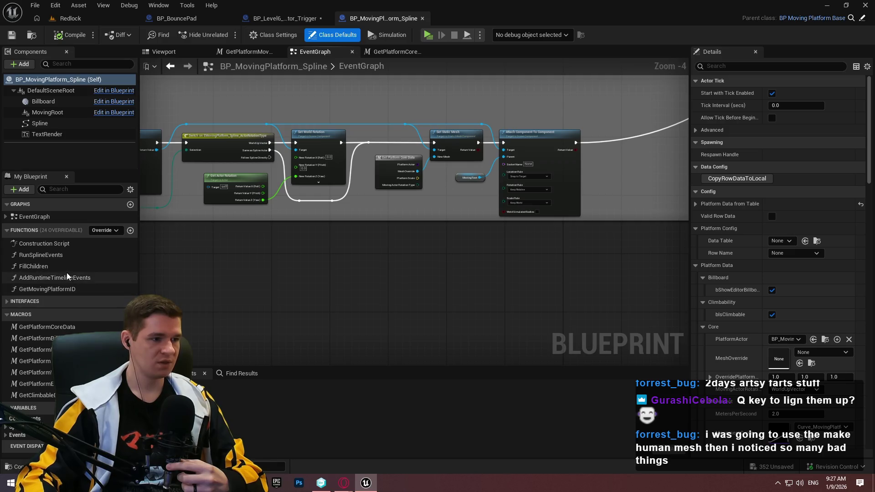
pyautogui.doubleClick(41, 255)
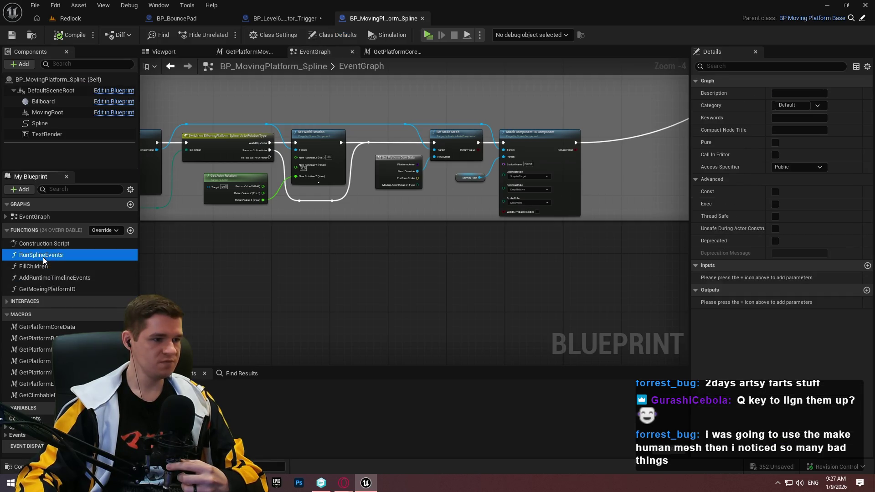
pyautogui.scroll(10, 596, 202)
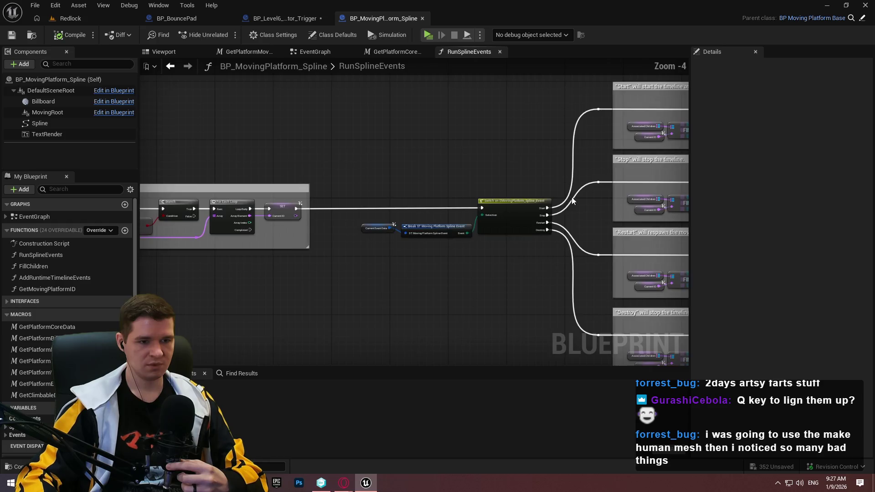
pyautogui.moveTo(388, 197); pyautogui.dragTo(191, 228)
pyautogui.click(283, 18)
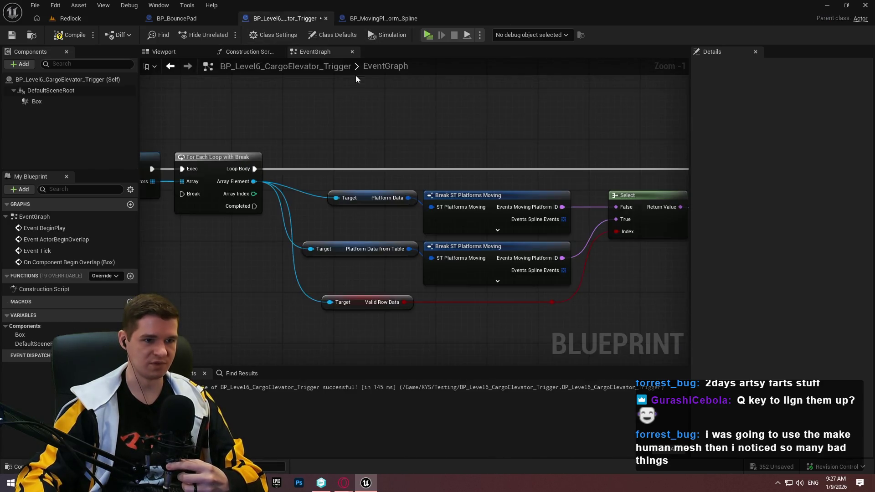
pyautogui.click(372, 20)
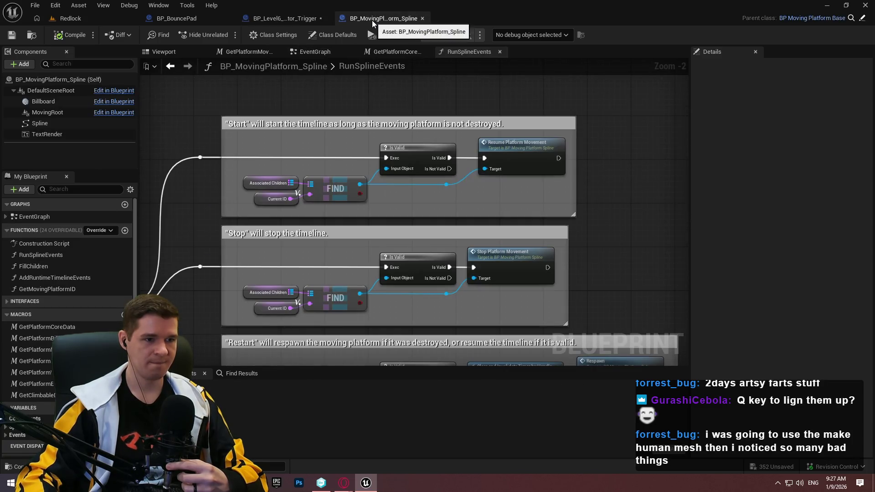
pyautogui.click(285, 18)
pyautogui.moveTo(542, 147)
pyautogui.mouseDown()
pyautogui.moveTo(365, 189)
pyautogui.moveTo(583, 212)
pyautogui.moveTo(560, 169)
pyautogui.mouseUp()
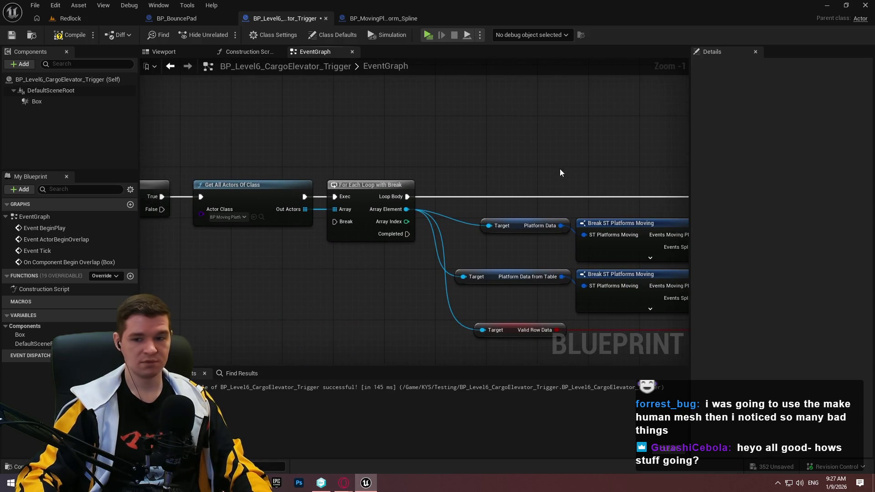
# Add a Resume Platform Movement call on the looped platform between the Branch and Sequence
pyautogui.moveTo(406, 209); pyautogui.dragTo(503, 171)
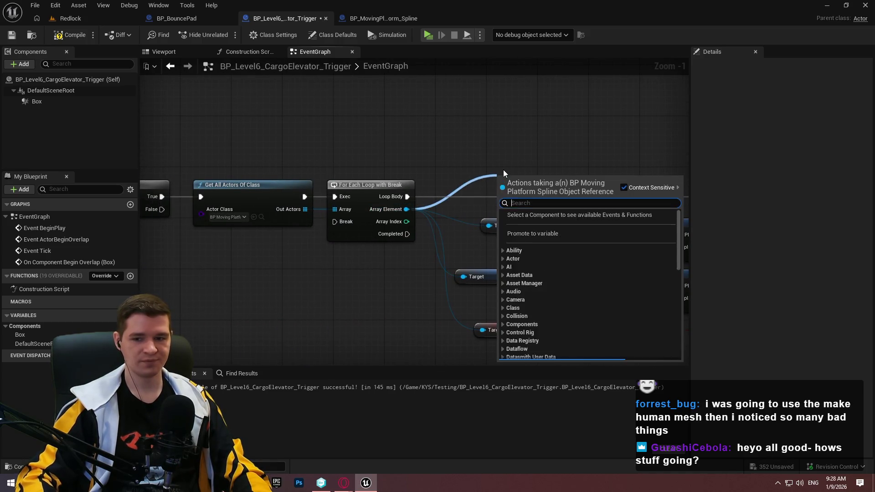
pyautogui.write('resume')
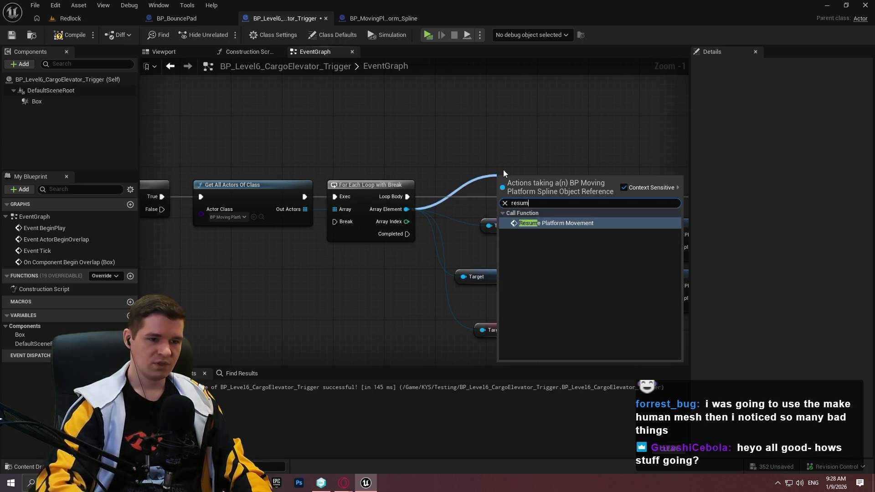
pyautogui.press('Return')
pyautogui.moveTo(663, 173)
pyautogui.mouseDown()
pyautogui.moveTo(635, 170)
pyautogui.moveTo(745, 184)
pyautogui.moveTo(540, 181)
pyautogui.moveTo(562, 192)
pyautogui.moveTo(484, 196)
pyautogui.mouseUp()
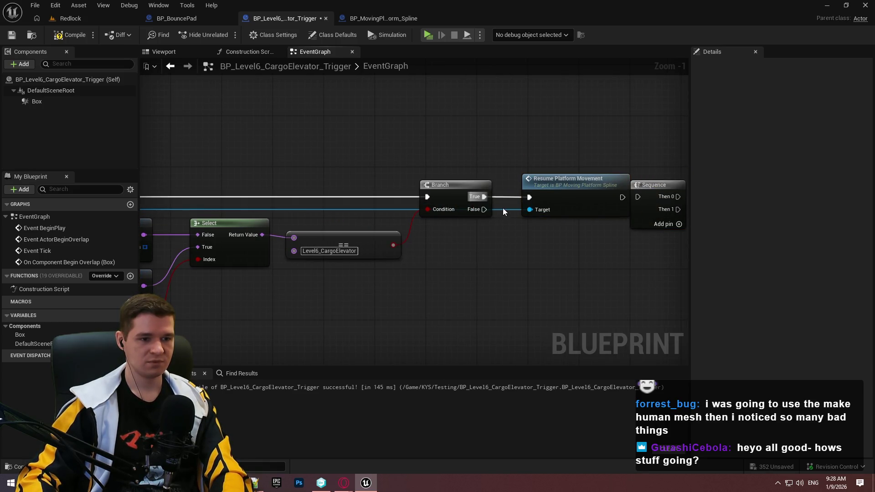
# Route the platform reference wire and connect Resume Platform Movement's output into the Sequence
pyautogui.moveTo(505, 208)
pyautogui.mouseDown()
pyautogui.moveTo(319, 194)
pyautogui.moveTo(266, 150)
pyautogui.moveTo(176, 165)
pyautogui.moveTo(176, 157)
pyautogui.moveTo(188, 150)
pyautogui.moveTo(182, 146)
pyautogui.moveTo(565, 156)
pyautogui.moveTo(529, 137)
pyautogui.mouseUp()
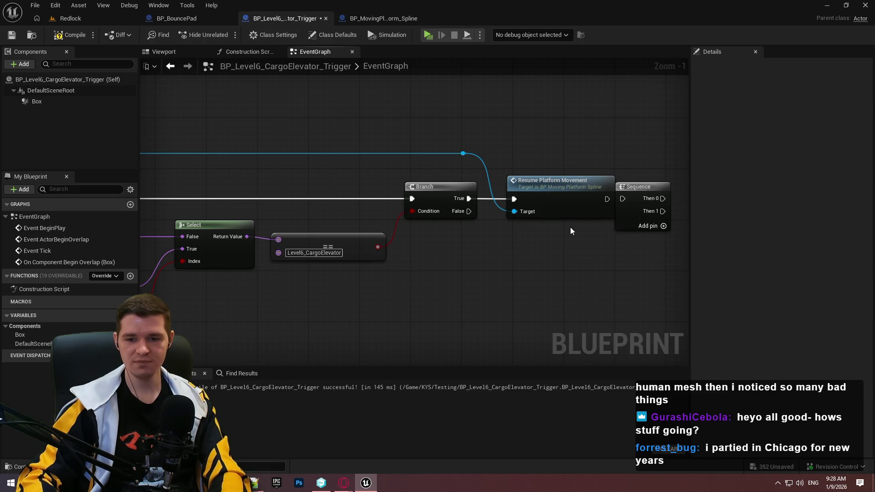
pyautogui.moveTo(570, 227); pyautogui.dragTo(546, 232)
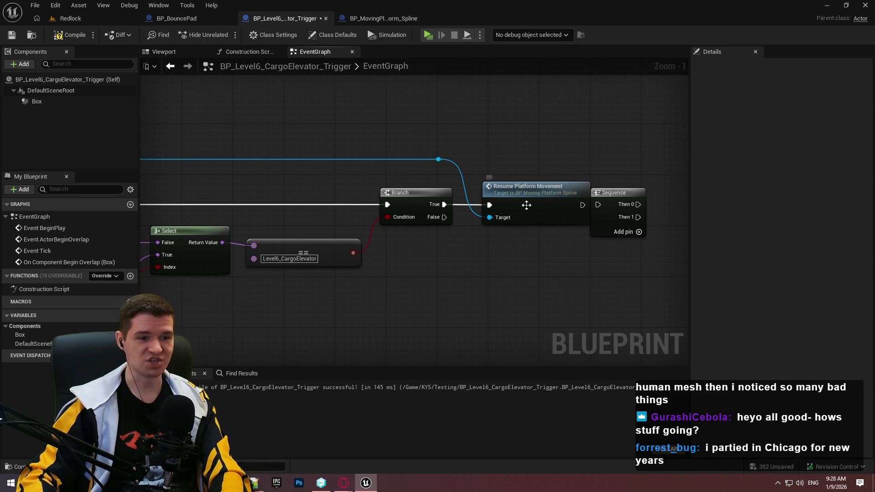
pyautogui.moveTo(616, 199); pyautogui.dragTo(634, 193)
pyautogui.moveTo(581, 209)
pyautogui.mouseDown()
pyautogui.moveTo(628, 200)
pyautogui.moveTo(618, 192)
pyautogui.mouseUp()
pyautogui.click(543, 276)
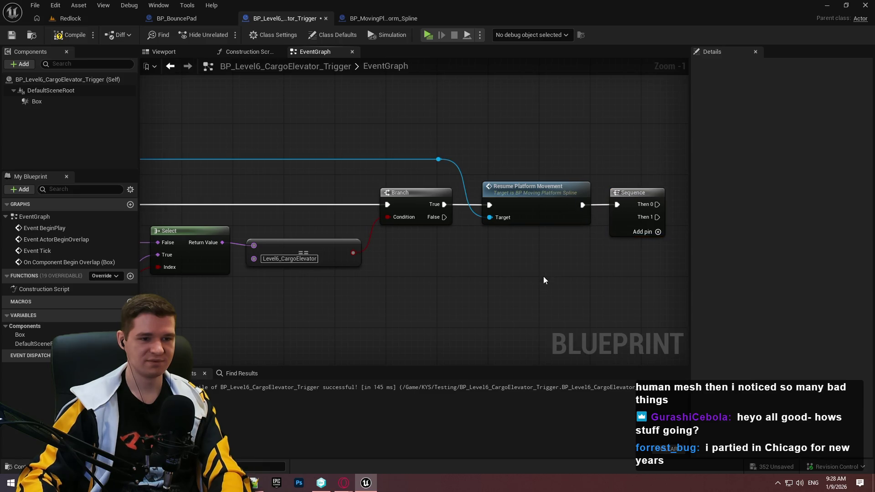
pyautogui.scroll(-3, 622, 281)
pyautogui.scroll(1, 666, 241)
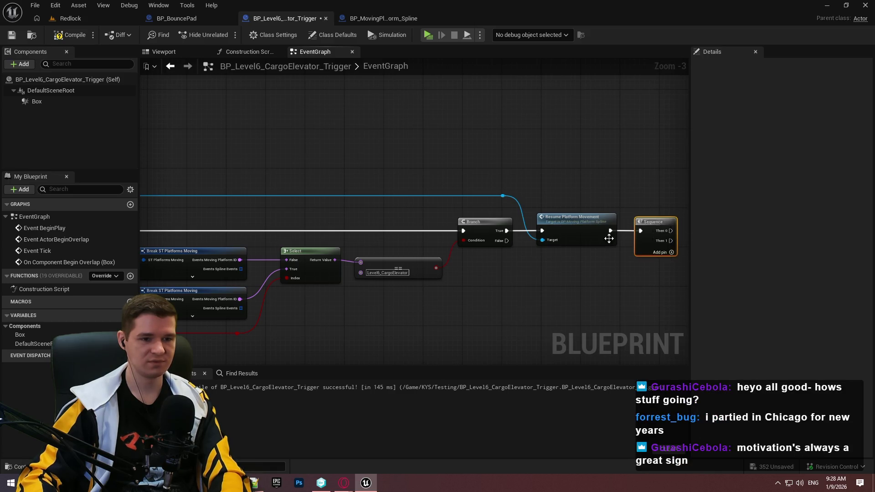
# Wire Resume Platform Movement's output to the For Each Loop's Break, routed through two reroute points
pyautogui.moveTo(610, 230)
pyautogui.mouseDown()
pyautogui.moveTo(151, 237)
pyautogui.moveTo(146, 246)
pyautogui.moveTo(252, 265)
pyautogui.moveTo(281, 251)
pyautogui.mouseUp()
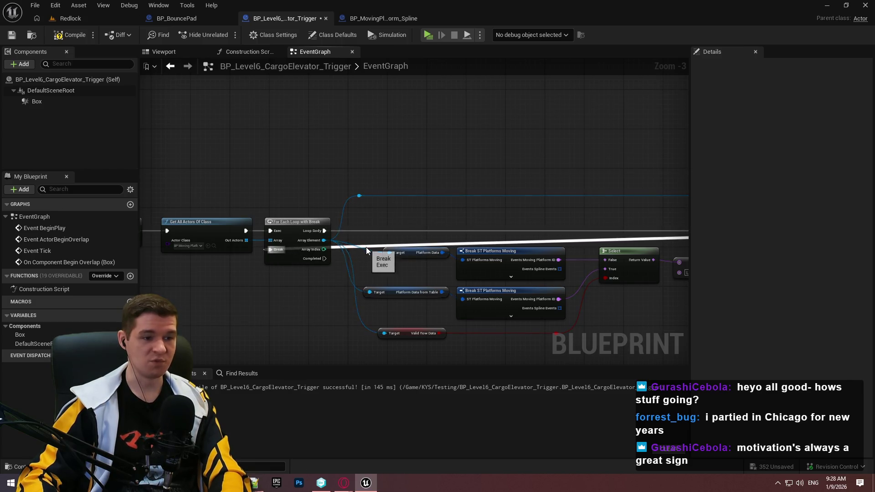
pyautogui.doubleClick(365, 247)
pyautogui.moveTo(364, 247)
pyautogui.mouseDown()
pyautogui.moveTo(286, 182)
pyautogui.moveTo(612, 190)
pyautogui.moveTo(446, 191)
pyautogui.mouseUp()
pyautogui.doubleClick(311, 187)
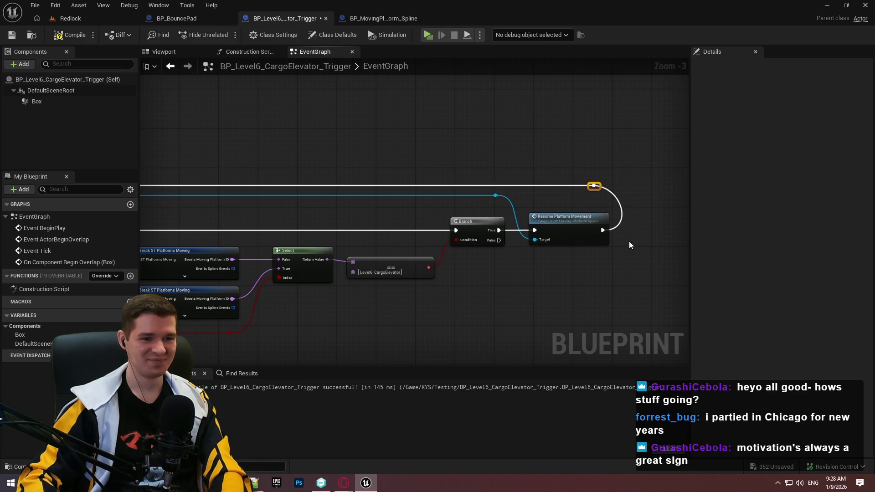
# Box-select the loop and its connected nodes and nudge them slightly right
pyautogui.scroll(-3, 629, 244)
pyautogui.moveTo(660, 244)
pyautogui.mouseDown()
pyautogui.moveTo(403, 162)
pyautogui.moveTo(424, 162)
pyautogui.moveTo(414, 182)
pyautogui.mouseUp()
pyautogui.scroll(1, 416, 170)
pyautogui.scroll(1, 416, 171)
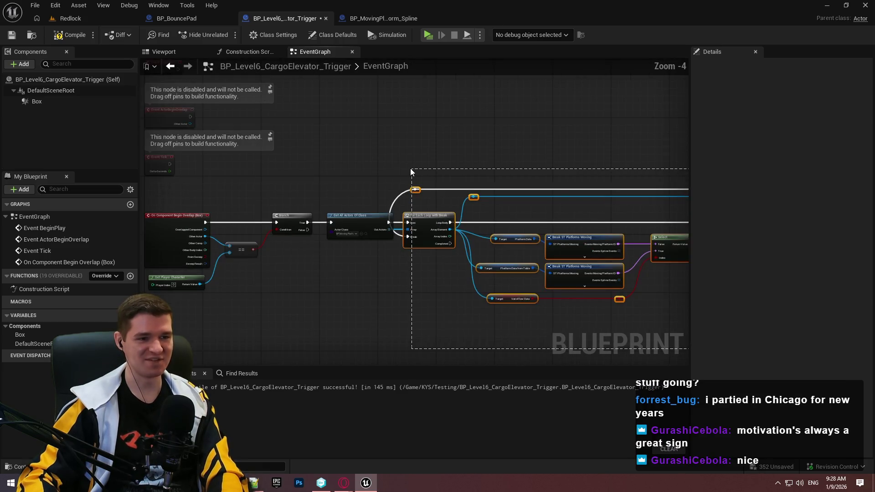
pyautogui.moveTo(429, 222); pyautogui.dragTo(436, 222)
pyautogui.click(433, 299)
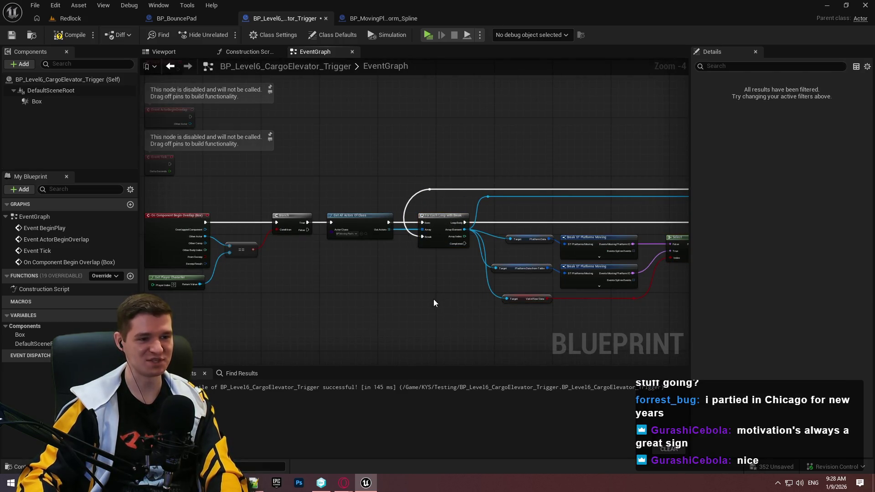
pyautogui.scroll(-2, 446, 260)
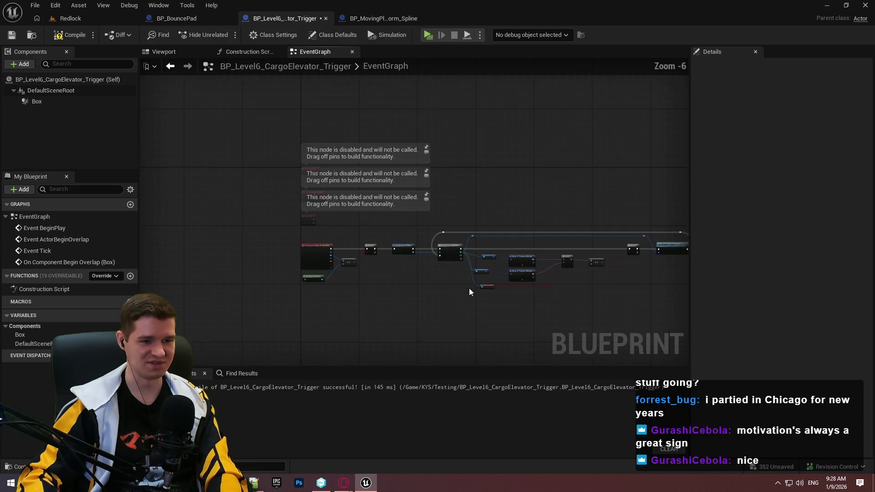
# Shift the whole node network down, then compile and save the trigger blueprint
pyautogui.hotkey('ctrl', 'a')
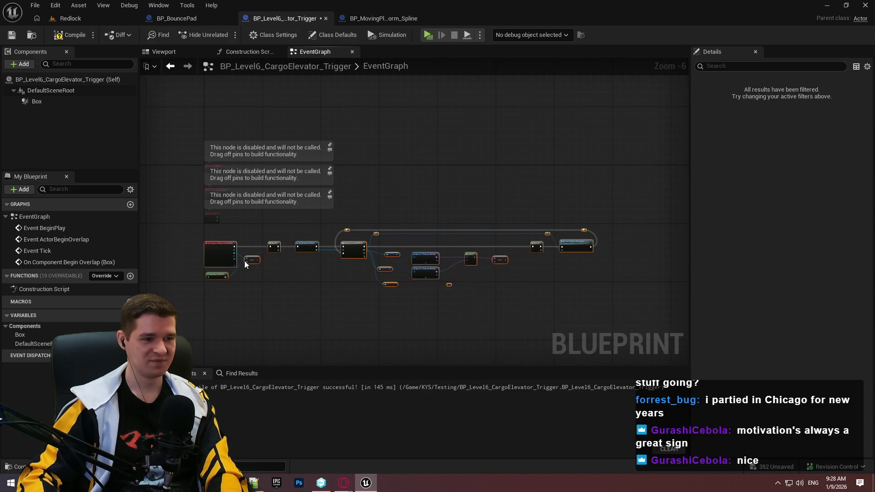
pyautogui.moveTo(218, 277); pyautogui.dragTo(218, 302)
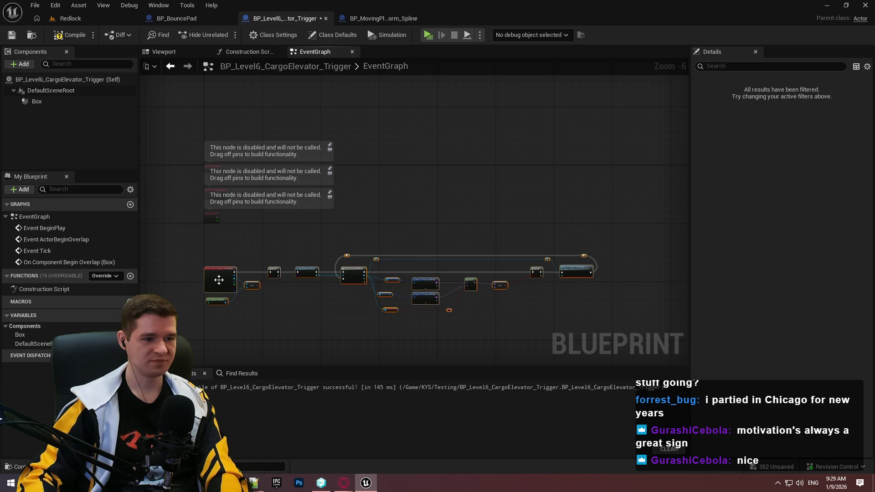
pyautogui.click(551, 301)
pyautogui.scroll(1, 551, 300)
pyautogui.press('F7')
pyautogui.hotkey('ctrl', 's')
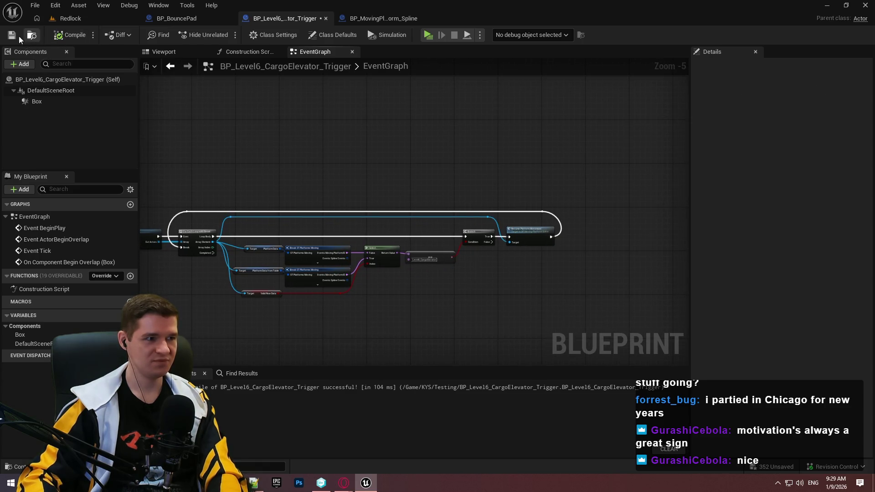
# Move the == comparison node up slightly, then pan back to the overlap event
pyautogui.scroll(5, 426, 315)
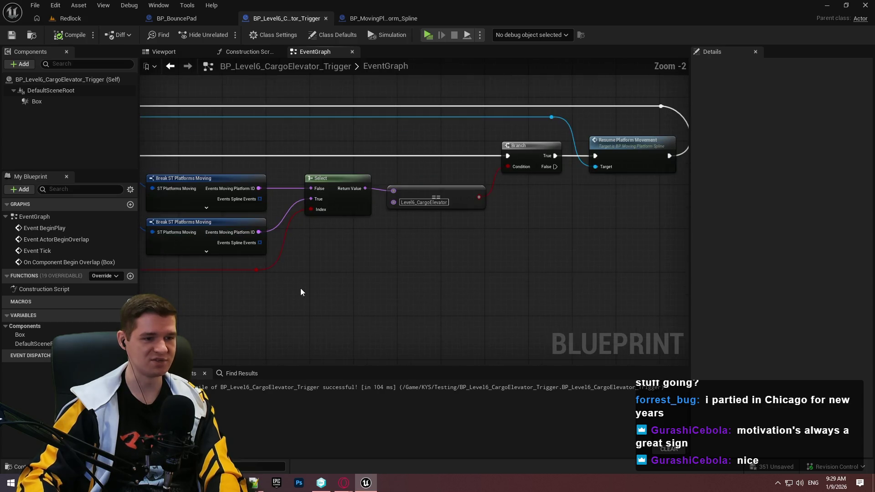
pyautogui.moveTo(477, 208); pyautogui.dragTo(472, 193)
pyautogui.click(500, 269)
pyautogui.scroll(-1, 487, 299)
pyautogui.scroll(-2, 486, 294)
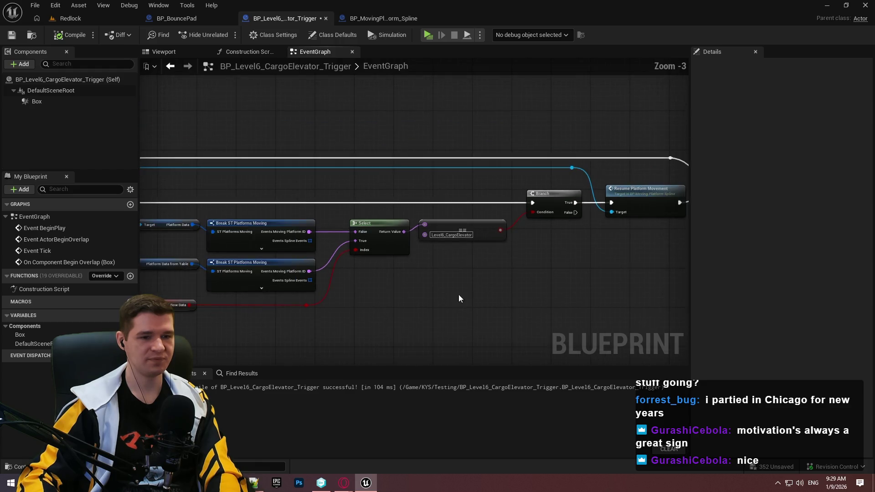
pyautogui.moveTo(459, 294)
pyautogui.mouseDown()
pyautogui.moveTo(631, 253)
pyautogui.moveTo(389, 268)
pyautogui.moveTo(761, 289)
pyautogui.mouseUp()
pyautogui.scroll(1, 633, 254)
pyautogui.moveTo(410, 274); pyautogui.dragTo(608, 278)
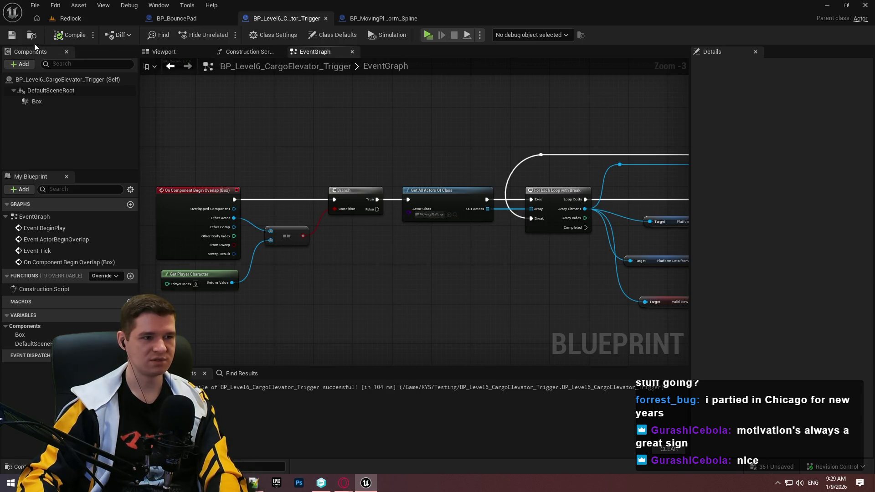
# Return to the Redlock level and browse the Content Browser to the KYS/Testing folder
pyautogui.click(78, 19)
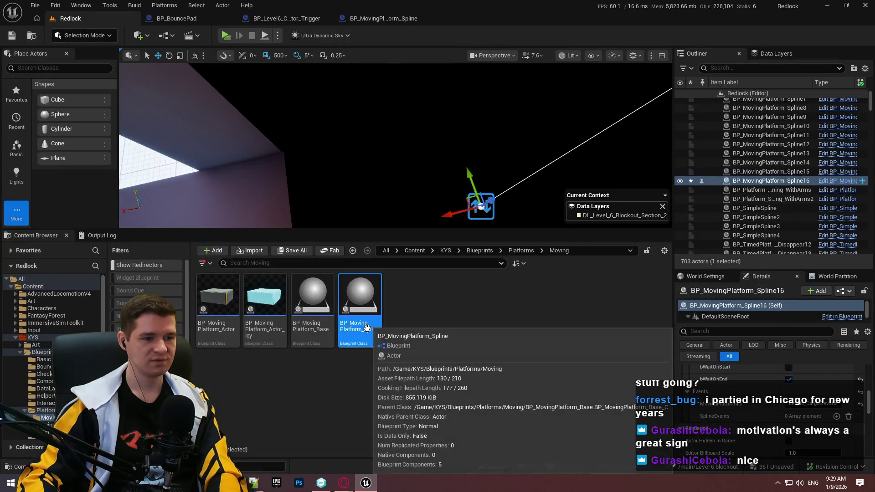
pyautogui.click(479, 251)
pyautogui.click(472, 291)
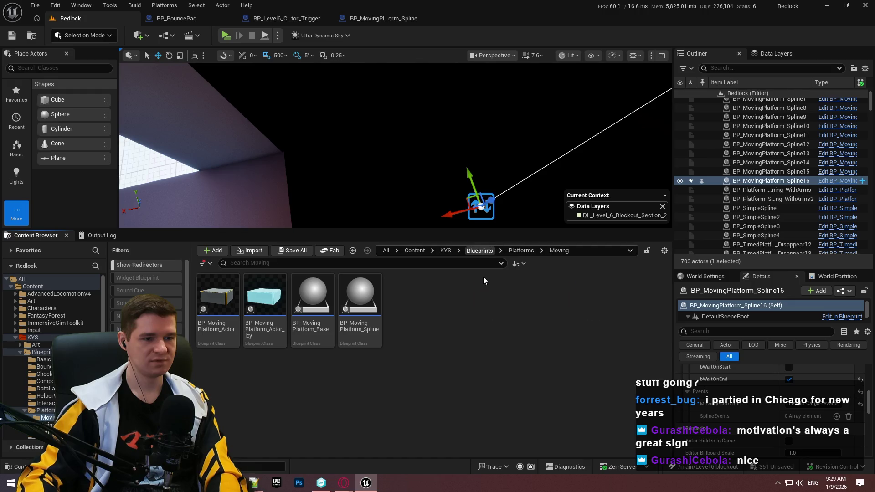
pyautogui.click(479, 251)
pyautogui.click(445, 251)
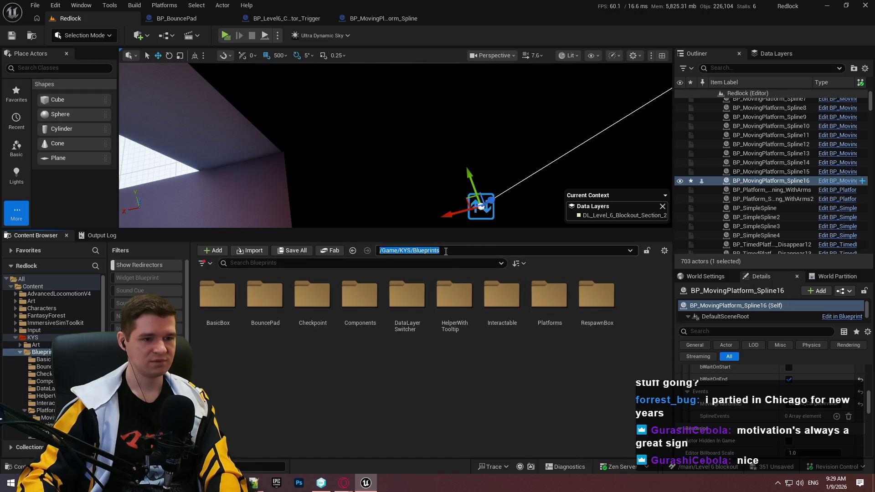
pyautogui.click(444, 251)
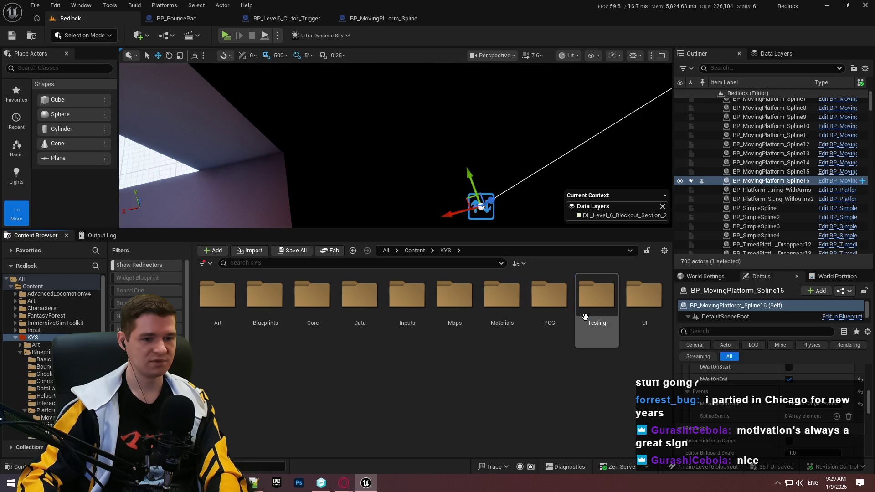
pyautogui.doubleClick(596, 296)
# Drag BP_Level6_CargoElevator_Trigger into the level, slide it into the shaft and drop it to the floor
pyautogui.moveTo(313, 296); pyautogui.dragTo(196, 183)
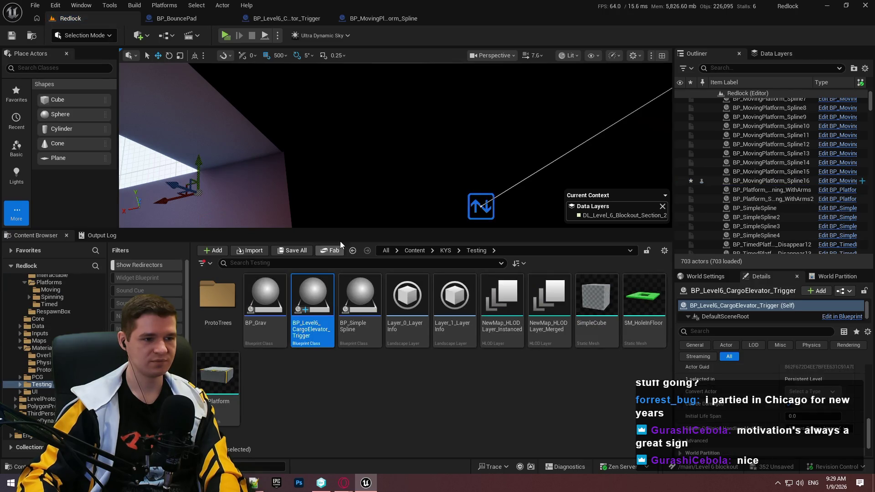
pyautogui.moveTo(349, 229); pyautogui.dragTo(349, 343)
pyautogui.press('f')
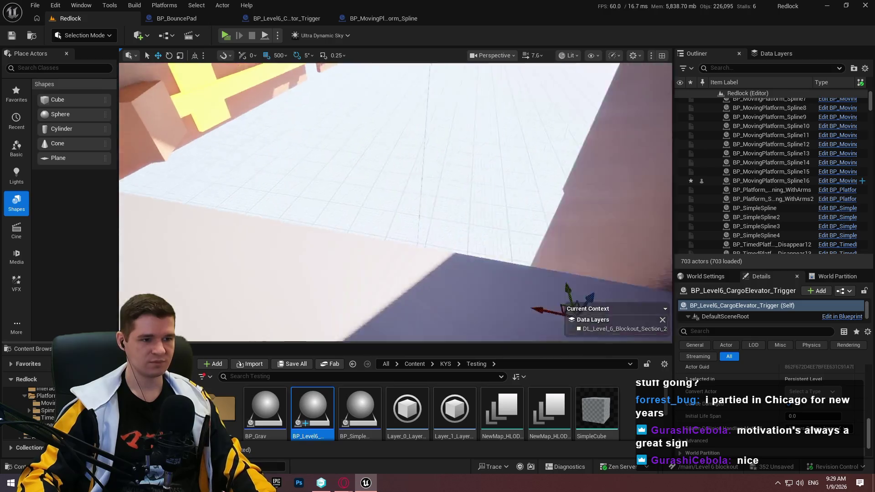
pyautogui.moveTo(378, 139)
pyautogui.mouseDown()
pyautogui.moveTo(368, 230)
pyautogui.moveTo(362, 146)
pyautogui.moveTo(354, 166)
pyautogui.moveTo(450, 169)
pyautogui.mouseUp()
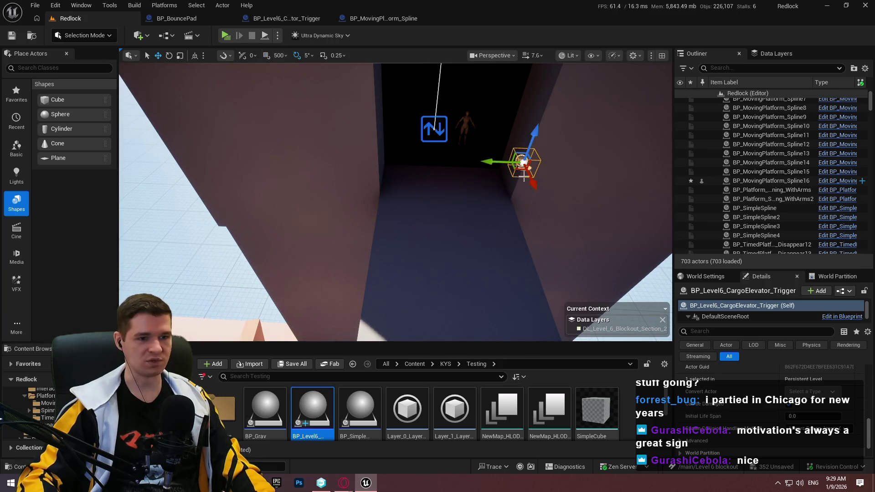
pyautogui.moveTo(520, 169)
pyautogui.mouseDown()
pyautogui.moveTo(421, 166)
pyautogui.moveTo(450, 172)
pyautogui.mouseUp()
pyautogui.press('End')
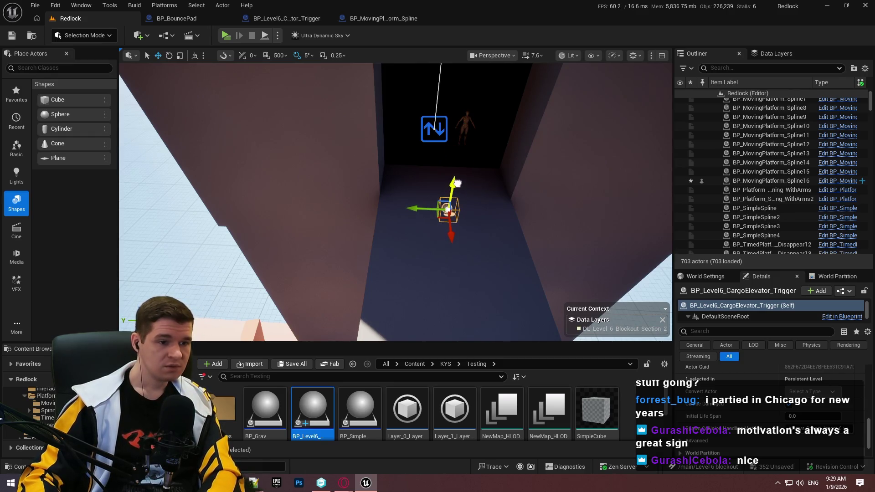
pyautogui.moveTo(456, 183)
pyautogui.mouseDown()
pyautogui.moveTo(524, 175)
pyautogui.moveTo(478, 197)
pyautogui.mouseUp()
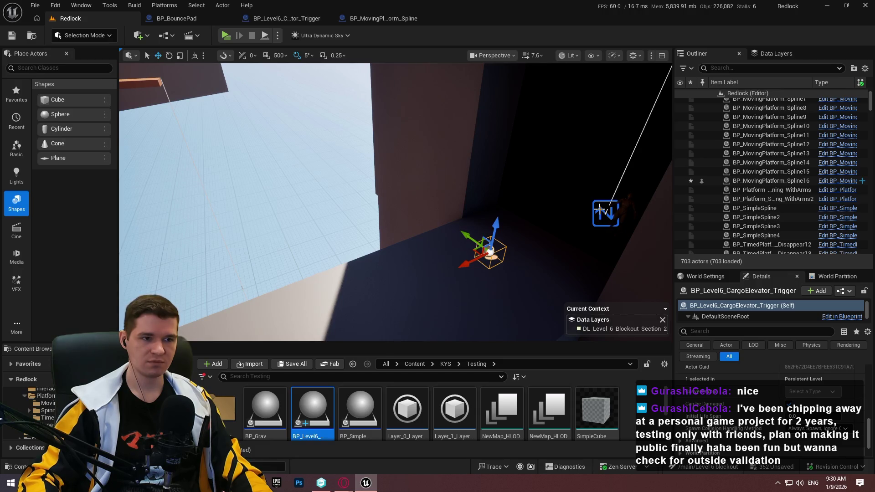
# Check BP_MovingPlatform_Spline16's Waiting properties, then reselect the cargo-elevator trigger
pyautogui.click(600, 209)
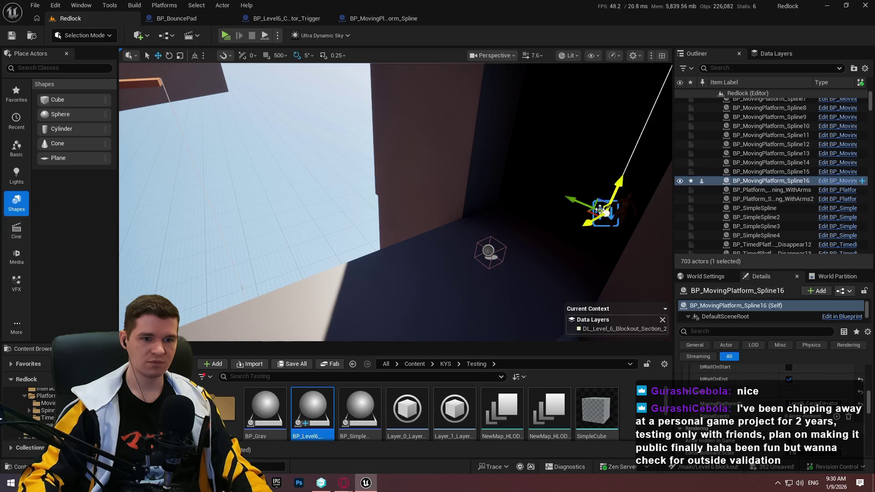
pyautogui.scroll(1, 783, 386)
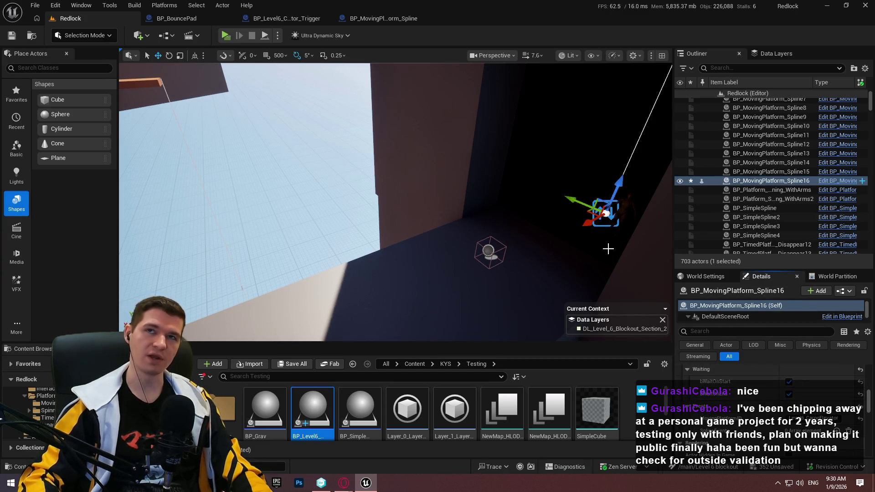
pyautogui.click(487, 251)
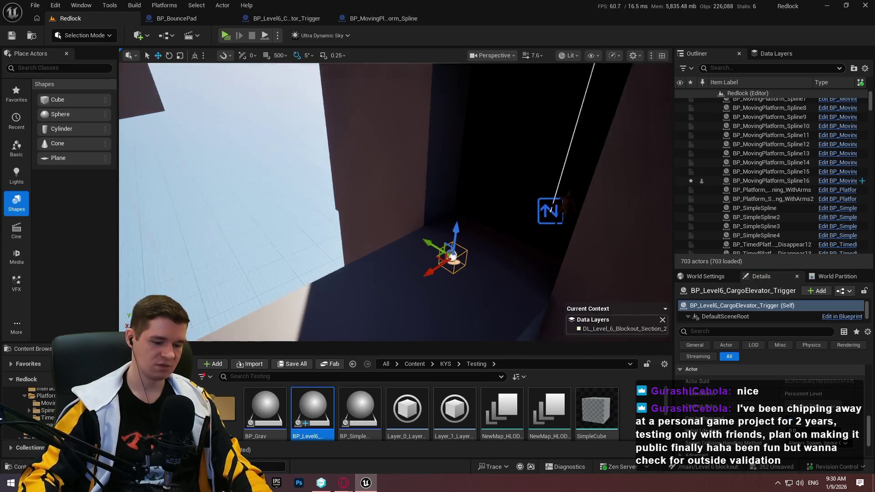
# Move PointLight6 to the left within the elevator shaft
pyautogui.click(538, 112)
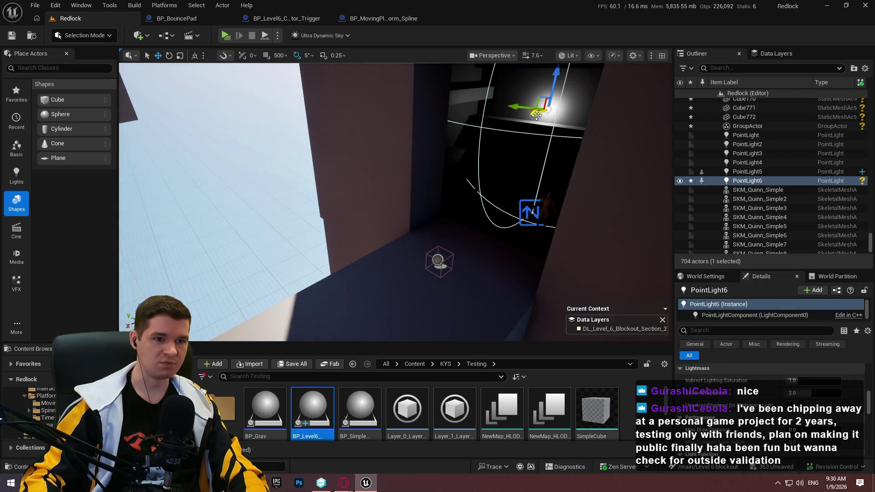
pyautogui.moveTo(537, 115)
pyautogui.mouseDown()
pyautogui.moveTo(505, 117)
pyautogui.moveTo(546, 129)
pyautogui.mouseUp()
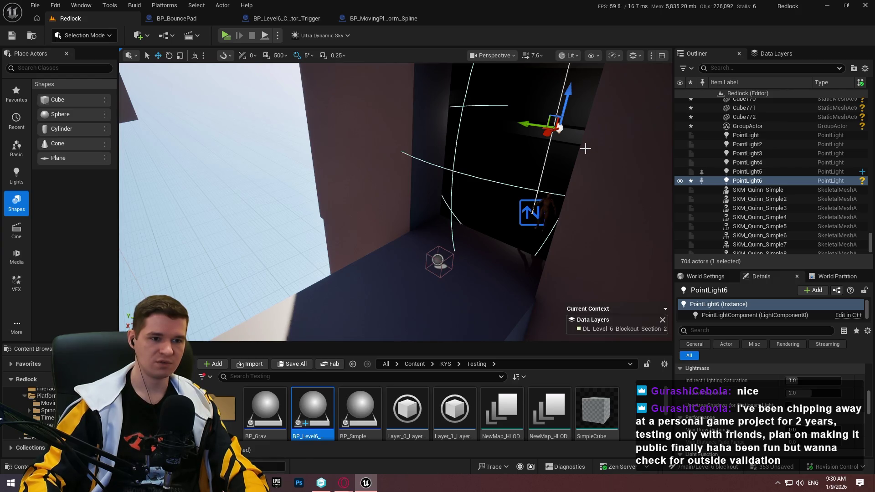
pyautogui.scroll(-3, 577, 153)
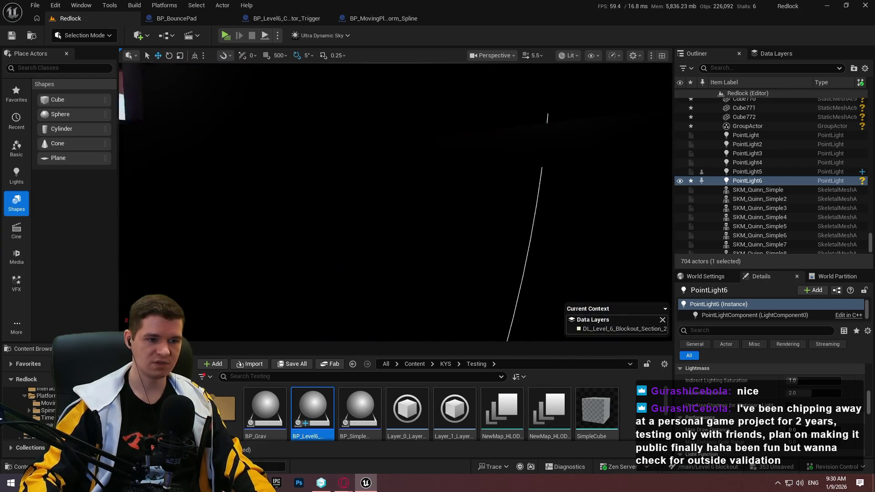
pyautogui.moveTo(395, 202); pyautogui.dragTo(519, 179)
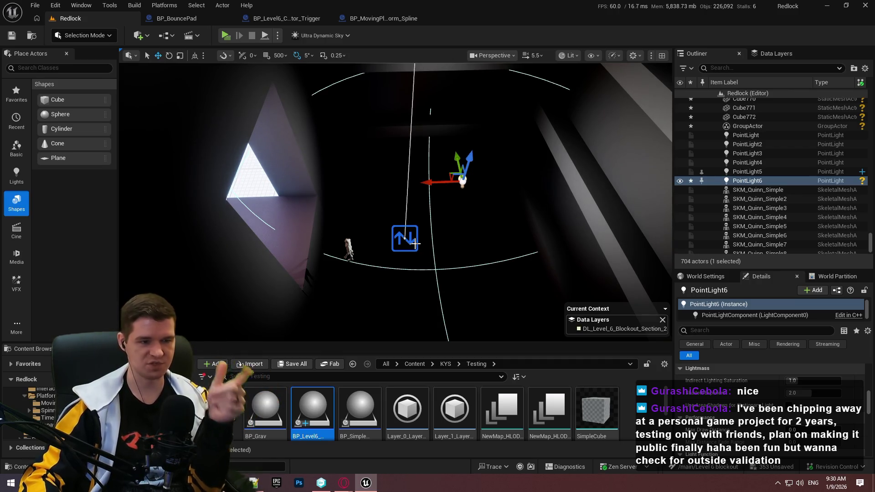
pyautogui.moveTo(413, 245)
pyautogui.mouseDown()
pyautogui.moveTo(404, 235)
pyautogui.moveTo(413, 250)
pyautogui.mouseUp()
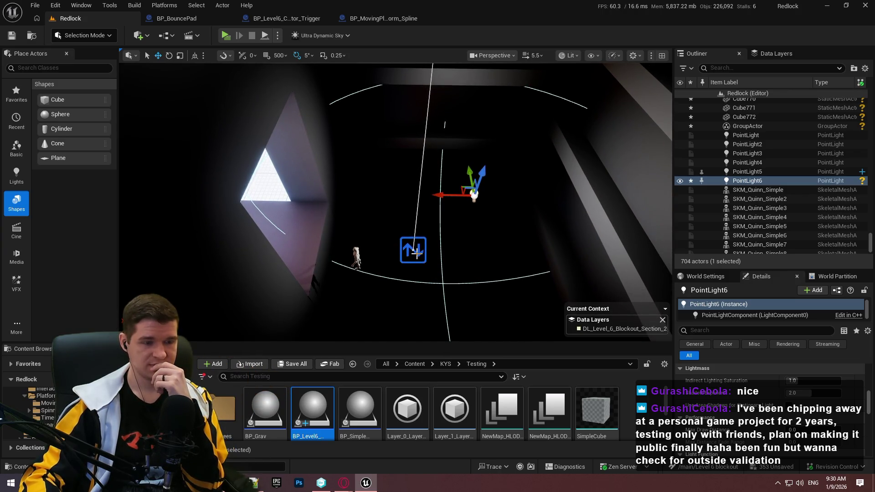
pyautogui.press('f')
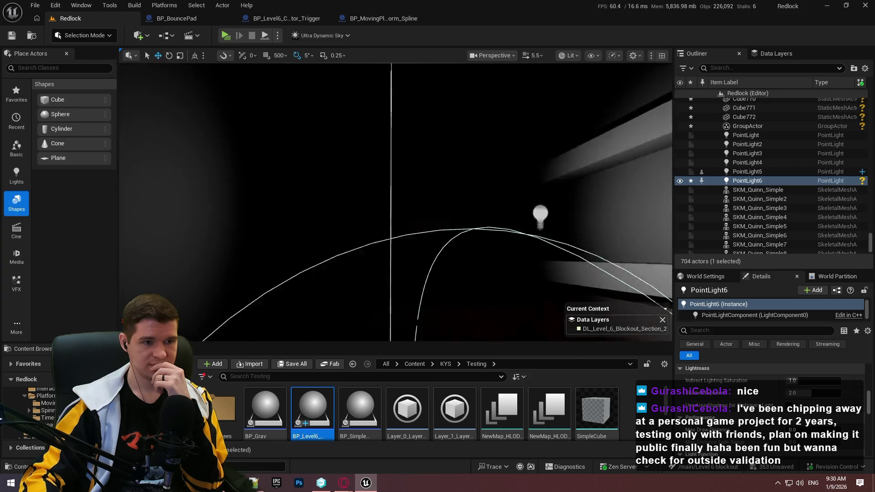
pyautogui.moveTo(397, 165); pyautogui.dragTo(386, 274)
# Select and frame BP_MovingPlatform_Spline16, then bring up the viewport context menu
pyautogui.click(390, 264)
pyautogui.press('f')
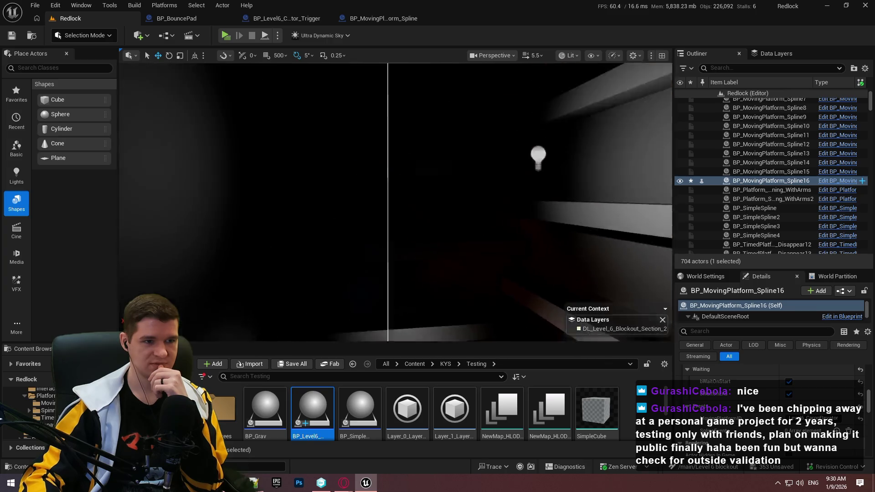
pyautogui.moveTo(387, 144); pyautogui.dragTo(385, 227)
pyautogui.rightClick(274, 163)
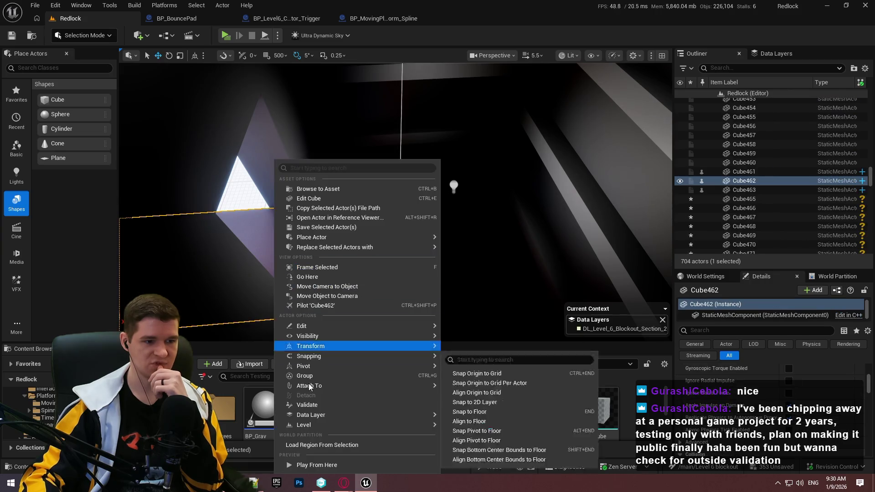
# Run a quick play test from this spot, running and jumping the character, then stop it
pyautogui.click(300, 464)
pyautogui.press('w')
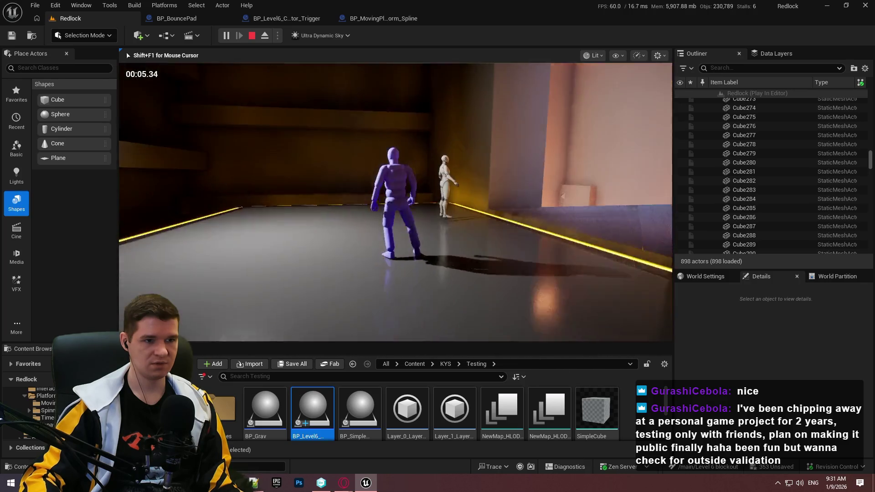
pyautogui.press('space')
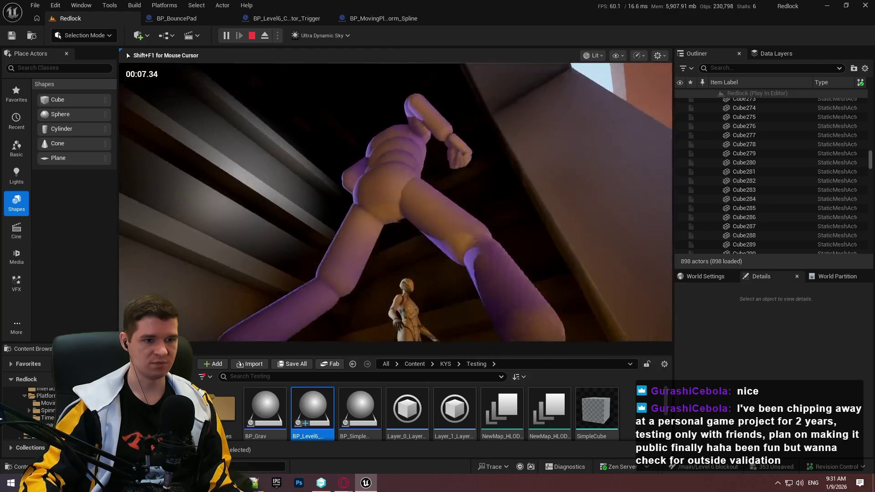
pyautogui.press('Escape')
# Fly the view up through the dark shaft and select the cargo elevator trigger
pyautogui.scroll(3, 396, 202)
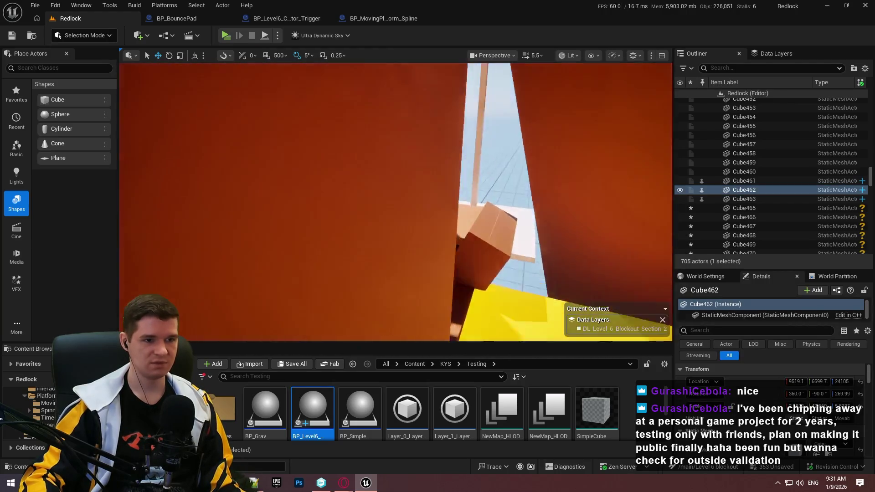
pyautogui.press('w')
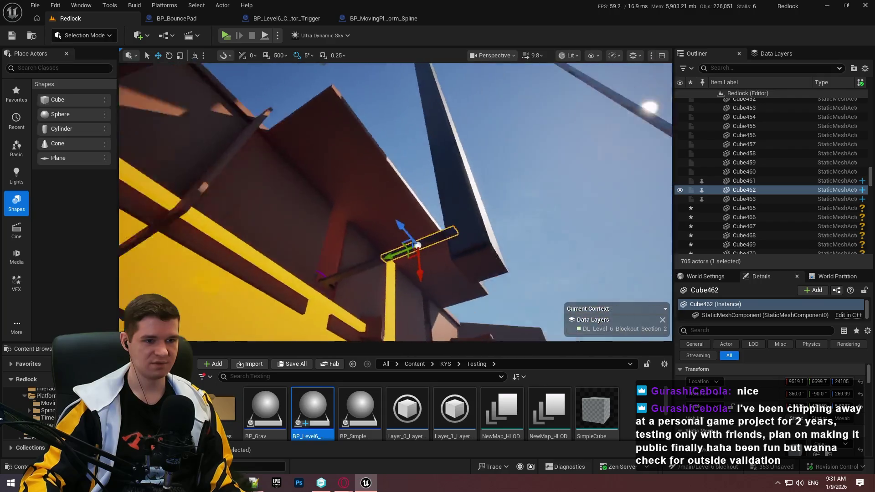
pyautogui.press('w')
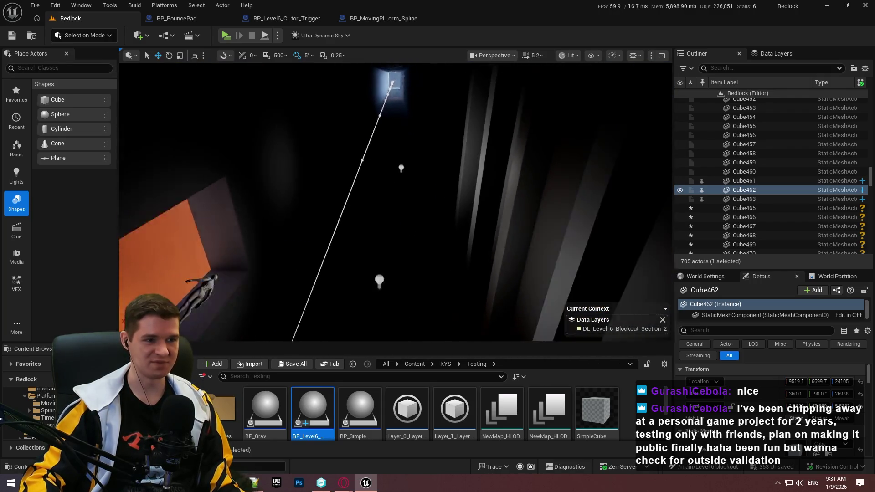
pyautogui.press('w')
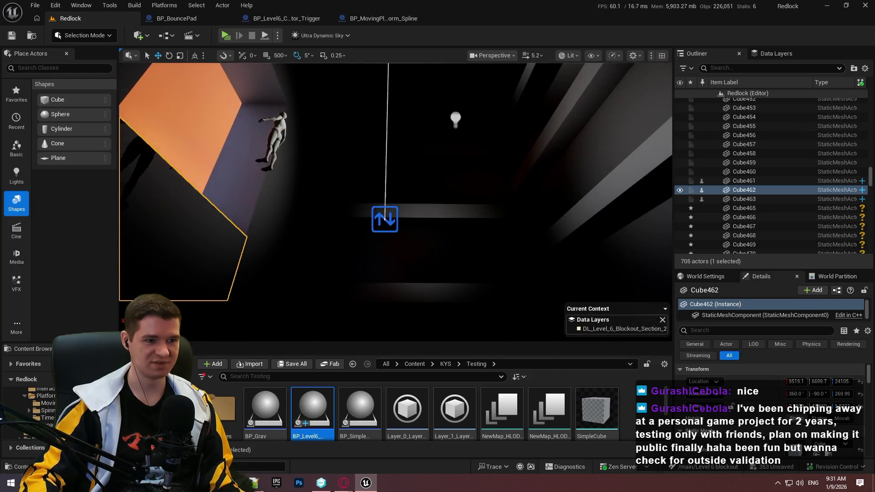
pyautogui.press('w')
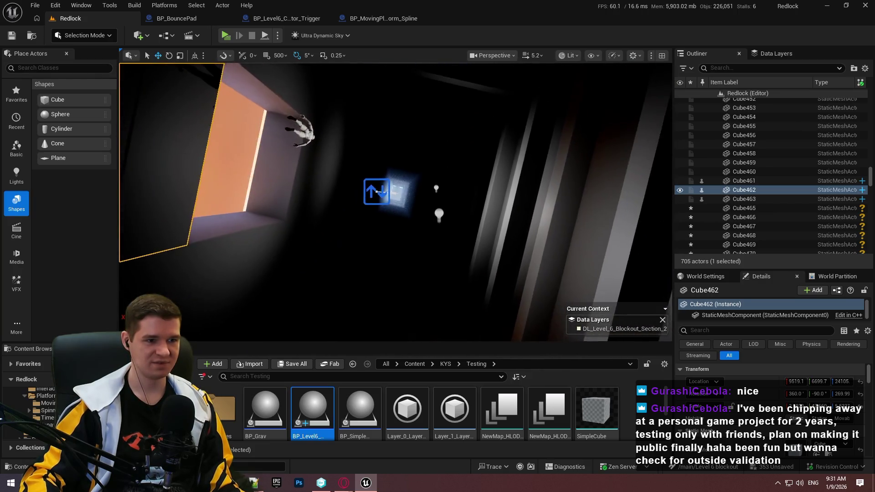
pyautogui.press('w')
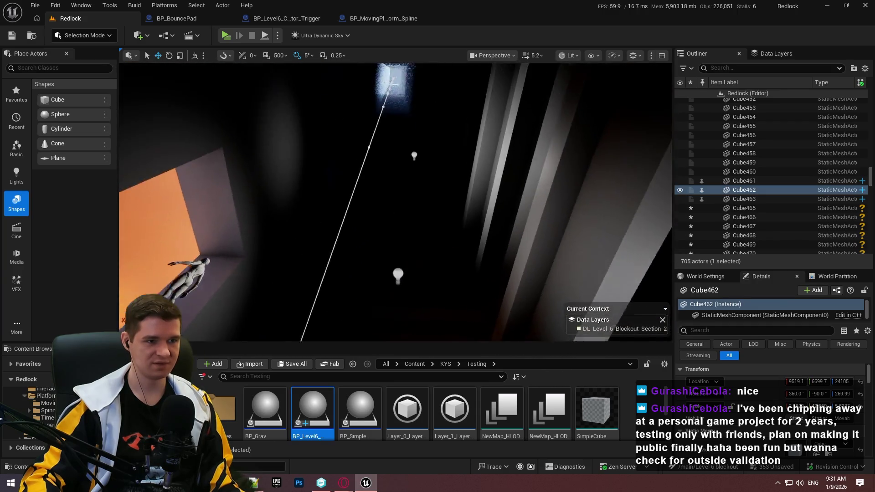
pyautogui.press('w')
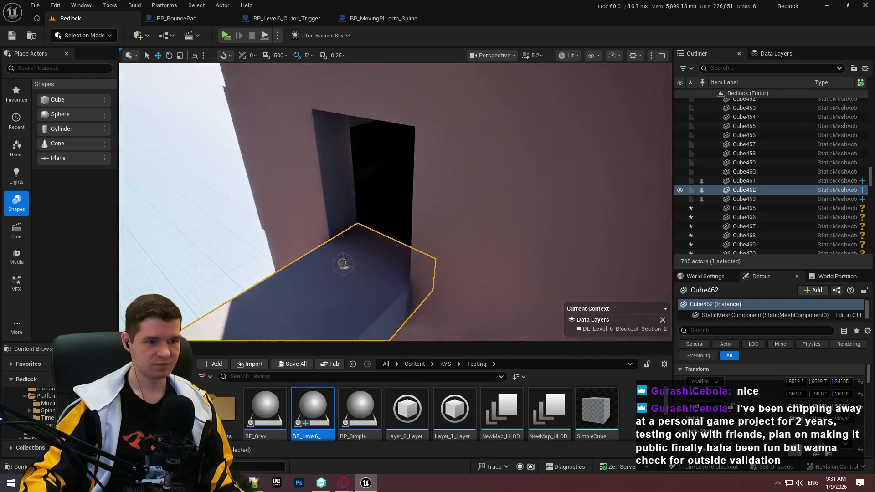
pyautogui.click(435, 266)
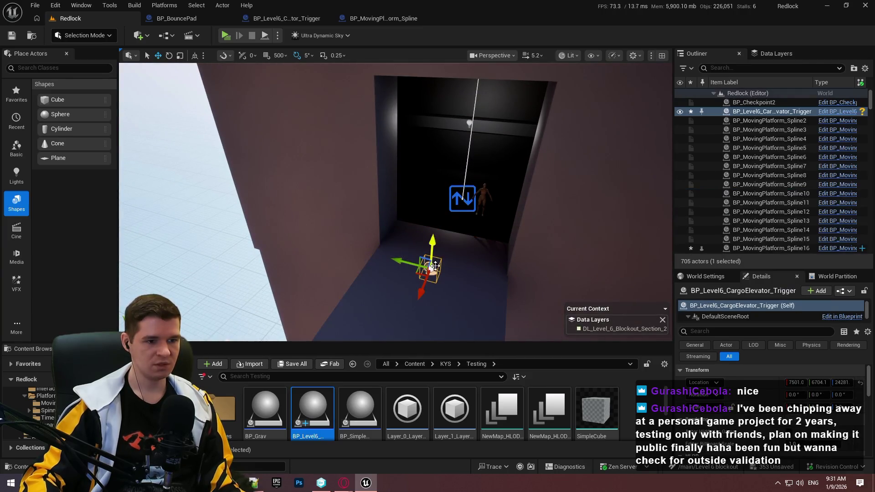
# Raise the cargo elevator trigger toward the shaft ceiling and shift it along X
pyautogui.moveTo(430, 267)
pyautogui.mouseDown()
pyautogui.moveTo(429, 142)
pyautogui.moveTo(468, 88)
pyautogui.moveTo(351, 221)
pyautogui.moveTo(277, 250)
pyautogui.mouseUp()
pyautogui.moveTo(396, 136); pyautogui.dragTo(396, 137)
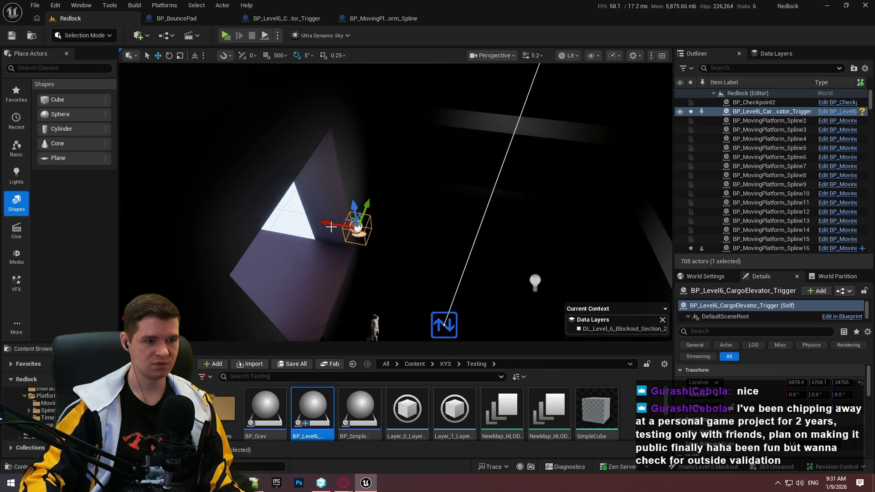
pyautogui.moveTo(331, 226); pyautogui.dragTo(411, 235)
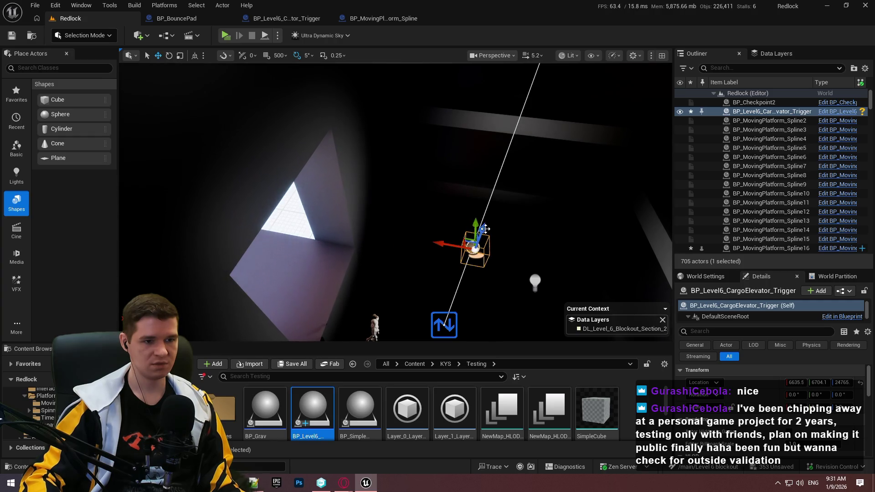
pyautogui.press('f')
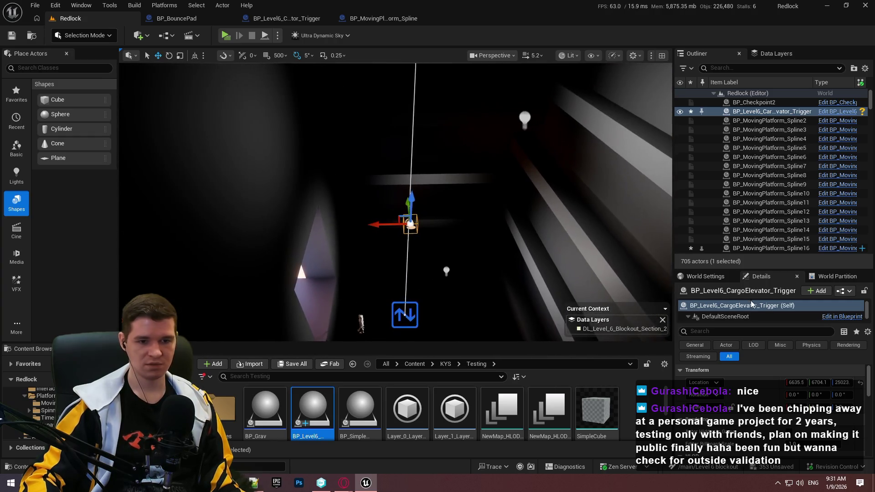
# Widen the trigger's Box component along X
pyautogui.click(711, 315)
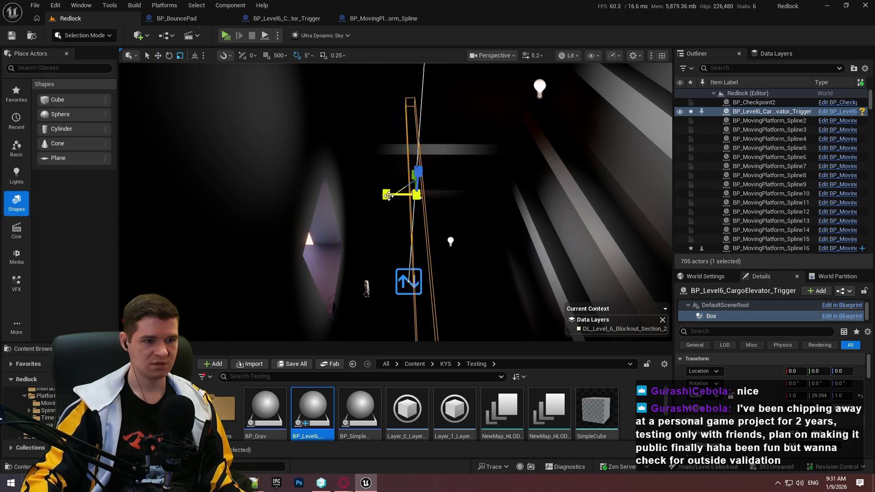
pyautogui.moveTo(388, 196); pyautogui.dragTo(419, 198)
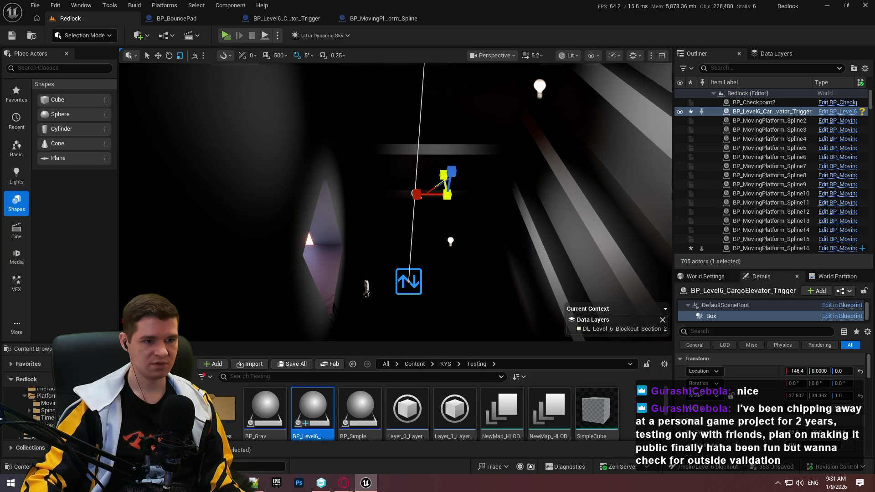
pyautogui.moveTo(415, 196)
pyautogui.mouseDown()
pyautogui.moveTo(437, 187)
pyautogui.moveTo(458, 200)
pyautogui.moveTo(496, 188)
pyautogui.mouseUp()
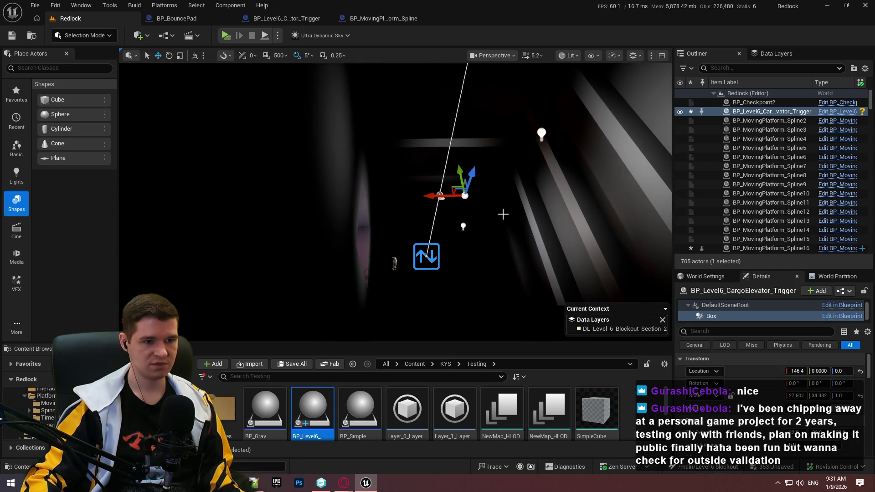
pyautogui.moveTo(496, 188); pyautogui.dragTo(479, 189)
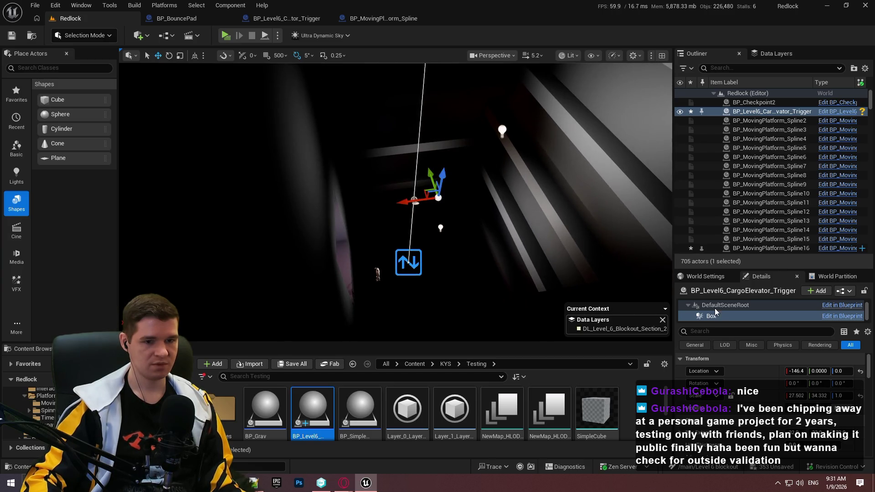
# Alt-drag the trigger actor down to create BP_Level6_CargoElevator_Trigger2 lower in the shaft
pyautogui.click(735, 306)
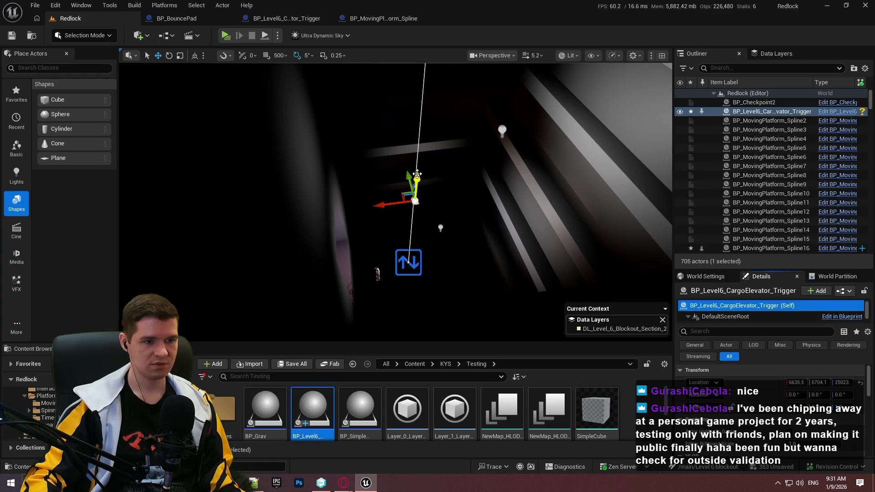
pyautogui.keyDown('alt'); pyautogui.moveTo(417, 174); pyautogui.dragTo(421, 235); pyautogui.keyUp('alt')
pyautogui.scroll(-1, 759, 317)
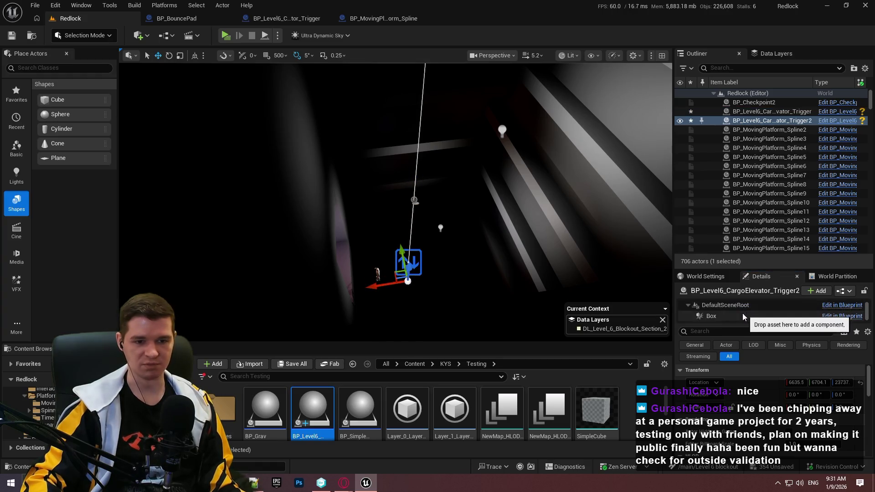
# Scale the second trigger's Box component up in X and Y to 5.2429
pyautogui.click(759, 317)
pyautogui.moveTo(395, 203); pyautogui.dragTo(396, 203)
pyautogui.scroll(-2, 468, 245)
pyautogui.moveTo(467, 245)
pyautogui.mouseDown()
pyautogui.moveTo(456, 246)
pyautogui.moveTo(467, 245)
pyautogui.mouseUp()
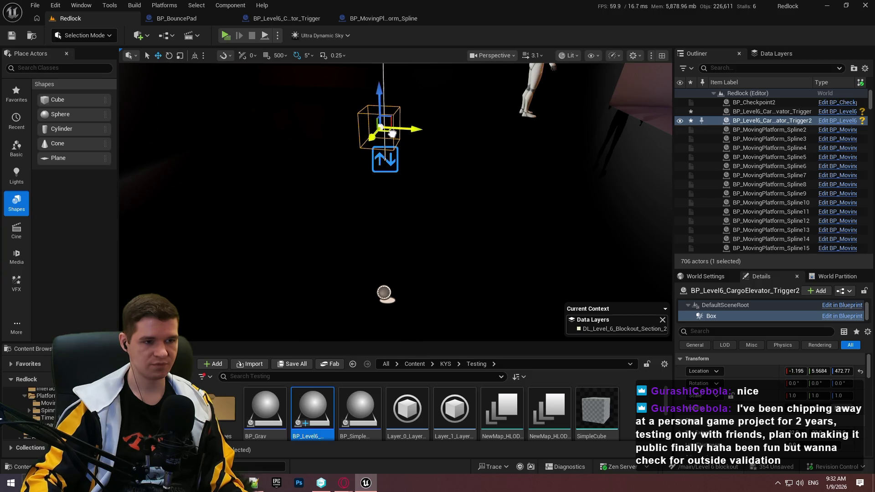
pyautogui.moveTo(392, 129); pyautogui.dragTo(437, 137)
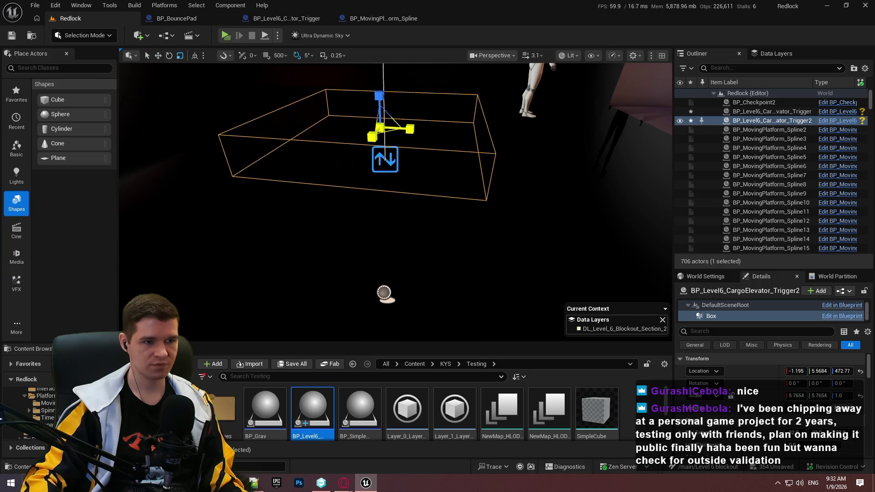
pyautogui.moveTo(396, 202); pyautogui.dragTo(365, 207)
# Pull the view back to the corridor and start Play From Here
pyautogui.moveTo(398, 127); pyautogui.dragTo(397, 127)
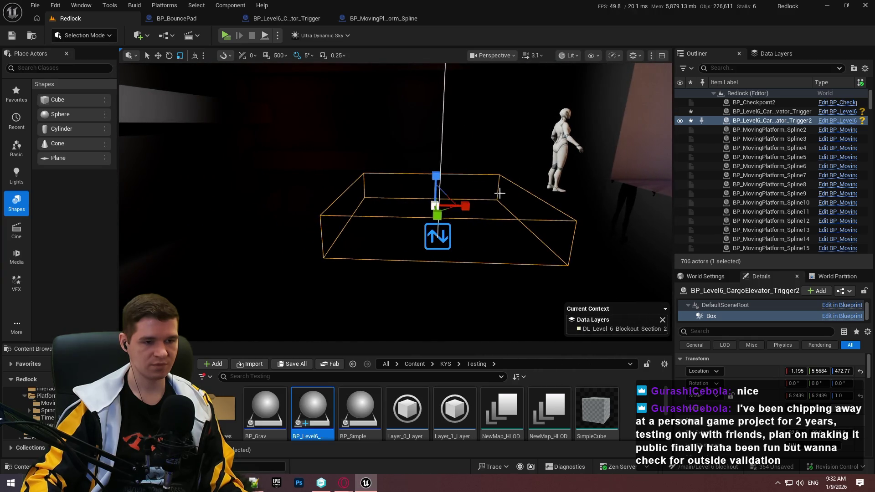
pyautogui.moveTo(499, 193); pyautogui.dragTo(493, 292)
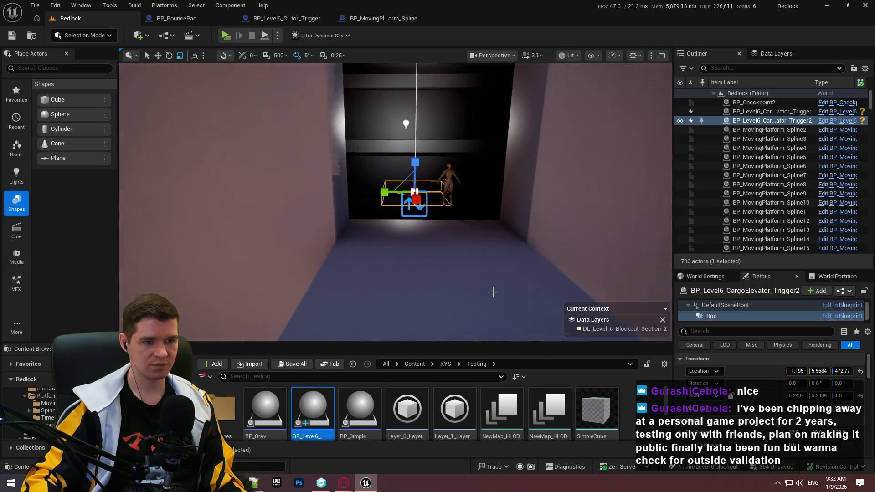
pyautogui.rightClick(451, 293)
pyautogui.click(492, 468)
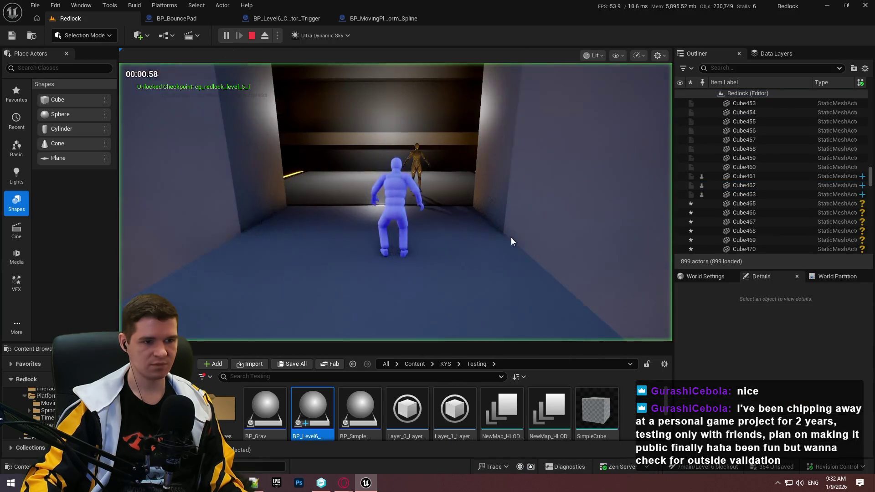
# Take control in the play session and run the character through the rooms to the far wall
pyautogui.click(511, 242)
pyautogui.press('w')
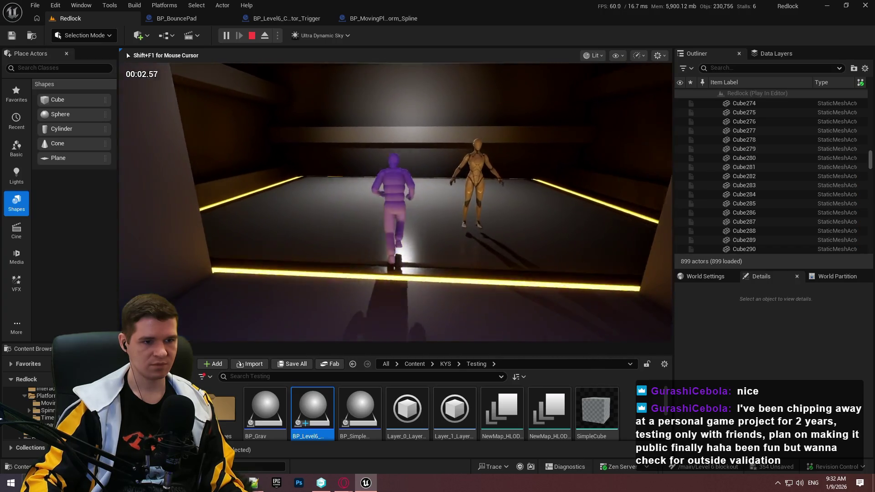
pyautogui.press('a')
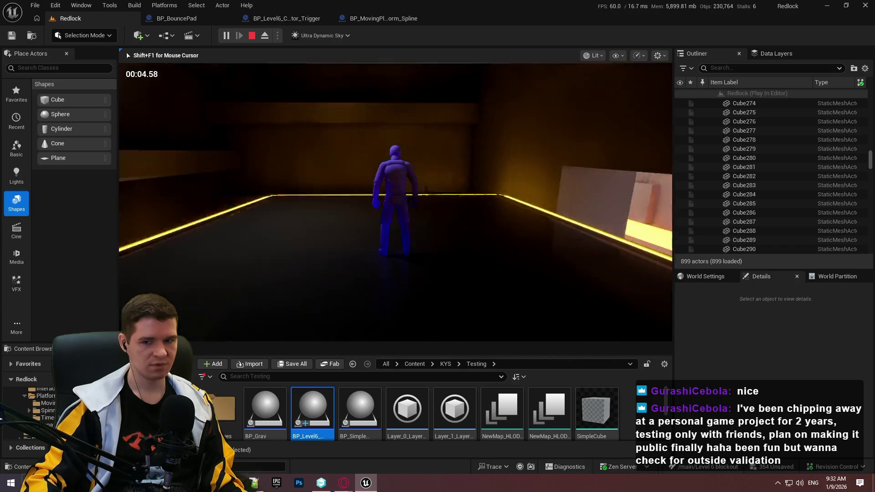
pyautogui.press('s')
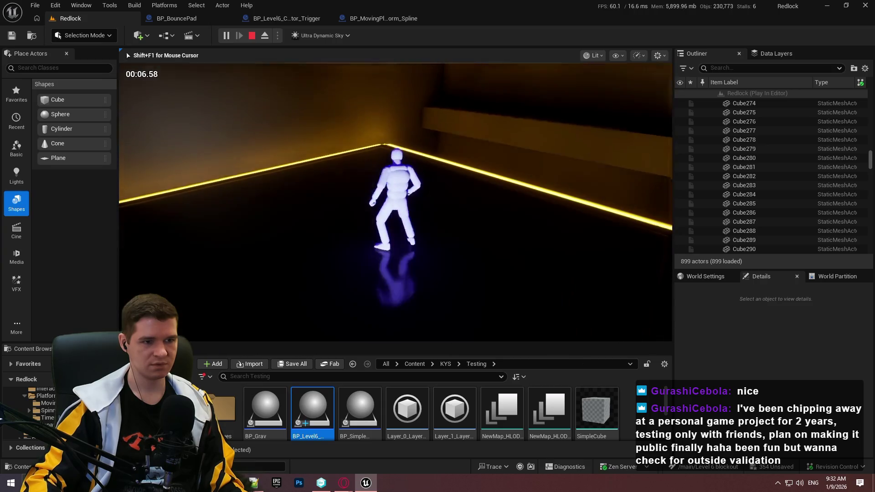
pyautogui.press('w')
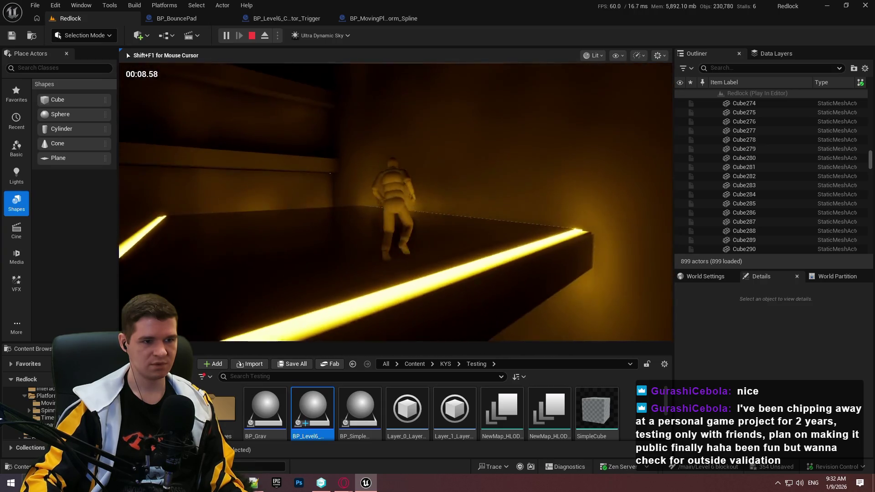
pyautogui.press('w')
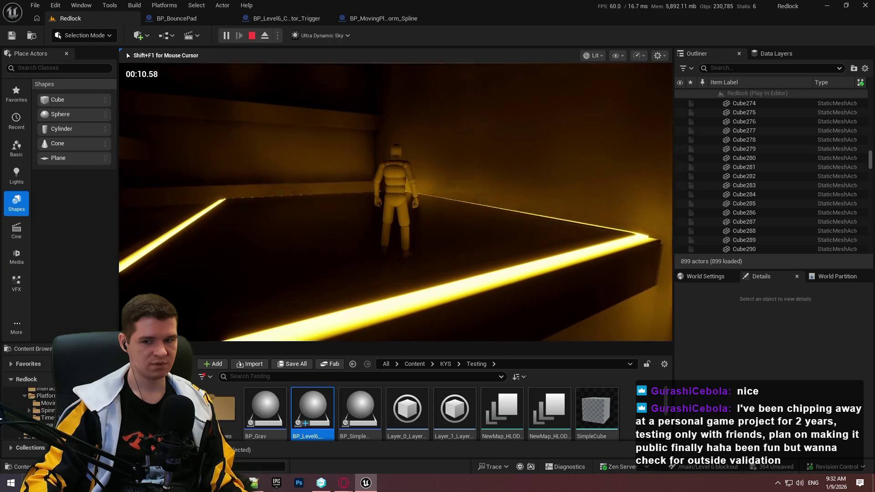
pyautogui.press('w')
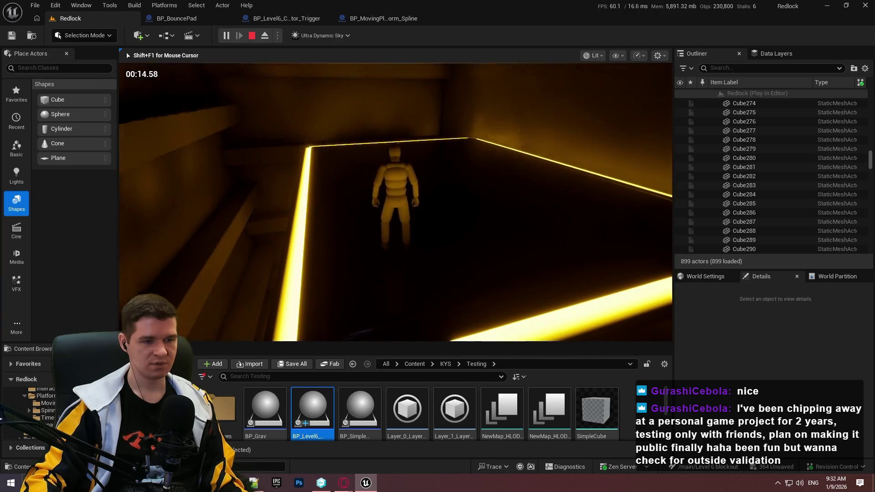
pyautogui.press('w')
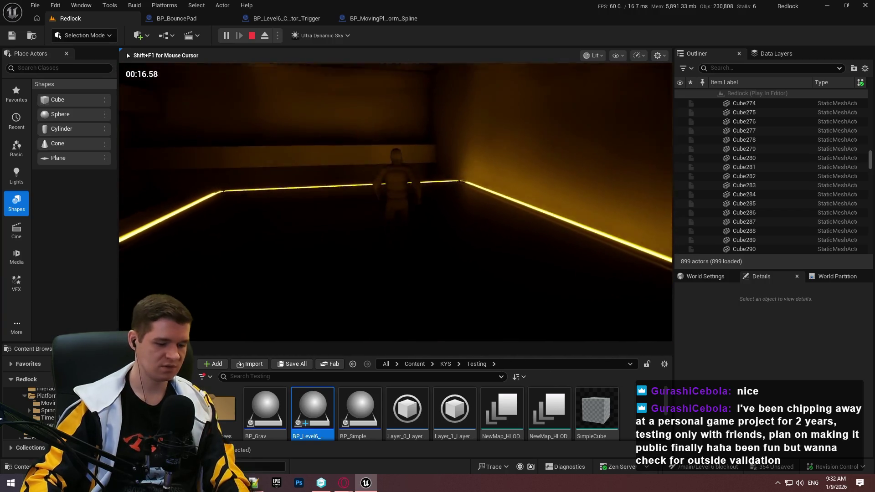
# Switch the game to fullscreen and climb the character onto the lit ledge
pyautogui.press('F11')
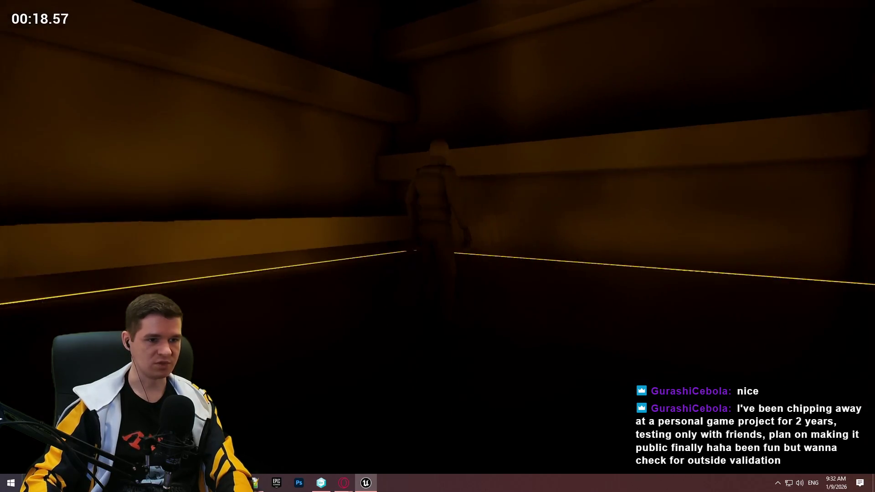
pyautogui.press('s')
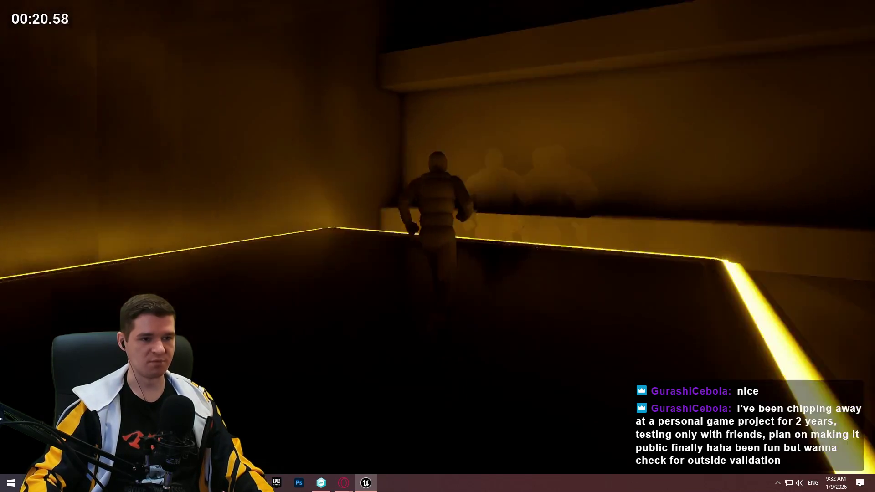
pyautogui.press('w')
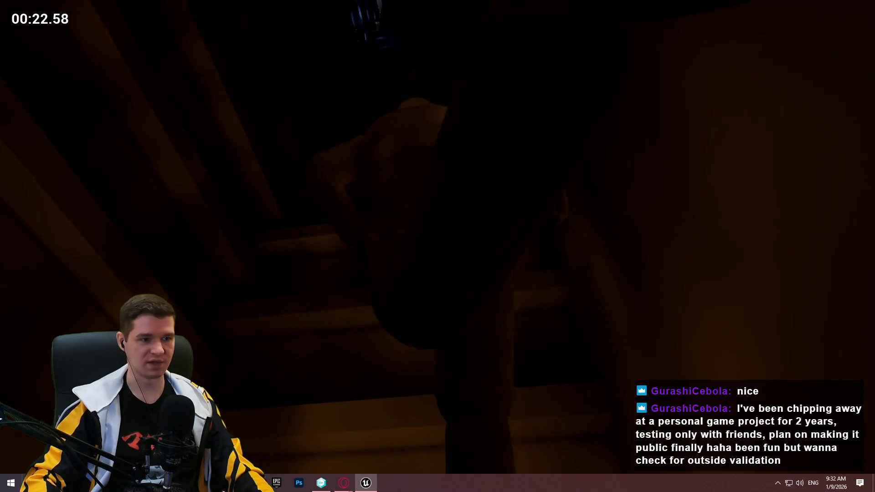
pyautogui.press('s')
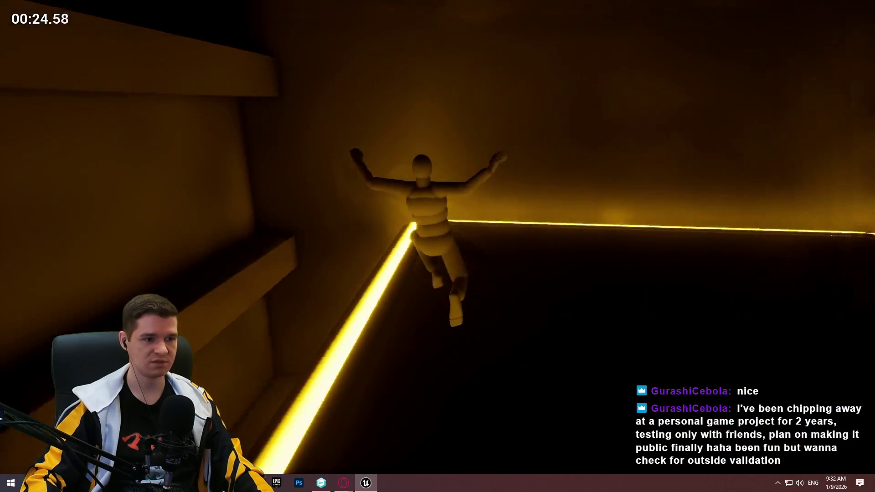
pyautogui.press('w')
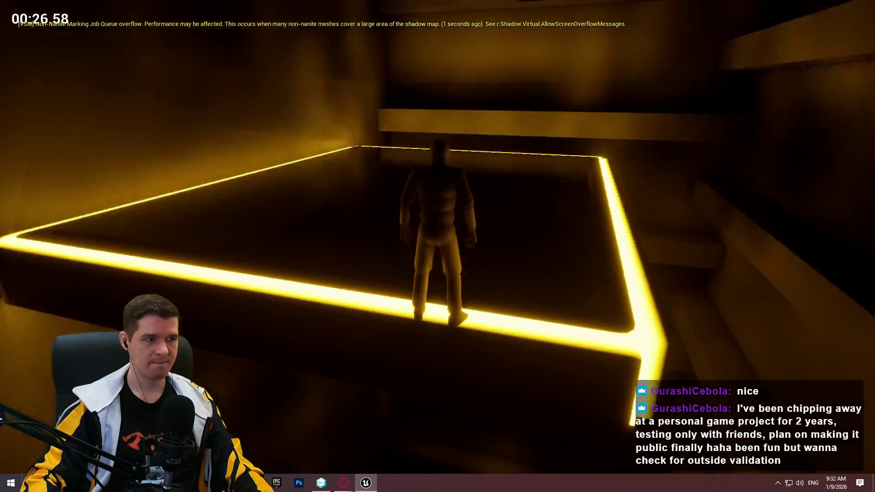
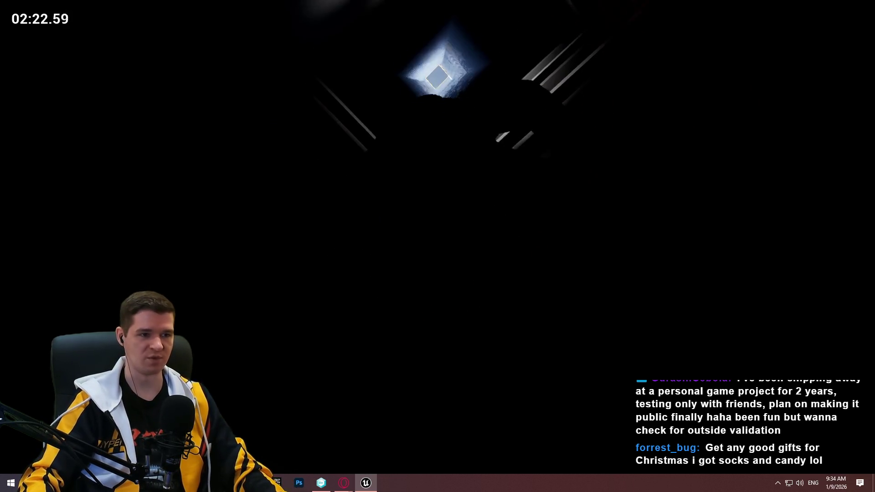
# End the playtest and fly the camera over to the orange-and-yellow section
pyautogui.press('Escape')
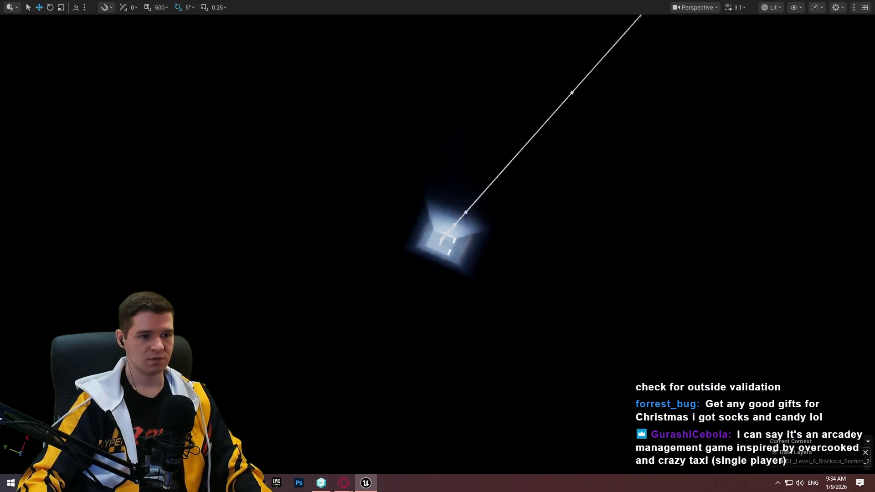
pyautogui.scroll(2, 438, 246)
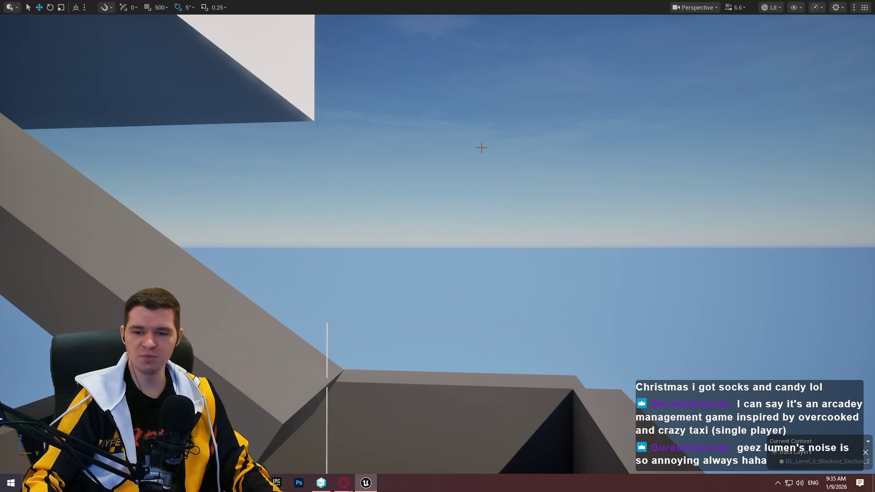
pyautogui.scroll(-2, 437, 246)
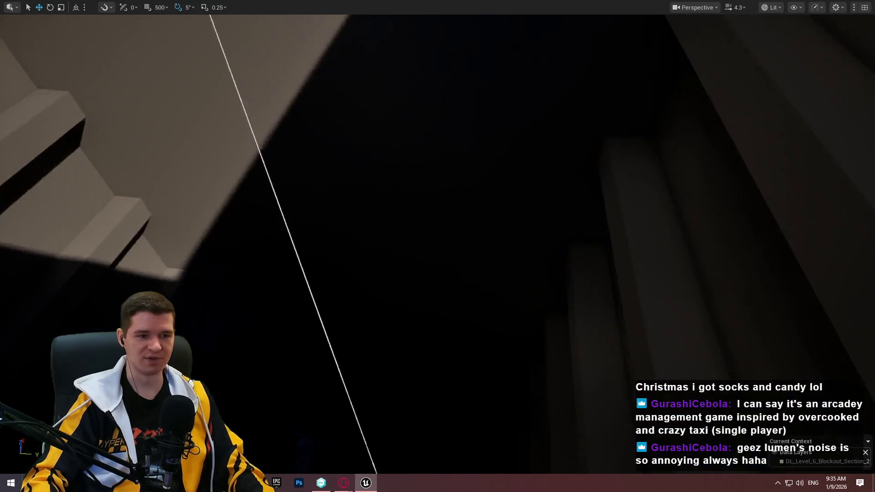
pyautogui.moveTo(437, 246)
pyautogui.mouseDown()
pyautogui.moveTo(455, 246)
pyautogui.moveTo(438, 228)
pyautogui.moveTo(438, 173)
pyautogui.moveTo(437, 264)
pyautogui.moveTo(460, 324)
pyautogui.moveTo(414, 319)
pyautogui.moveTo(600, 152)
pyautogui.mouseUp()
pyautogui.scroll(3, 438, 246)
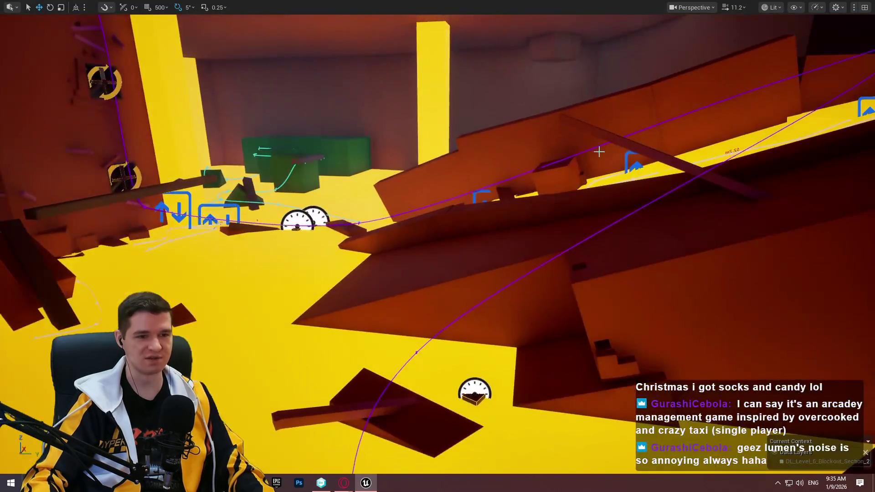
pyautogui.rightClick(553, 233)
# Play from here, running and jumping the mannequin across the red slopes toward the yellow area
pyautogui.click(575, 464)
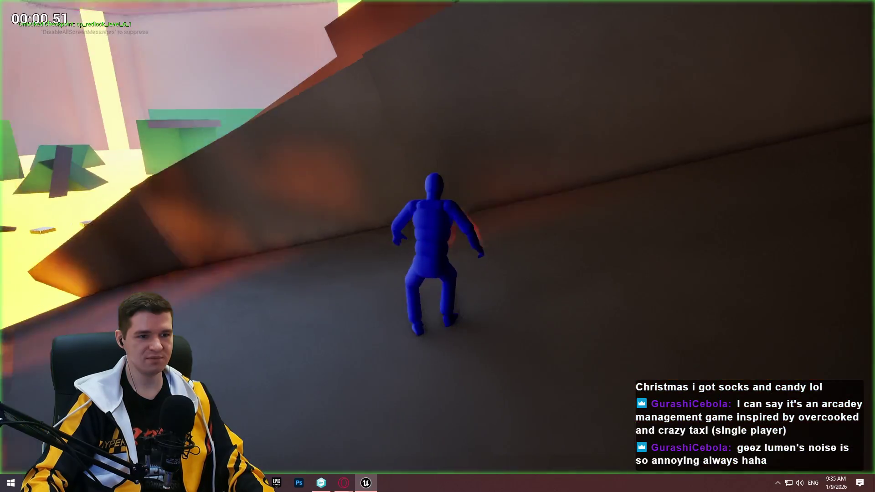
pyautogui.press('w')
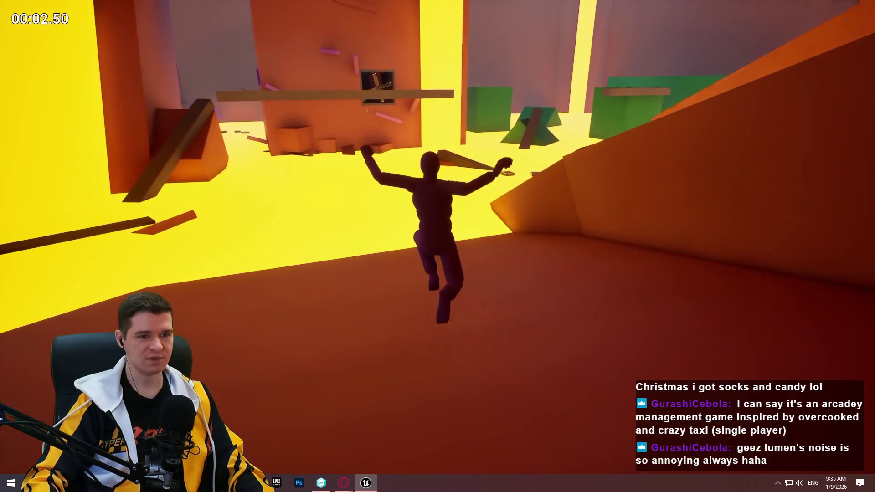
pyautogui.press('w')
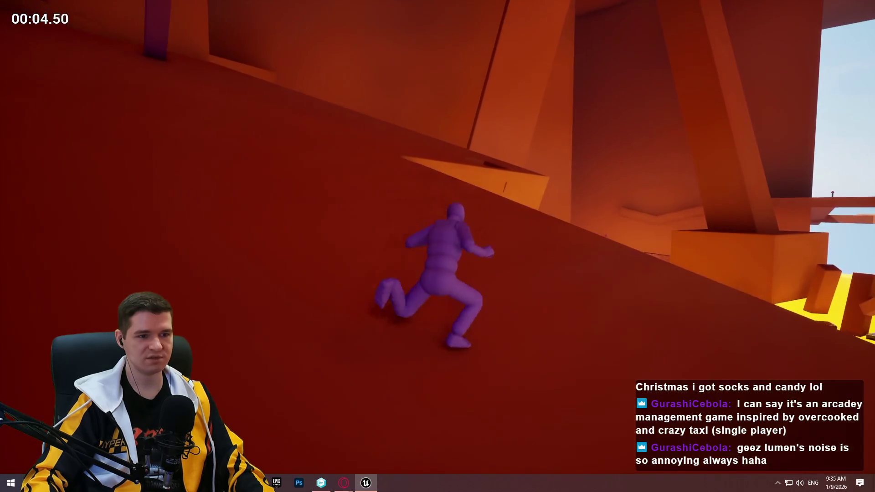
pyautogui.press('space')
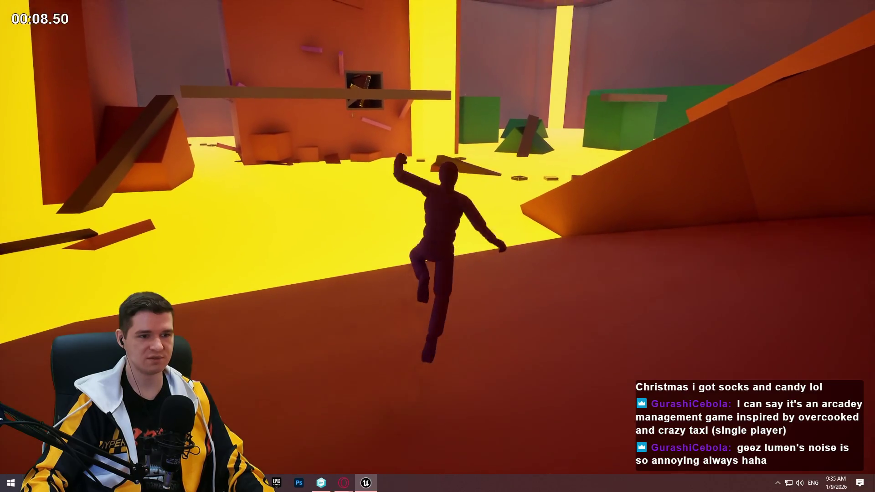
pyautogui.press('w')
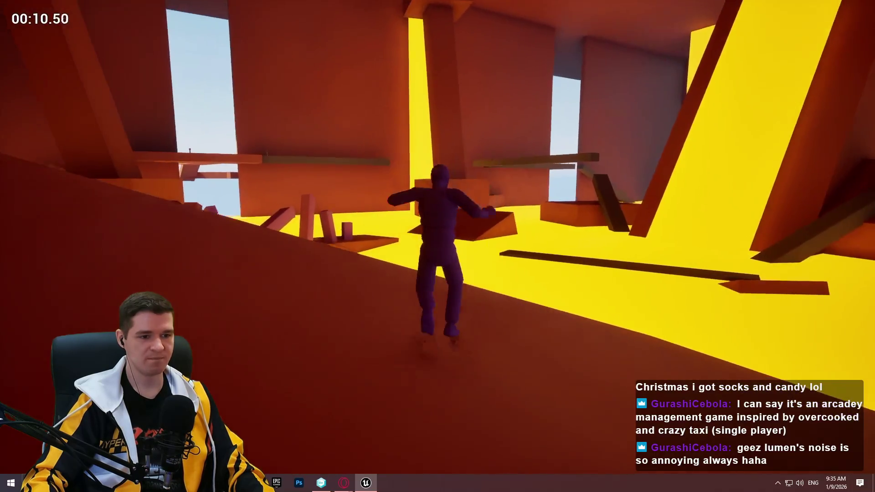
pyautogui.press('space')
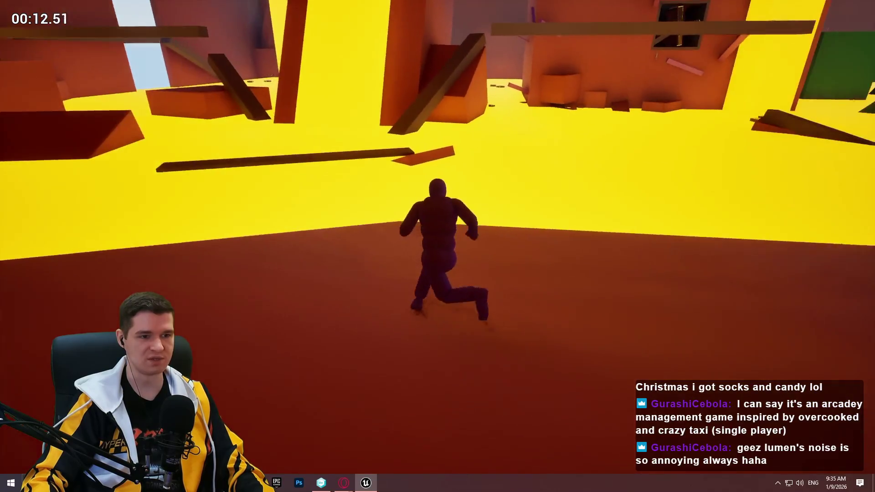
pyautogui.press('w')
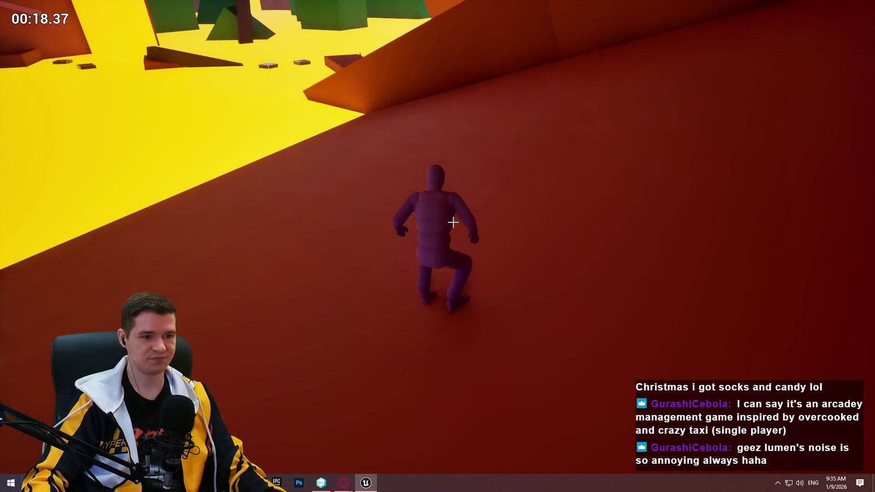
pyautogui.press('Escape')
# Switch the viewport to Unlit, then to Detail Lighting view
pyautogui.scroll(-2, 514, 200)
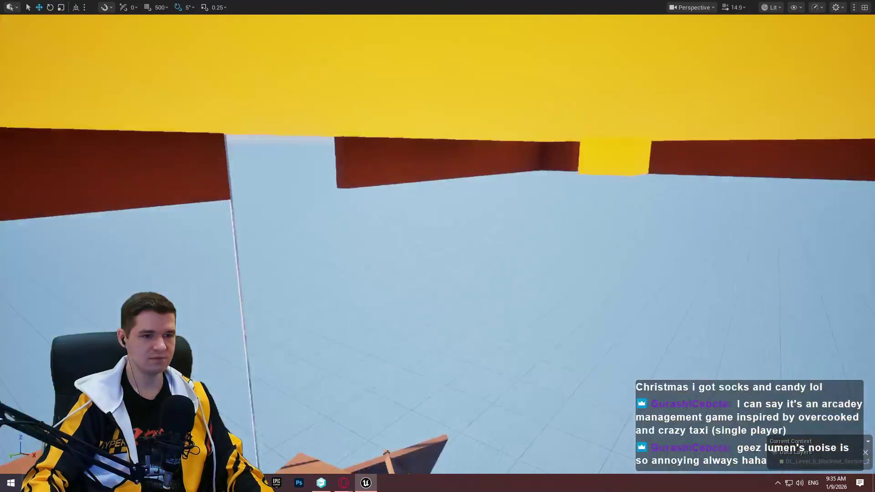
pyautogui.scroll(-1, 437, 246)
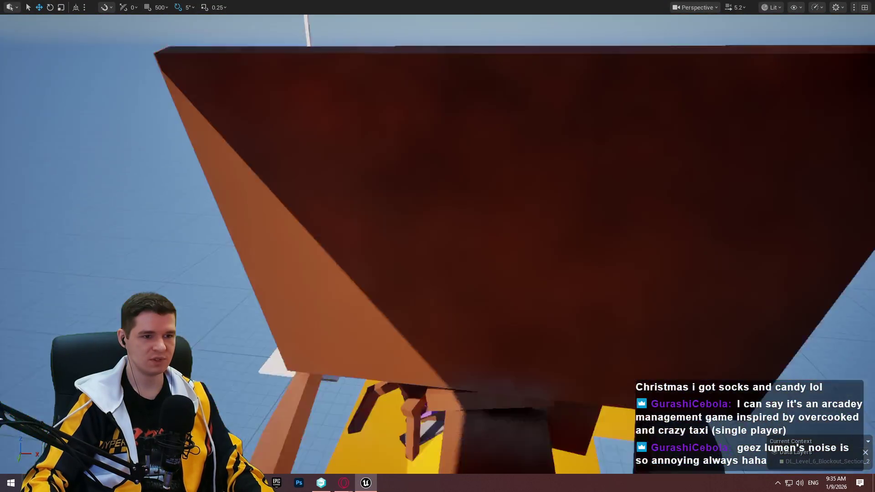
pyautogui.scroll(2, 437, 246)
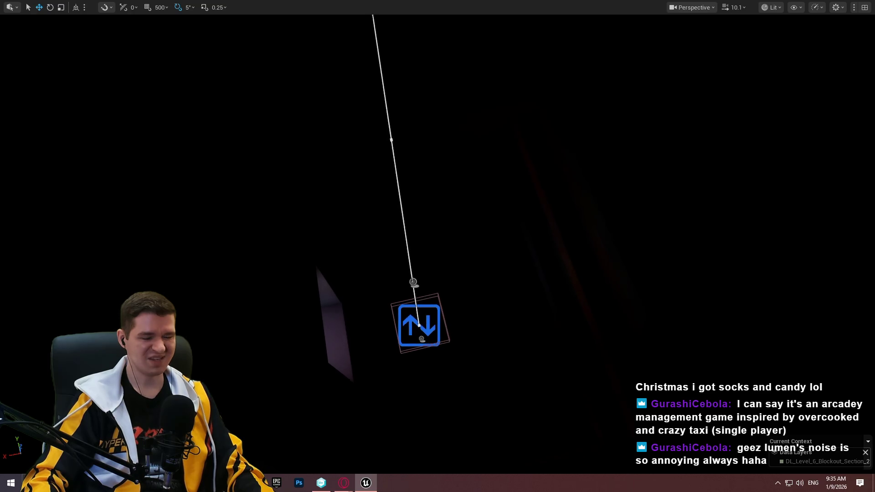
pyautogui.scroll(-3, 437, 246)
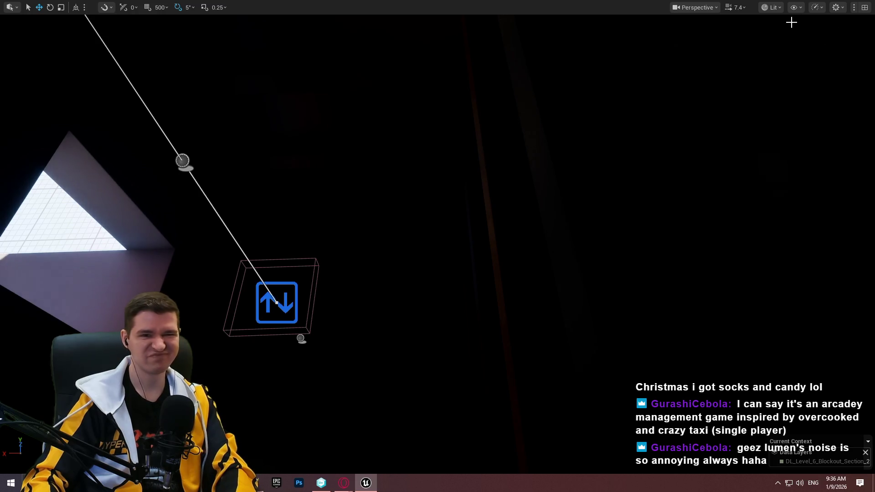
pyautogui.click(771, 7)
pyautogui.click(779, 52)
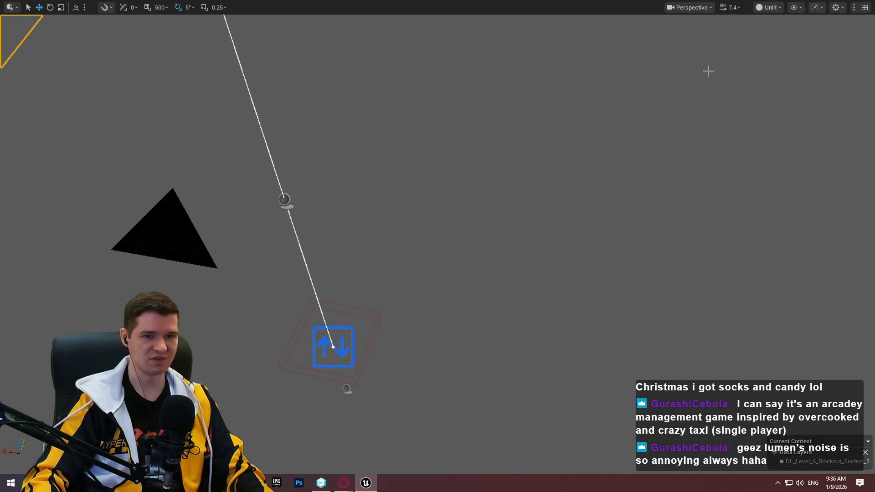
pyautogui.click(759, 9)
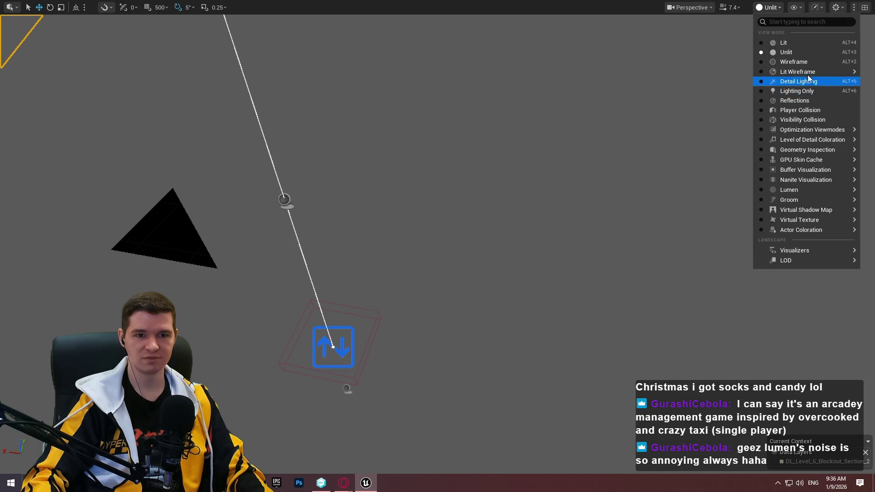
pyautogui.click(813, 83)
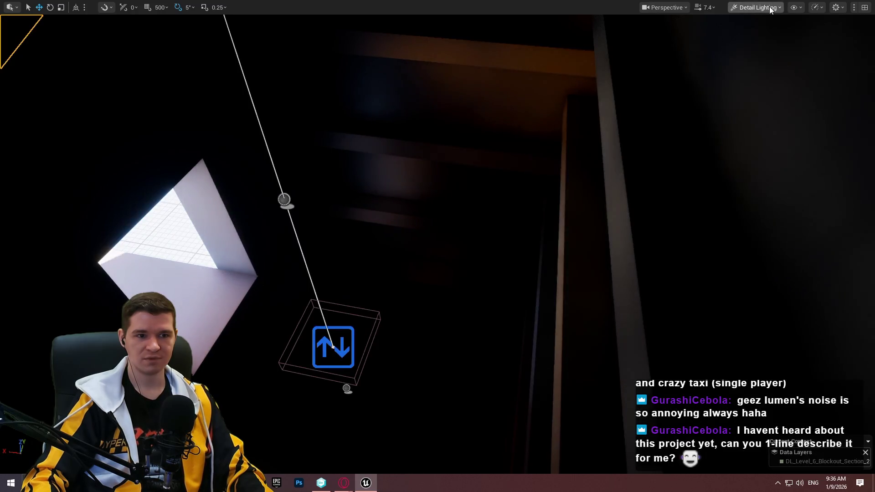
# Return the viewport to Lit and fly out to the tall dark tower wall
pyautogui.click(769, 7)
pyautogui.moveTo(625, 120); pyautogui.dragTo(693, 63)
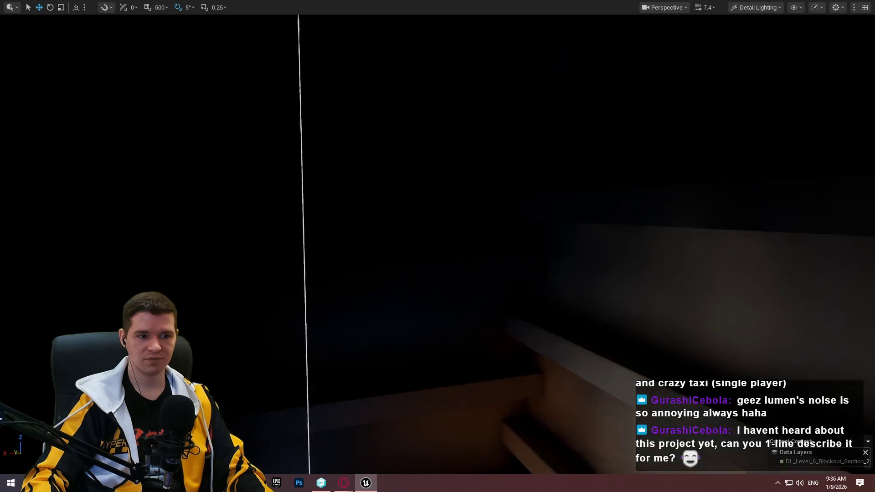
pyautogui.click(757, 7)
pyautogui.moveTo(805, 131)
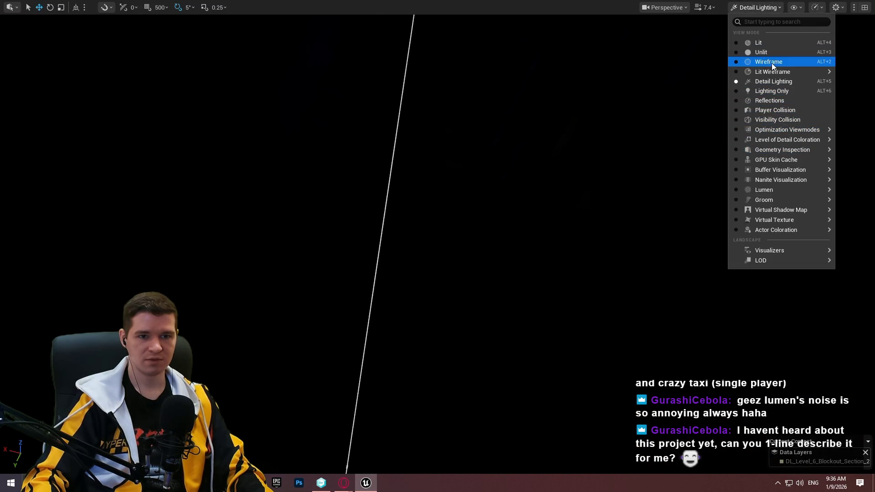
pyautogui.click(769, 43)
pyautogui.moveTo(438, 246); pyautogui.dragTo(401, 235)
pyautogui.moveTo(495, 151)
pyautogui.mouseDown()
pyautogui.moveTo(492, 136)
pyautogui.moveTo(496, 151)
pyautogui.mouseUp()
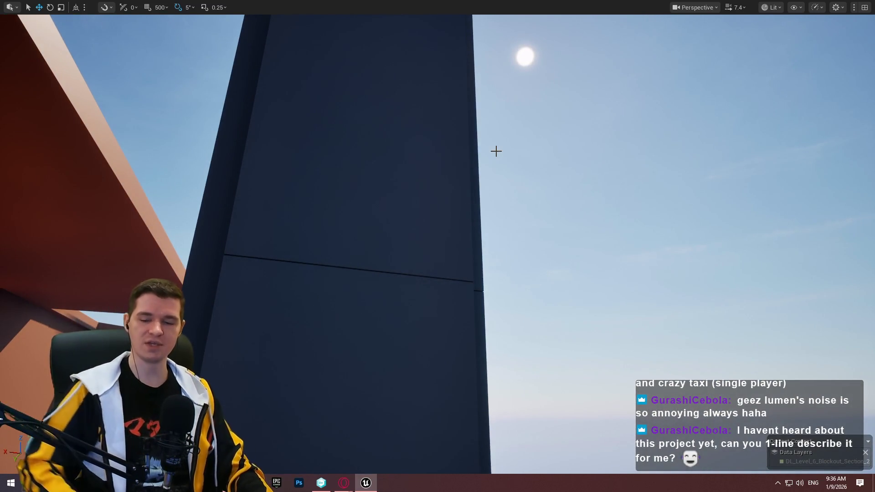
# Select the dark tower's top block, frame it, and survey the spire above
pyautogui.click(367, 207)
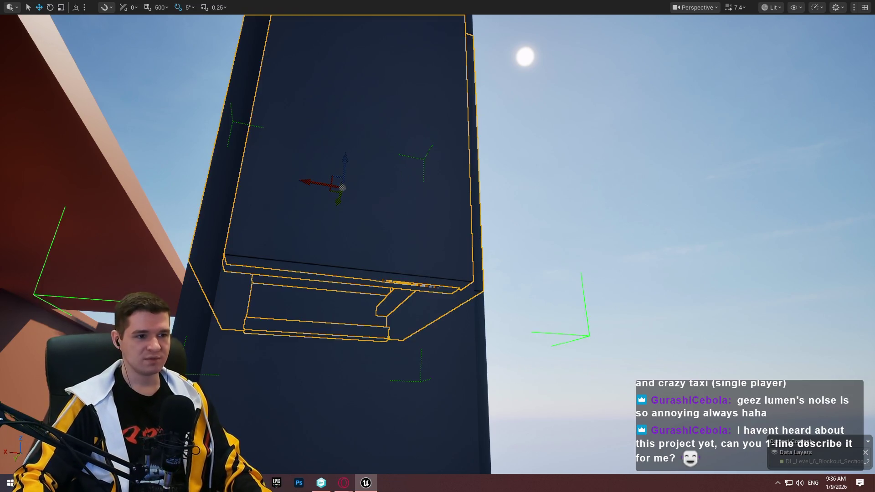
pyautogui.press('f')
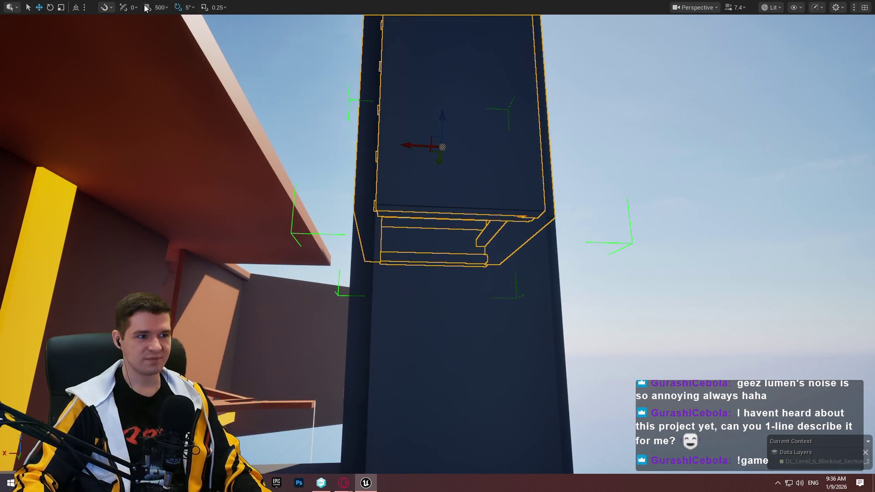
pyautogui.moveTo(410, 143)
pyautogui.mouseDown()
pyautogui.moveTo(554, 130)
pyautogui.moveTo(554, 218)
pyautogui.mouseUp()
pyautogui.moveTo(413, 274); pyautogui.dragTo(413, 275)
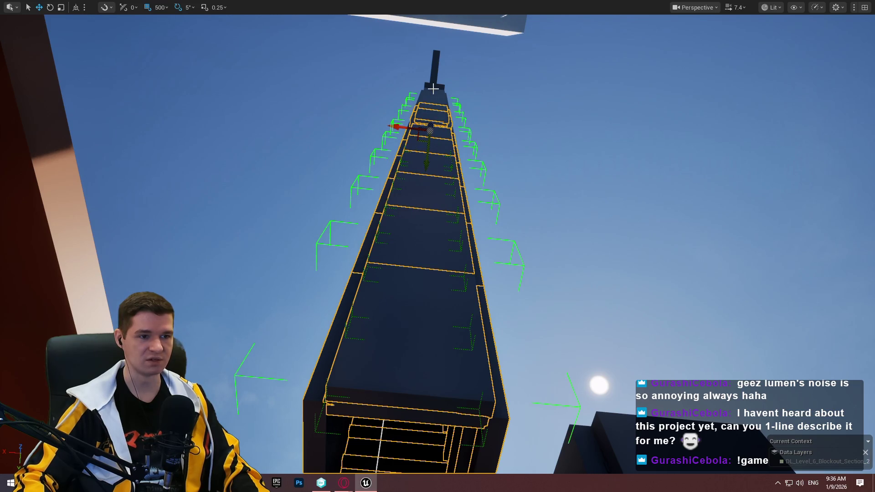
pyautogui.scroll(2, 456, 118)
pyautogui.moveTo(456, 119); pyautogui.dragTo(445, 197)
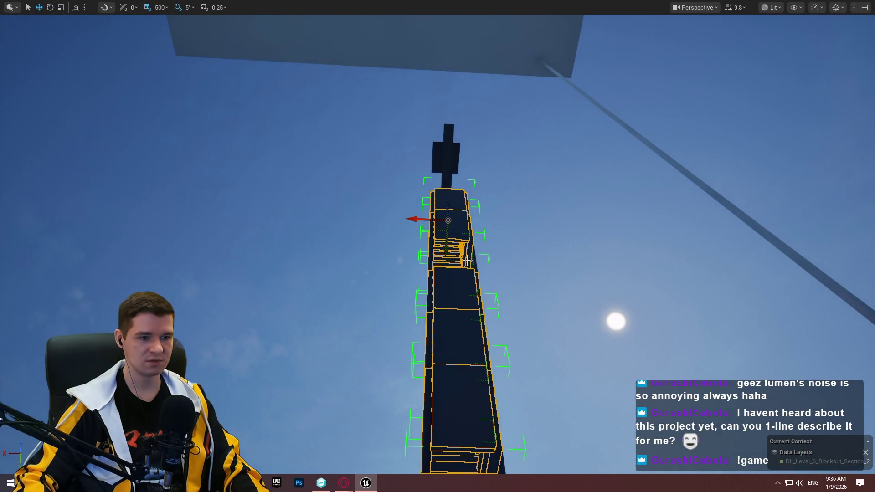
pyautogui.moveTo(445, 197)
pyautogui.mouseDown()
pyautogui.moveTo(426, 400)
pyautogui.moveTo(482, 313)
pyautogui.mouseUp()
# Delete the spire blocks and the leftover open box, confirming each deletion
pyautogui.press('Delete')
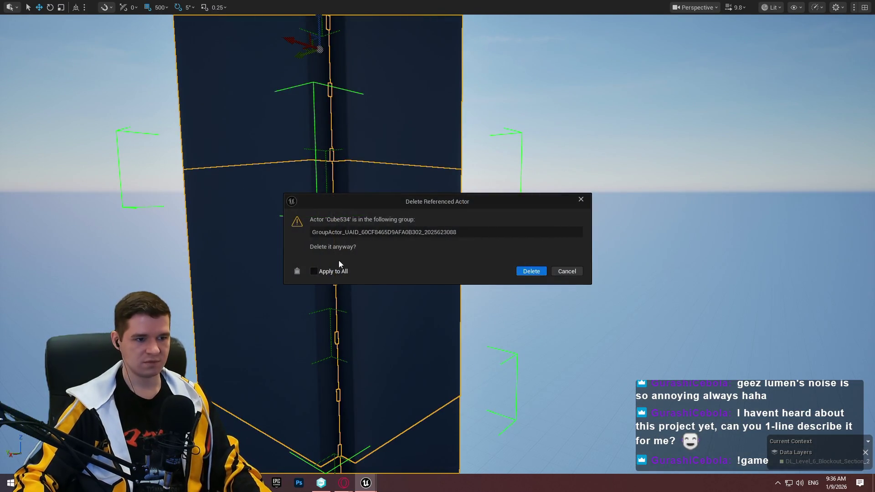
pyautogui.click(524, 271)
pyautogui.press('f')
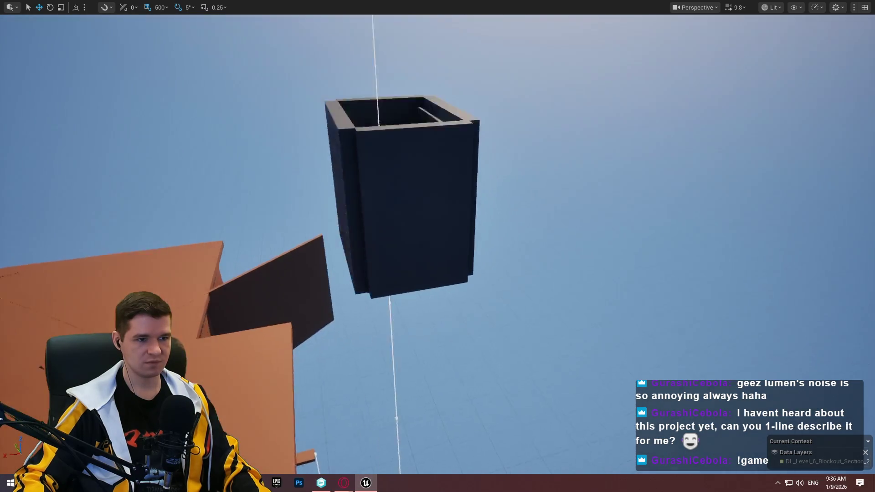
pyautogui.press('Delete')
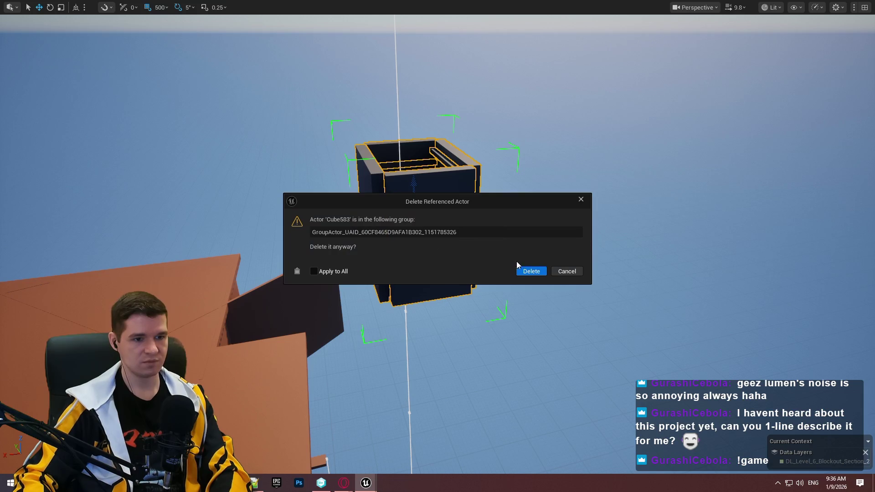
pyautogui.click(524, 272)
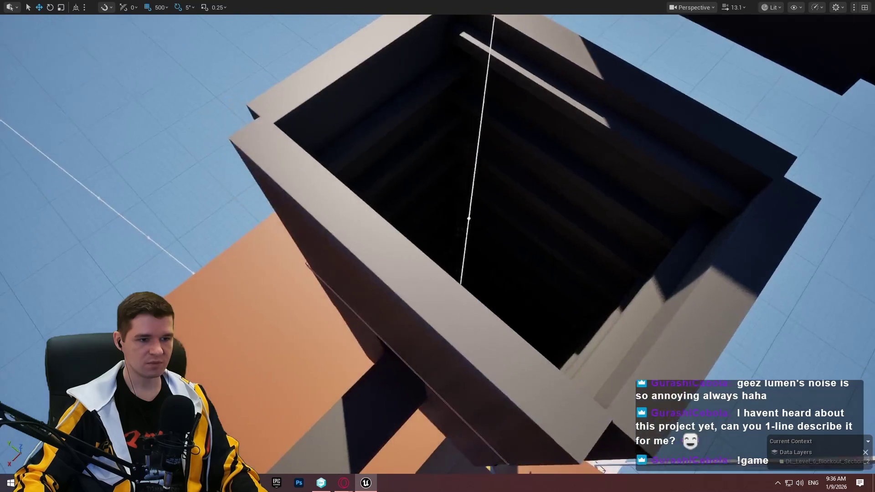
# Frame the shaft box and delete the old point light inside it
pyautogui.click(456, 219)
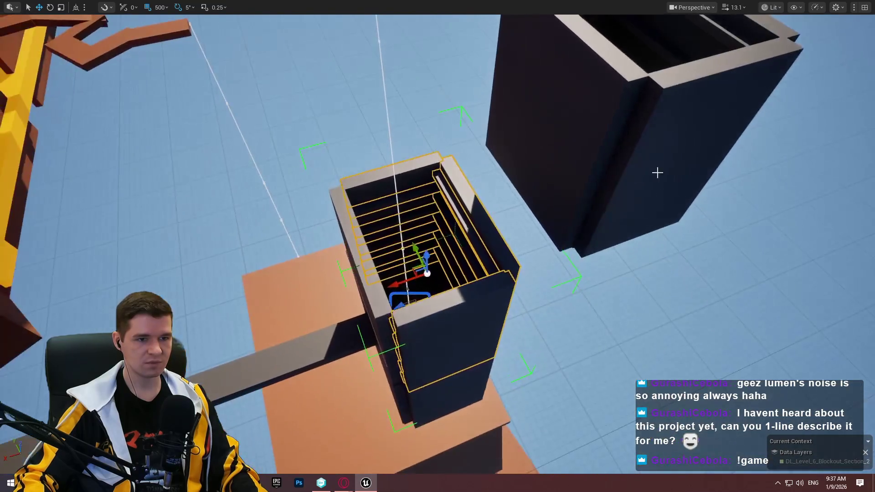
pyautogui.click(656, 172)
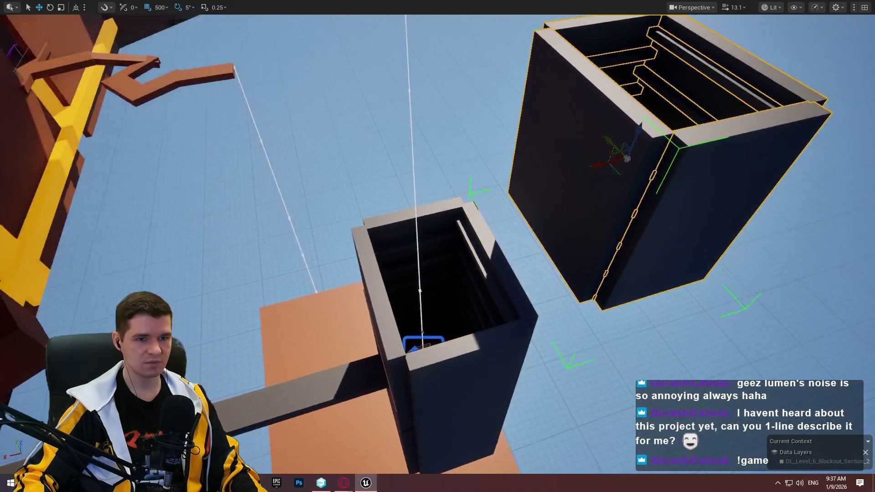
pyautogui.press('f')
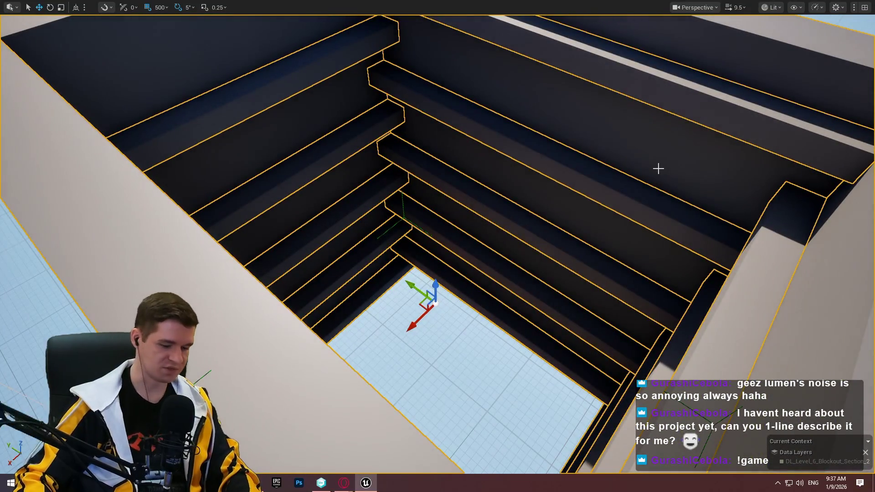
pyautogui.click(556, 196)
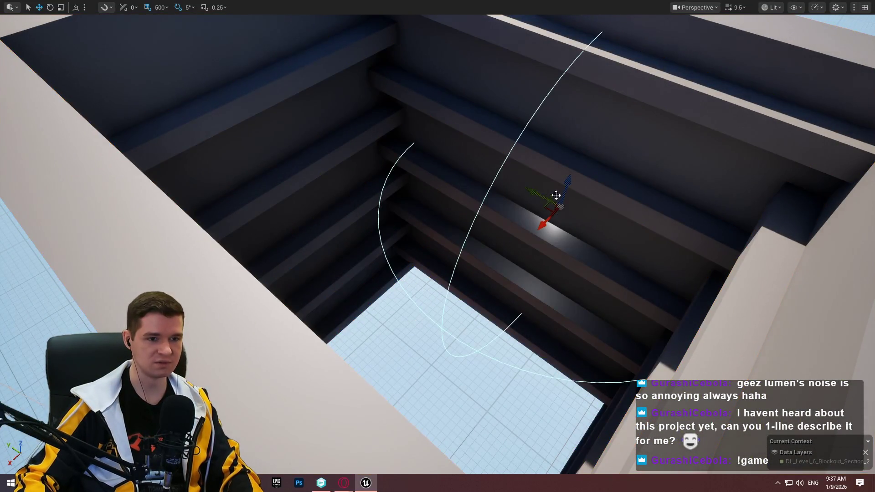
pyautogui.moveTo(547, 209); pyautogui.dragTo(501, 238)
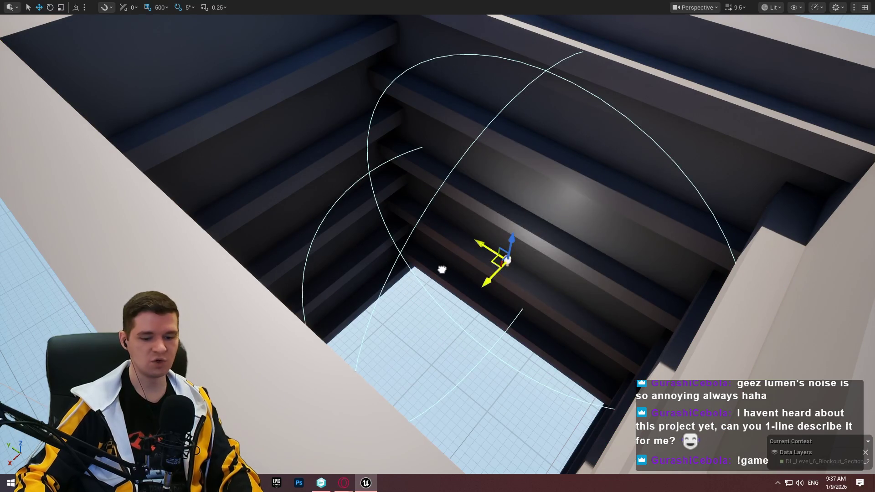
pyautogui.press('Delete')
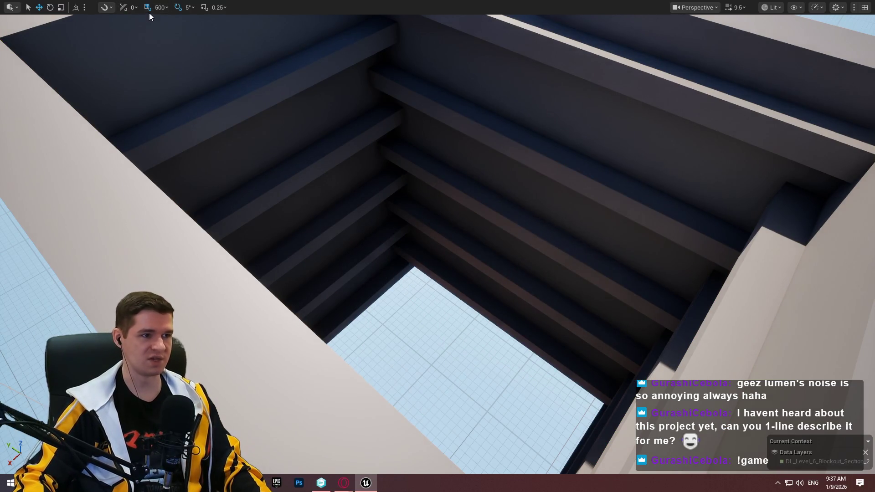
# Place a new point light at the wall centre between the ledges and inspect the lit wall
pyautogui.moveTo(350, 169)
pyautogui.mouseDown()
pyautogui.moveTo(328, 159)
pyautogui.moveTo(332, 173)
pyautogui.moveTo(346, 150)
pyautogui.moveTo(351, 191)
pyautogui.moveTo(347, 155)
pyautogui.moveTo(342, 164)
pyautogui.moveTo(351, 159)
pyautogui.moveTo(335, 166)
pyautogui.moveTo(356, 150)
pyautogui.moveTo(338, 162)
pyautogui.moveTo(355, 132)
pyautogui.moveTo(319, 150)
pyautogui.moveTo(285, 134)
pyautogui.moveTo(319, 150)
pyautogui.mouseUp()
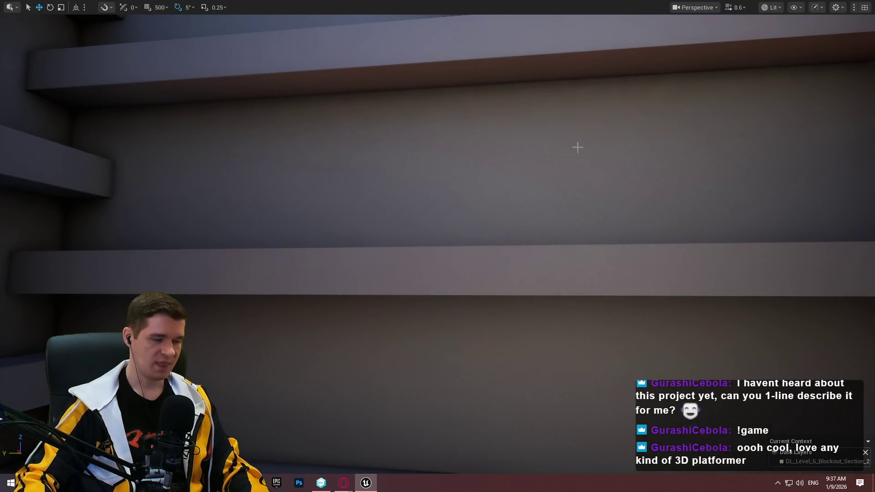
pyautogui.hotkey('ctrl', 'z')
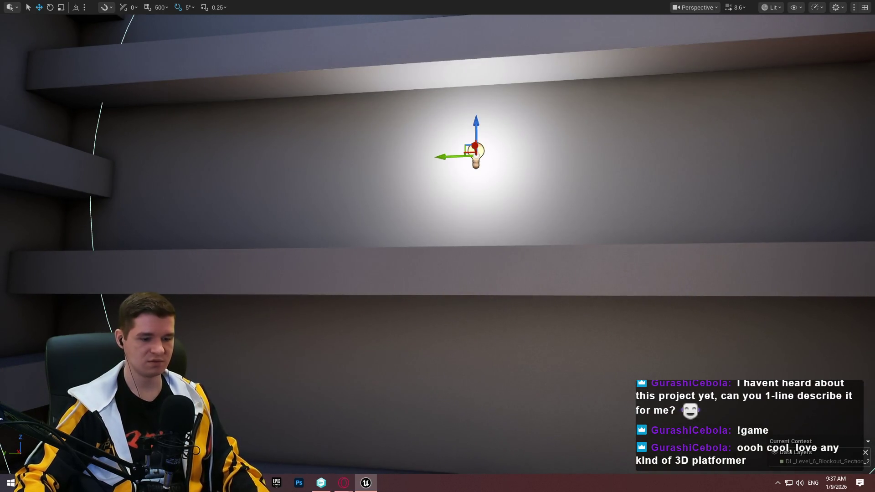
pyautogui.moveTo(319, 151); pyautogui.dragTo(319, 164)
pyautogui.press('F11')
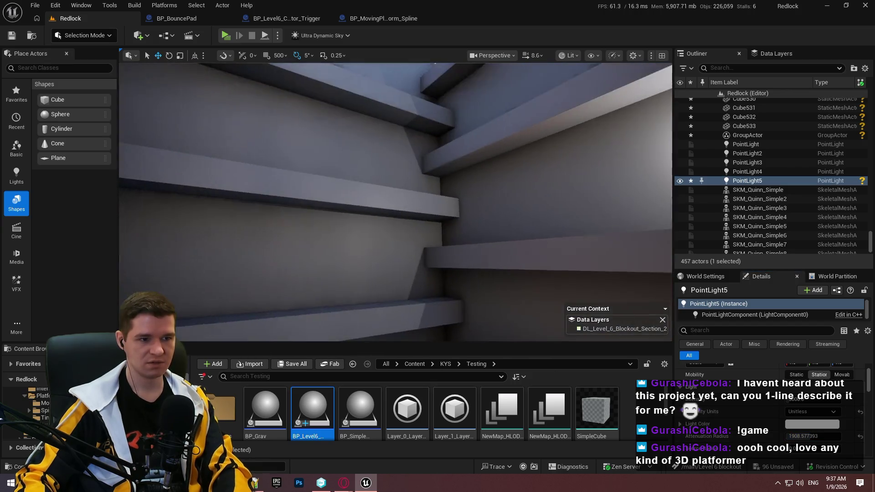
pyautogui.press('F11')
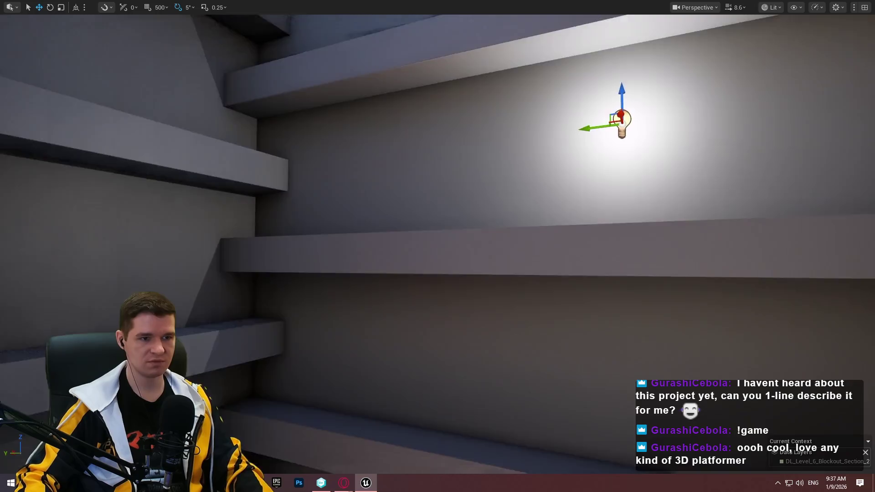
pyautogui.moveTo(438, 246); pyautogui.dragTo(437, 246)
pyautogui.moveTo(674, 145)
pyautogui.mouseDown()
pyautogui.moveTo(578, 155)
pyautogui.moveTo(570, 101)
pyautogui.moveTo(588, 247)
pyautogui.moveTo(576, 271)
pyautogui.mouseUp()
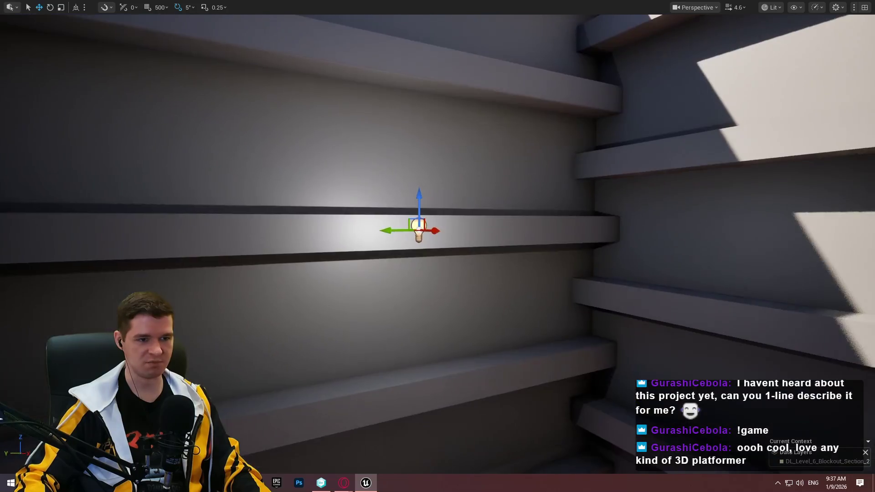
pyautogui.moveTo(431, 216)
pyautogui.mouseDown()
pyautogui.moveTo(392, 231)
pyautogui.moveTo(406, 232)
pyautogui.moveTo(325, 242)
pyautogui.moveTo(325, 173)
pyautogui.moveTo(325, 291)
pyautogui.moveTo(325, 187)
pyautogui.mouseUp()
pyautogui.scroll(-6, 325, 243)
pyautogui.moveTo(368, 232); pyautogui.dragTo(367, 239)
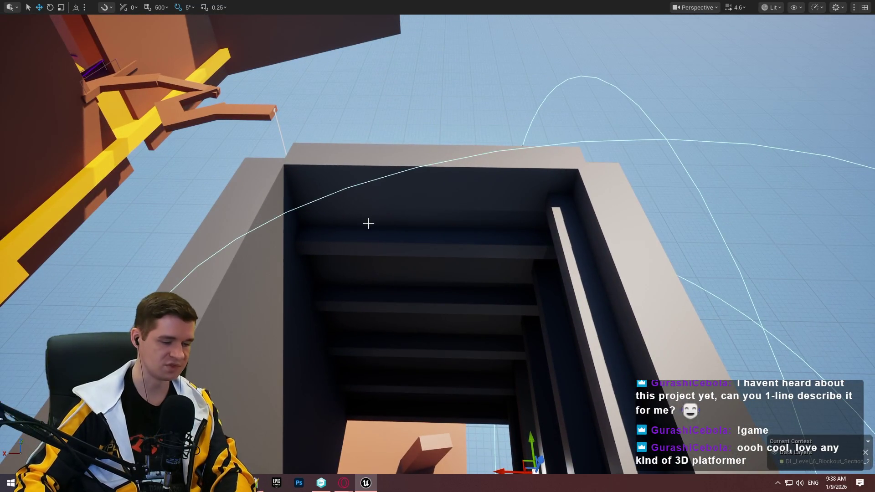
# Apply ML_ProtoGrey from Content > KYS > Materials > Prototyping to the small cube atop the shaft
pyautogui.press('F11')
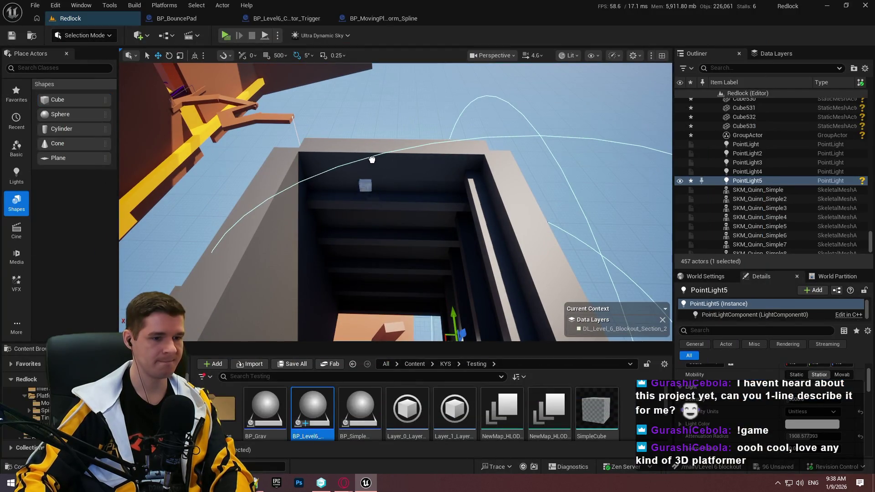
pyautogui.click(377, 156)
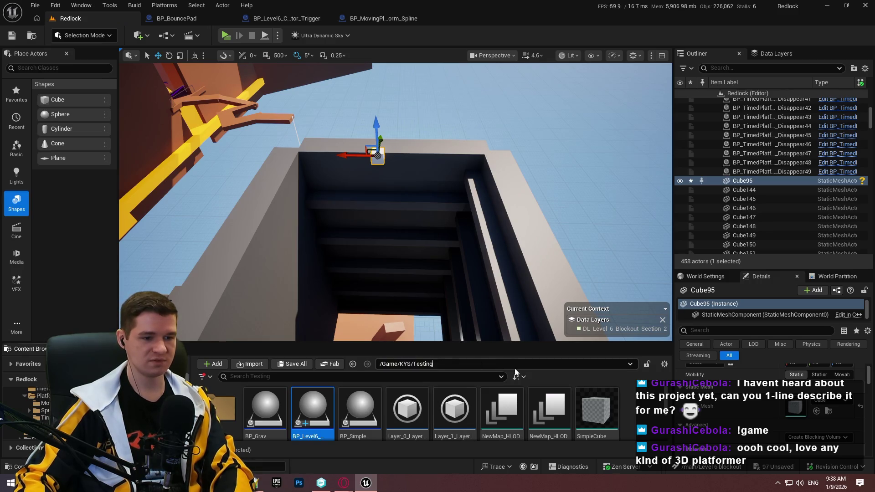
pyautogui.click(454, 364)
pyautogui.click(449, 365)
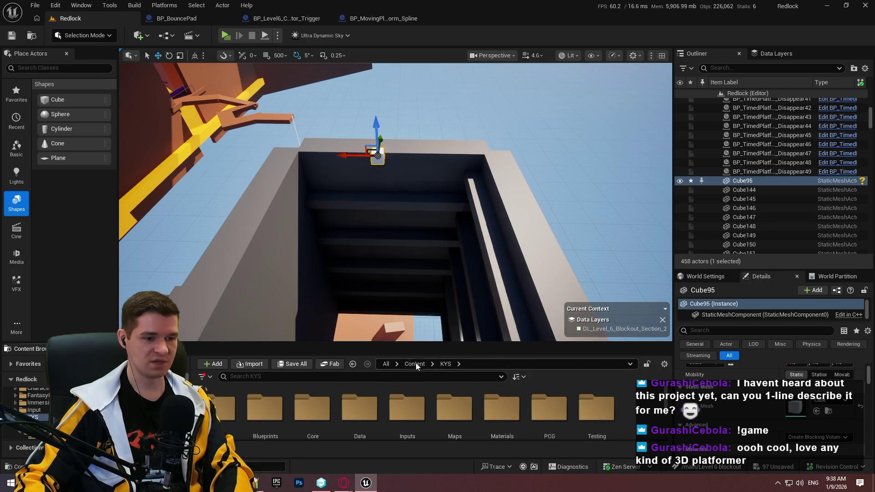
pyautogui.moveTo(439, 343); pyautogui.dragTo(451, 273)
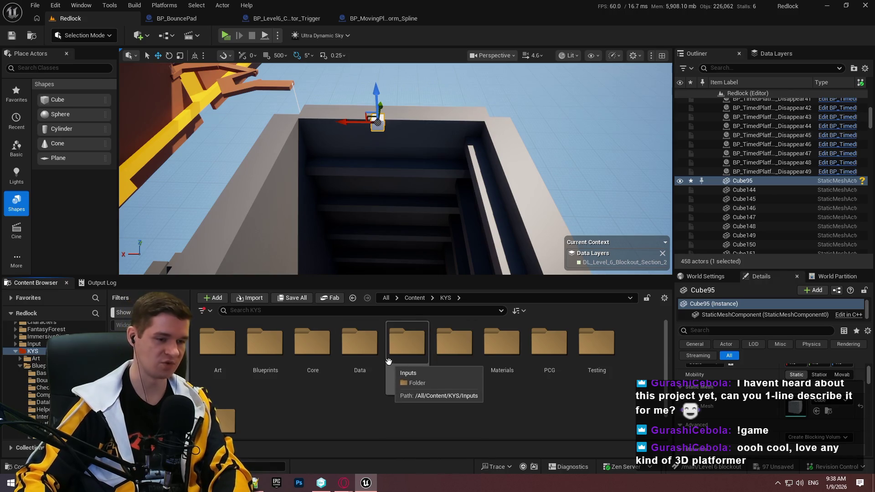
pyautogui.click(414, 298)
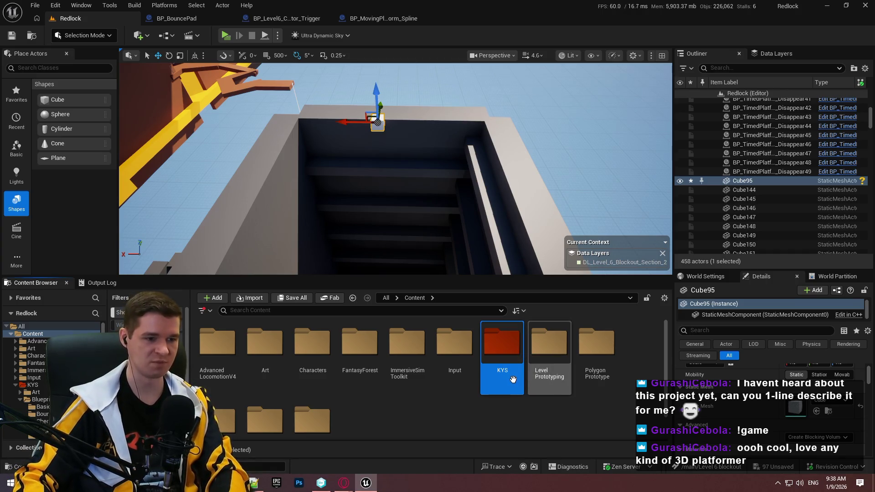
pyautogui.doubleClick(491, 351)
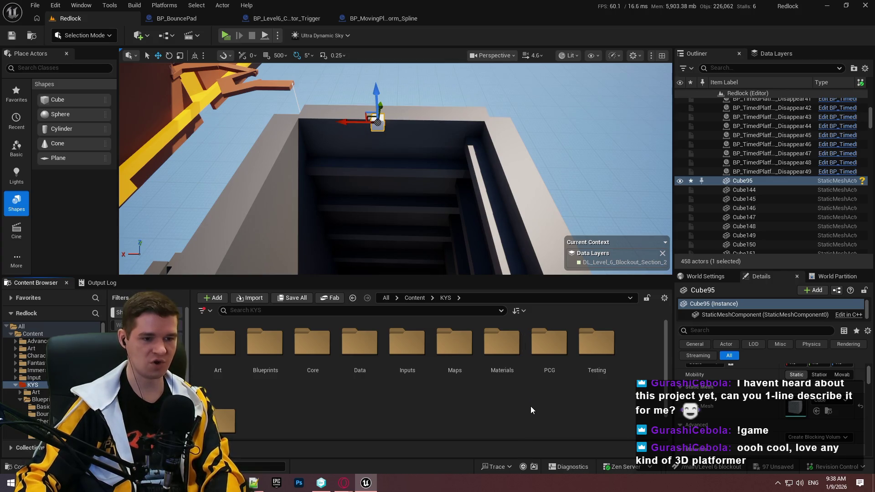
pyautogui.click(511, 379)
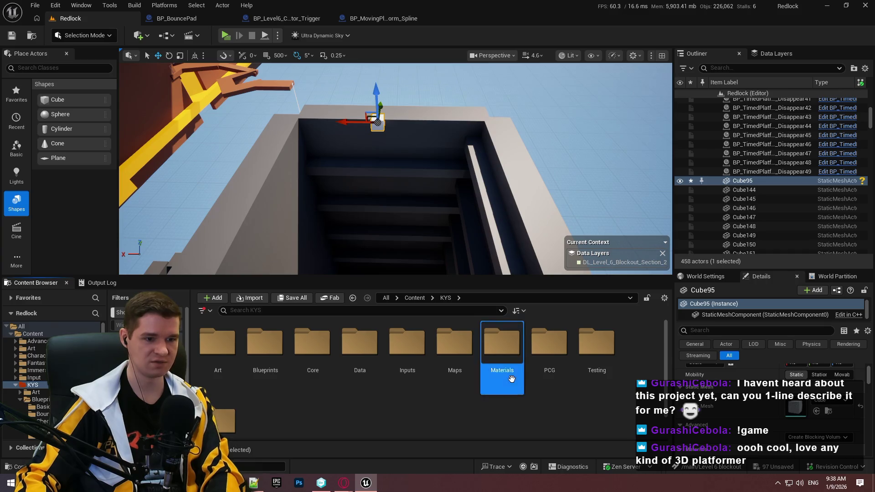
pyautogui.doubleClick(512, 379)
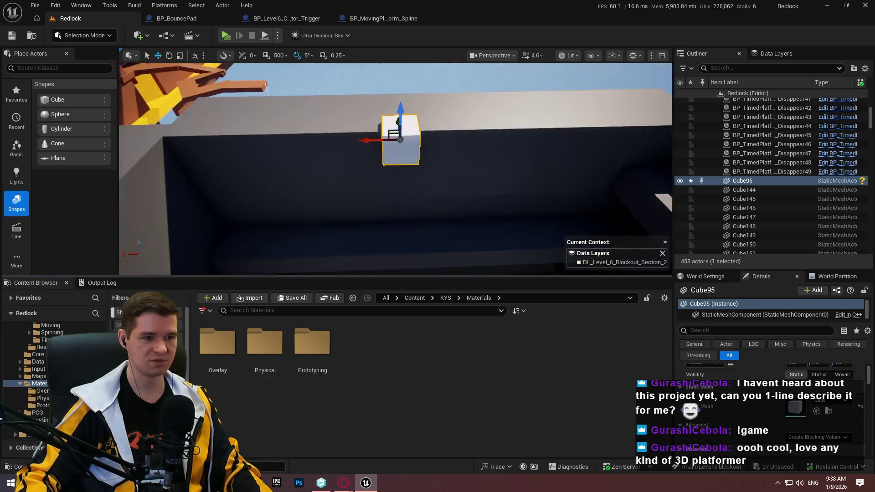
pyautogui.doubleClick(315, 358)
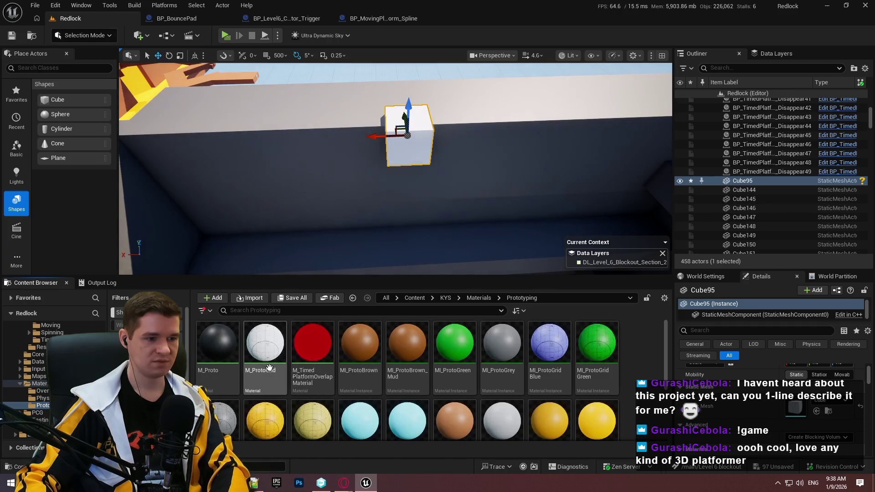
pyautogui.moveTo(486, 360); pyautogui.dragTo(426, 127)
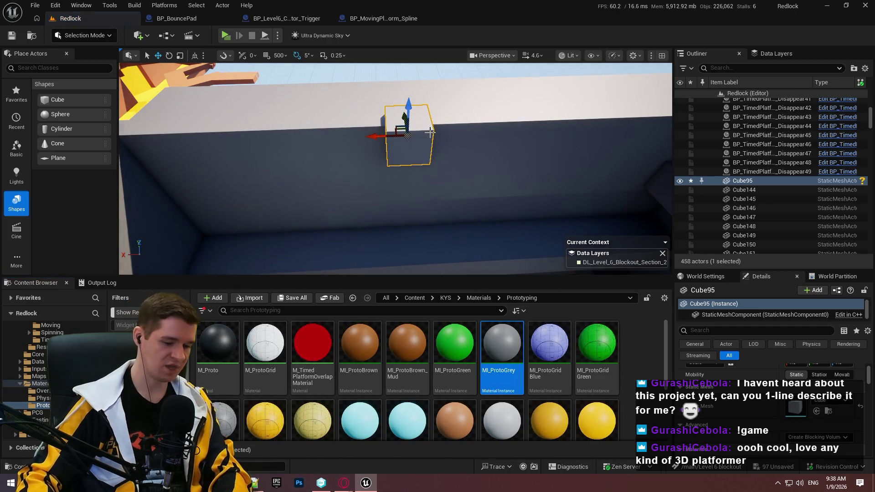
# Raise the grey cube into a slab capping the top of the shaft
pyautogui.press('F11')
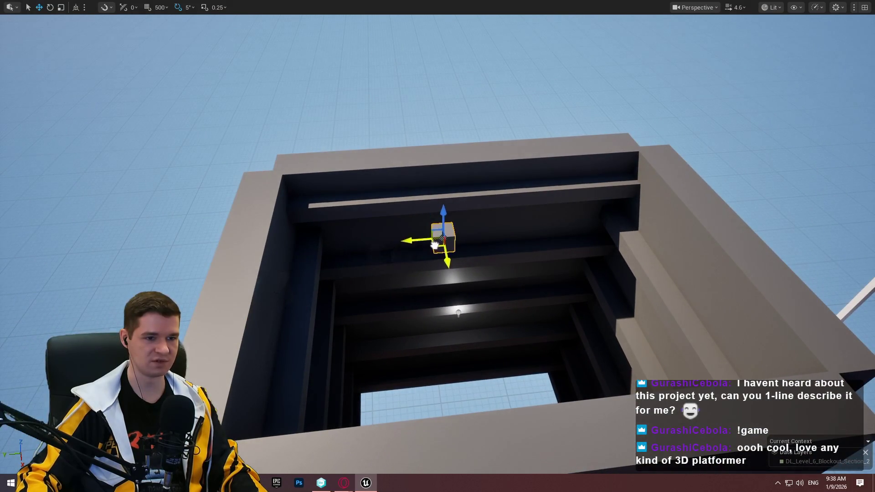
pyautogui.press('f')
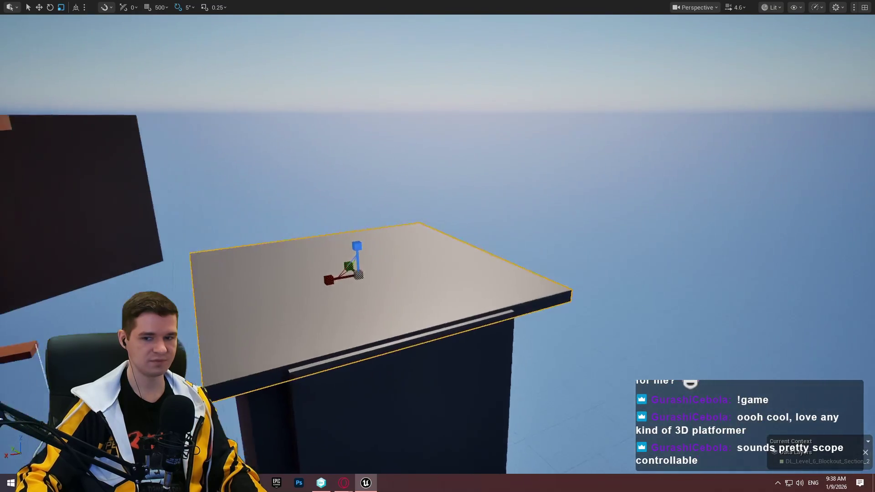
pyautogui.moveTo(506, 220)
pyautogui.mouseDown()
pyautogui.moveTo(583, 216)
pyautogui.moveTo(506, 220)
pyautogui.moveTo(465, 209)
pyautogui.moveTo(428, 237)
pyautogui.moveTo(440, 180)
pyautogui.moveTo(436, 246)
pyautogui.moveTo(415, 234)
pyautogui.moveTo(441, 310)
pyautogui.moveTo(410, 333)
pyautogui.mouseUp()
pyautogui.scroll(2, 441, 309)
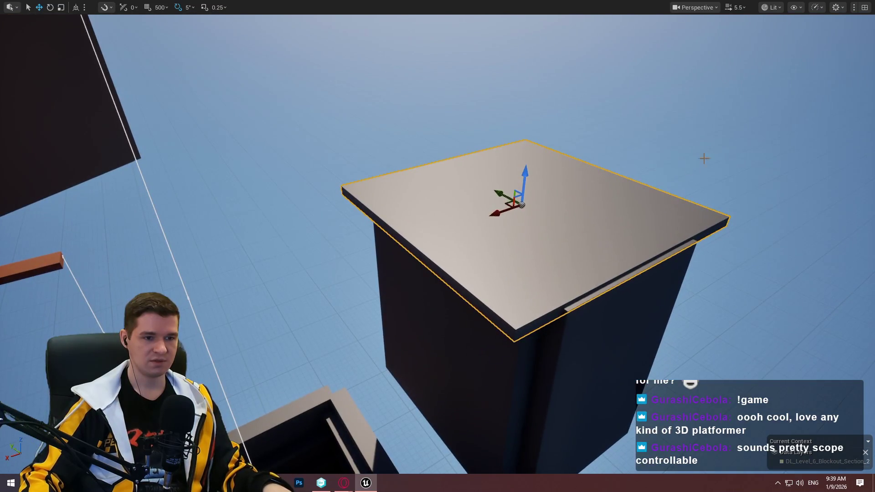
pyautogui.moveTo(549, 373)
pyautogui.mouseDown()
pyautogui.moveTo(549, 344)
pyautogui.moveTo(541, 387)
pyautogui.mouseUp()
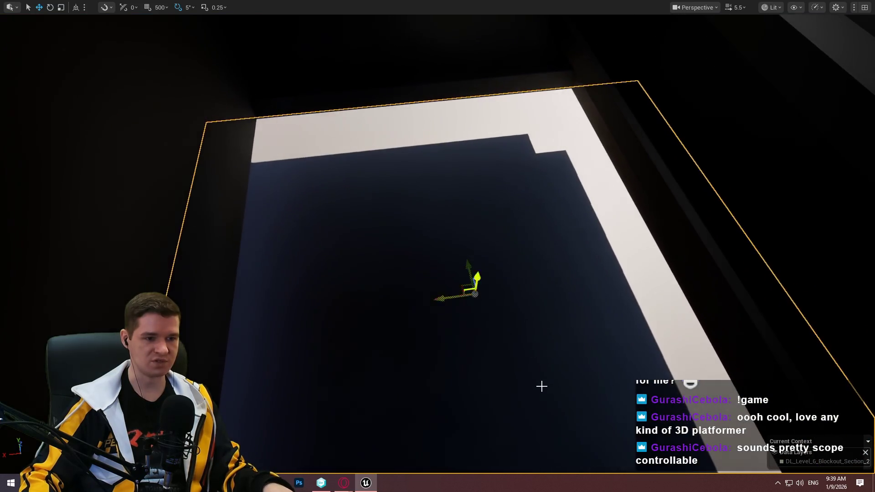
pyautogui.moveTo(481, 279)
pyautogui.mouseDown()
pyautogui.moveTo(484, 221)
pyautogui.moveTo(479, 248)
pyautogui.moveTo(477, 227)
pyautogui.moveTo(456, 219)
pyautogui.moveTo(401, 214)
pyautogui.moveTo(401, 236)
pyautogui.moveTo(392, 238)
pyautogui.moveTo(387, 219)
pyautogui.moveTo(396, 248)
pyautogui.moveTo(396, 228)
pyautogui.mouseUp()
pyautogui.click(525, 222)
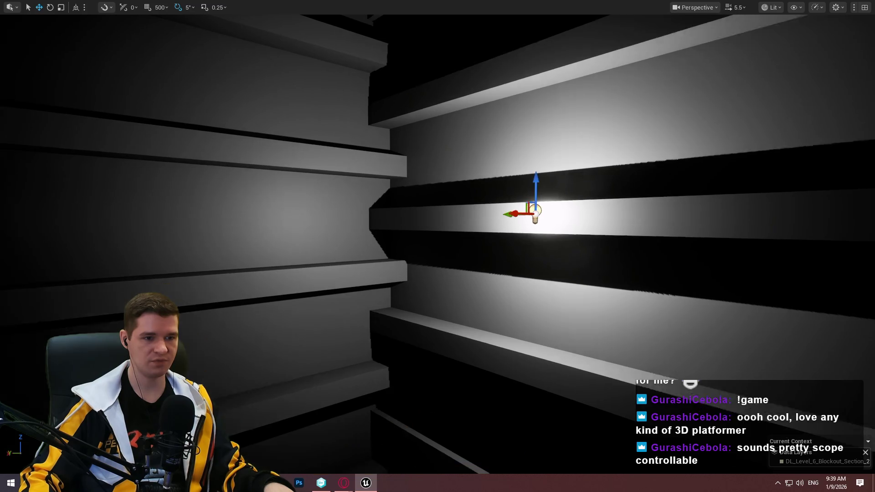
# Move the shaft's point light onto the right wall's ledge
pyautogui.moveTo(527, 220)
pyautogui.mouseDown()
pyautogui.moveTo(593, 200)
pyautogui.moveTo(565, 196)
pyautogui.moveTo(560, 174)
pyautogui.mouseUp()
pyautogui.moveTo(354, 229)
pyautogui.mouseDown()
pyautogui.moveTo(353, 210)
pyautogui.moveTo(353, 229)
pyautogui.mouseUp()
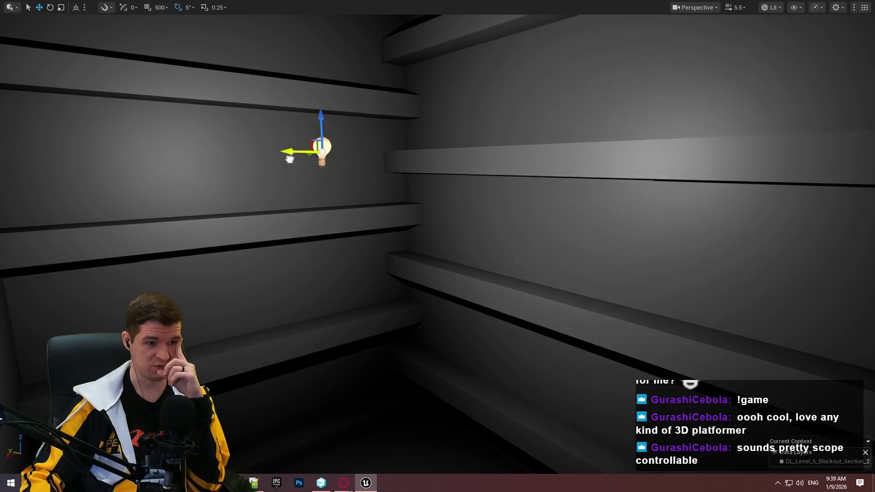
pyautogui.moveTo(289, 158); pyautogui.dragTo(2, 179)
pyautogui.press('f')
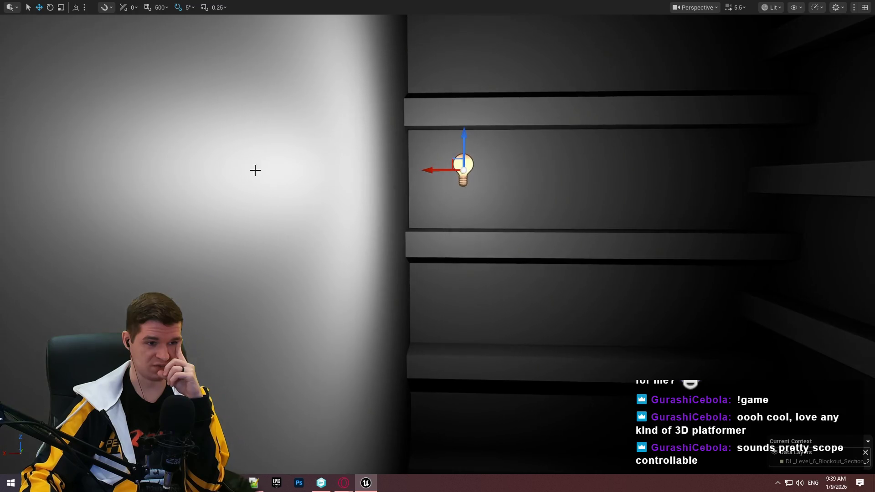
pyautogui.moveTo(429, 175)
pyautogui.mouseDown()
pyautogui.moveTo(394, 170)
pyautogui.moveTo(661, 171)
pyautogui.moveTo(501, 173)
pyautogui.moveTo(406, 194)
pyautogui.moveTo(438, 173)
pyautogui.moveTo(428, 151)
pyautogui.moveTo(397, 183)
pyautogui.moveTo(438, 165)
pyautogui.mouseUp()
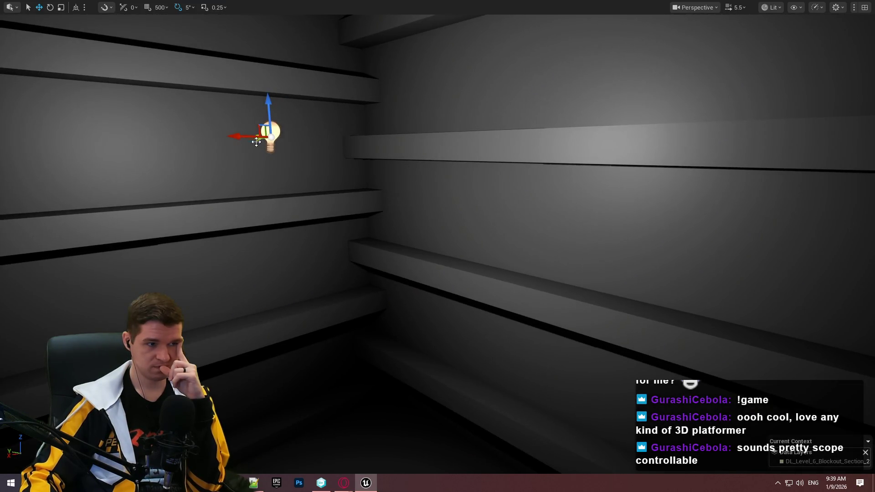
pyautogui.moveTo(262, 136)
pyautogui.mouseDown()
pyautogui.moveTo(508, 142)
pyautogui.moveTo(498, 145)
pyautogui.mouseUp()
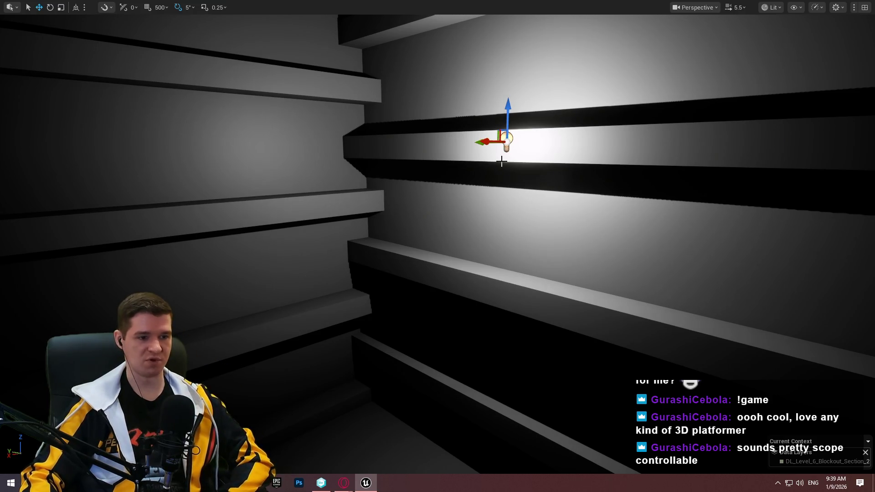
# Alt-drag a duplicate of the point light further along the ledge
pyautogui.moveTo(461, 141)
pyautogui.mouseDown()
pyautogui.moveTo(651, 206)
pyautogui.moveTo(672, 222)
pyautogui.moveTo(611, 187)
pyautogui.mouseUp()
pyautogui.moveTo(372, 211)
pyautogui.mouseDown()
pyautogui.moveTo(599, 209)
pyautogui.moveTo(246, 209)
pyautogui.moveTo(319, 219)
pyautogui.moveTo(273, 210)
pyautogui.moveTo(255, 219)
pyautogui.moveTo(235, 208)
pyautogui.moveTo(235, 219)
pyautogui.moveTo(218, 217)
pyautogui.moveTo(289, 215)
pyautogui.mouseUp()
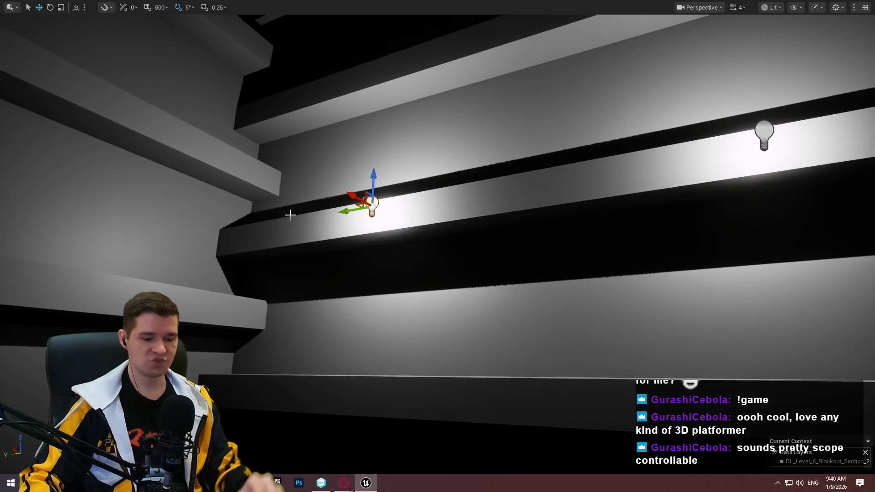
pyautogui.press('F11')
pyautogui.scroll(-3, 364, 387)
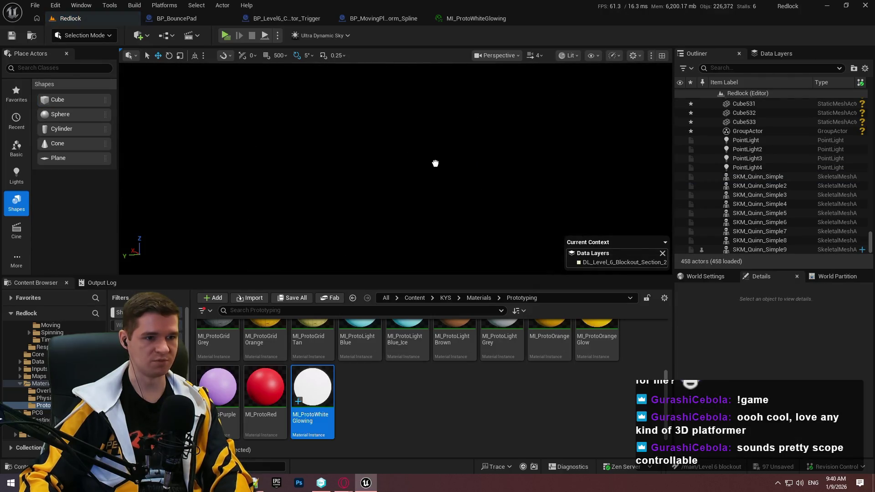
# Place a small cube in the shaft and give it the MI_ProtoWhiteGlowing material
pyautogui.moveTo(435, 163); pyautogui.dragTo(435, 164)
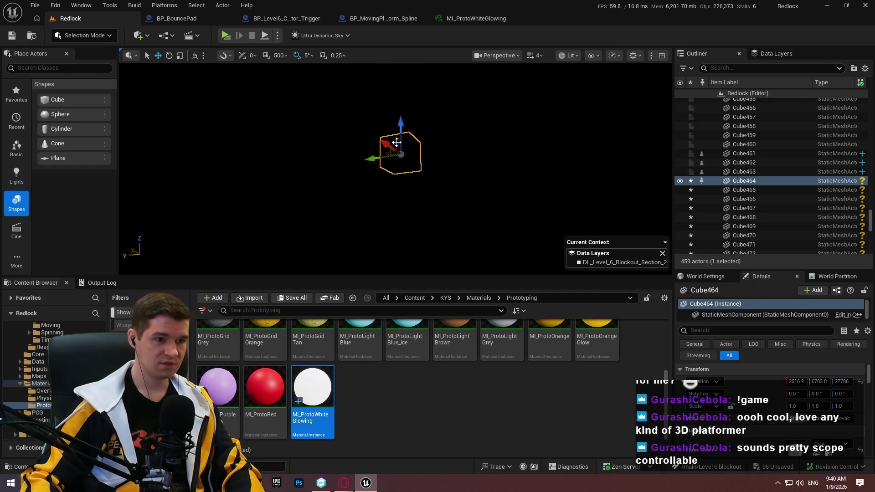
pyautogui.click(396, 143)
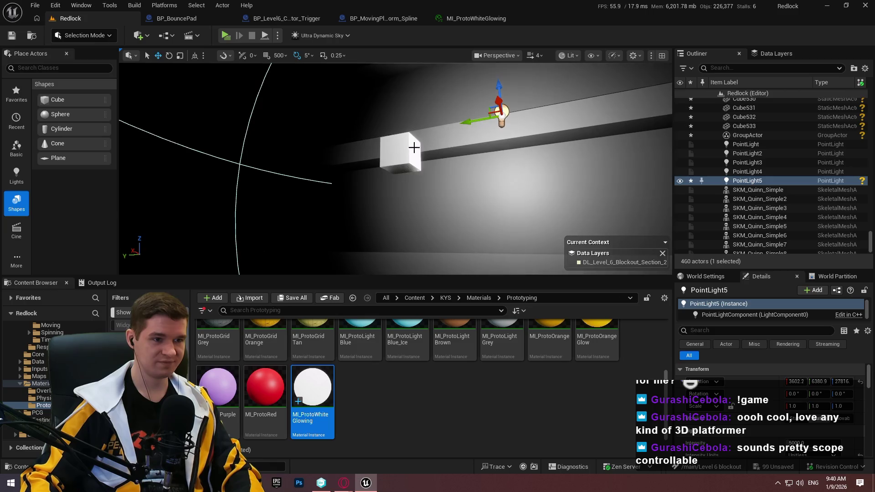
pyautogui.click(413, 147)
pyautogui.moveTo(385, 162); pyautogui.dragTo(386, 163)
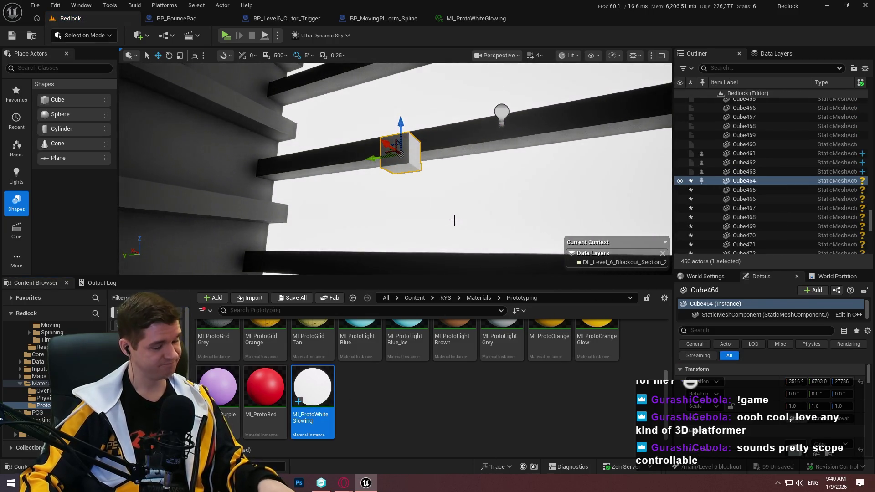
pyautogui.hotkey('ctrl', 'z')
pyautogui.moveTo(313, 387); pyautogui.dragTo(386, 147)
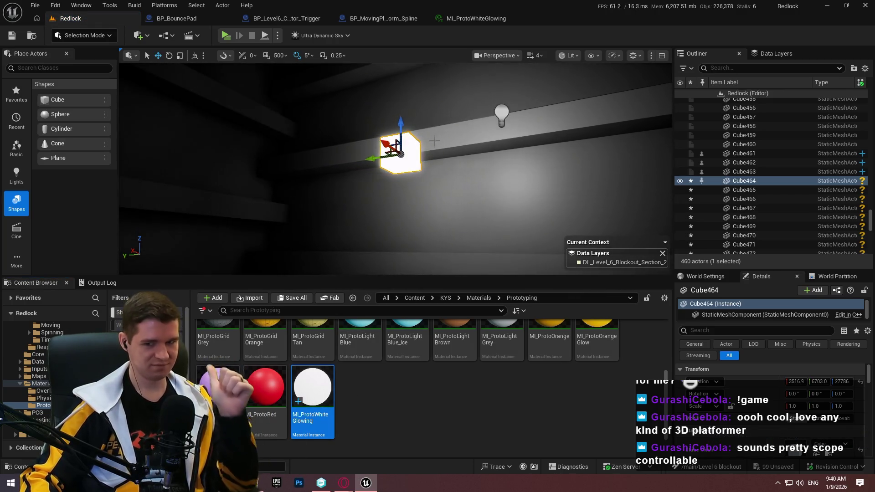
# Delete the test point light and view the glowing cube in the immersive viewport
pyautogui.click(501, 114)
pyautogui.press('Delete')
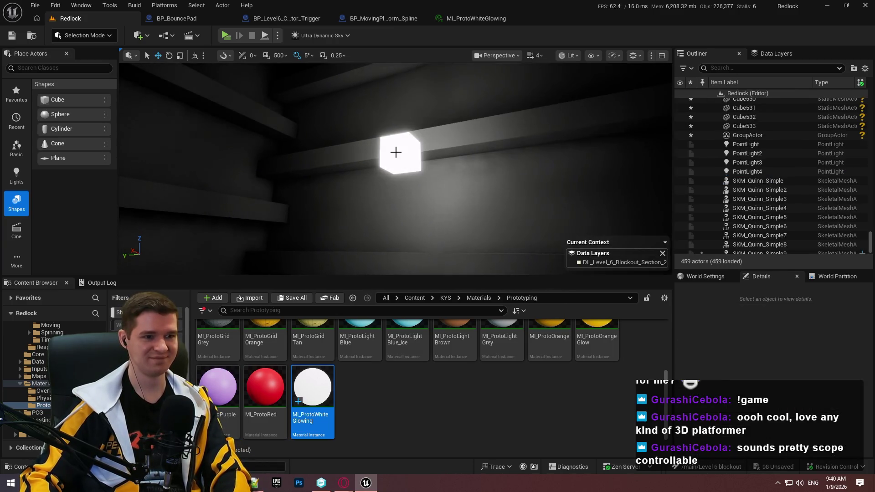
pyautogui.click(396, 150)
pyautogui.press('F11')
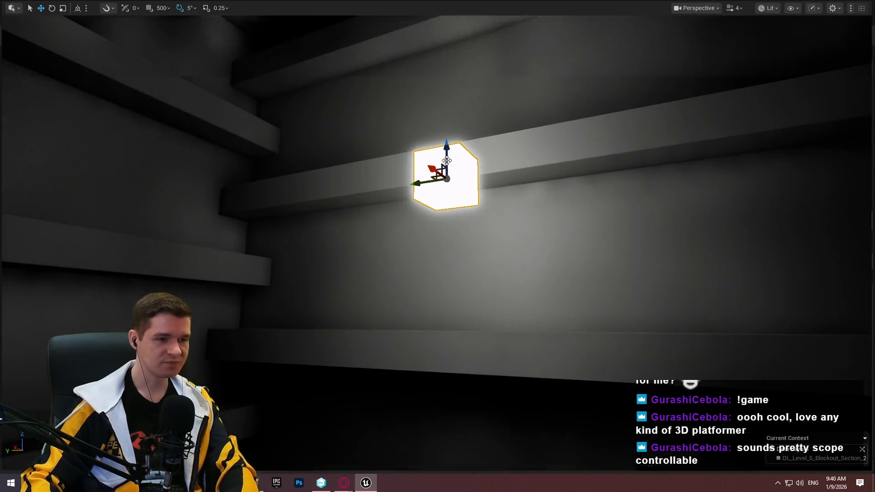
pyautogui.moveTo(417, 184)
pyautogui.mouseDown()
pyautogui.moveTo(501, 192)
pyautogui.moveTo(596, 230)
pyautogui.mouseUp()
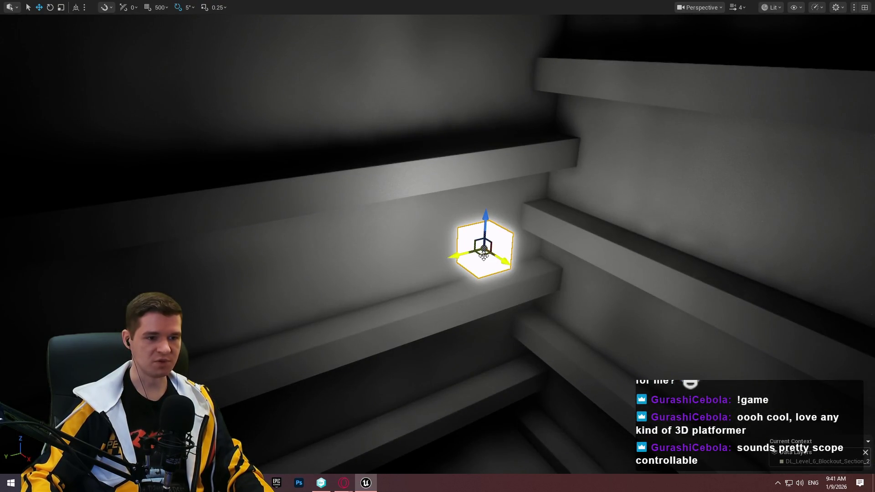
# Position the glowing cube as a light strip tucked under a shaft ledge
pyautogui.moveTo(483, 256)
pyautogui.mouseDown()
pyautogui.moveTo(493, 197)
pyautogui.moveTo(474, 196)
pyautogui.moveTo(472, 211)
pyautogui.moveTo(472, 135)
pyautogui.mouseUp()
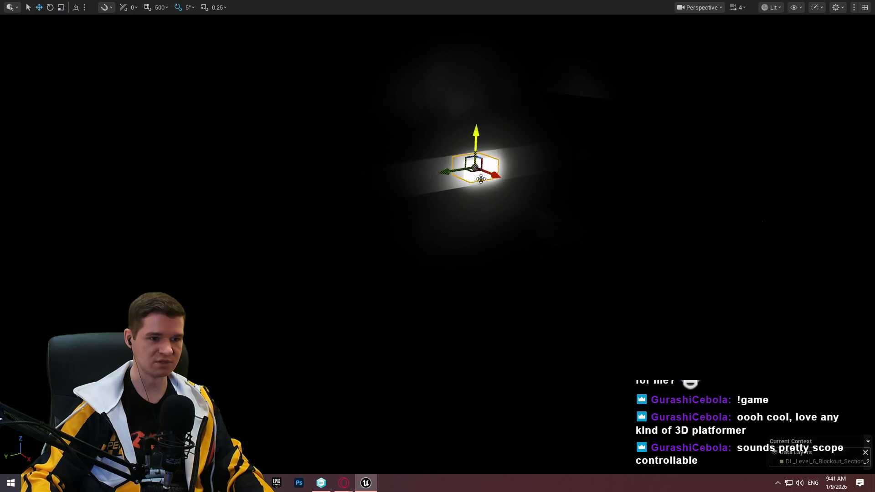
pyautogui.moveTo(494, 177); pyautogui.dragTo(511, 184)
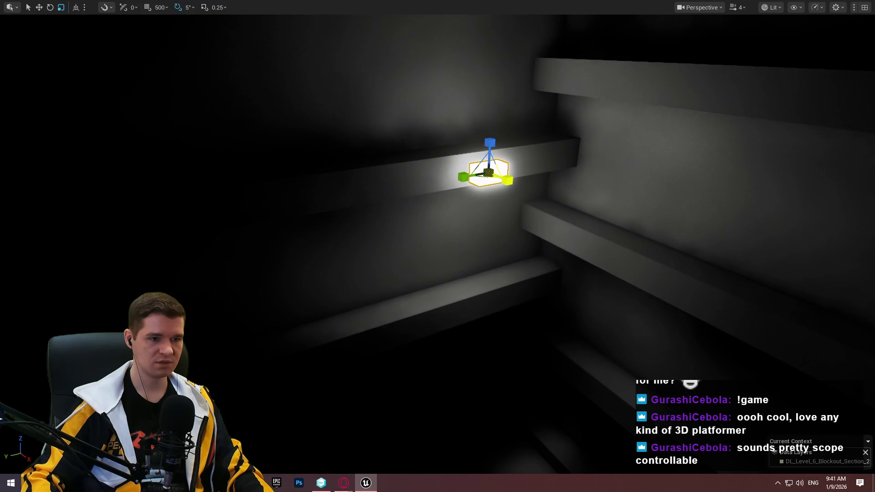
pyautogui.moveTo(437, 246)
pyautogui.mouseDown()
pyautogui.moveTo(451, 246)
pyautogui.moveTo(430, 241)
pyautogui.moveTo(483, 256)
pyautogui.mouseUp()
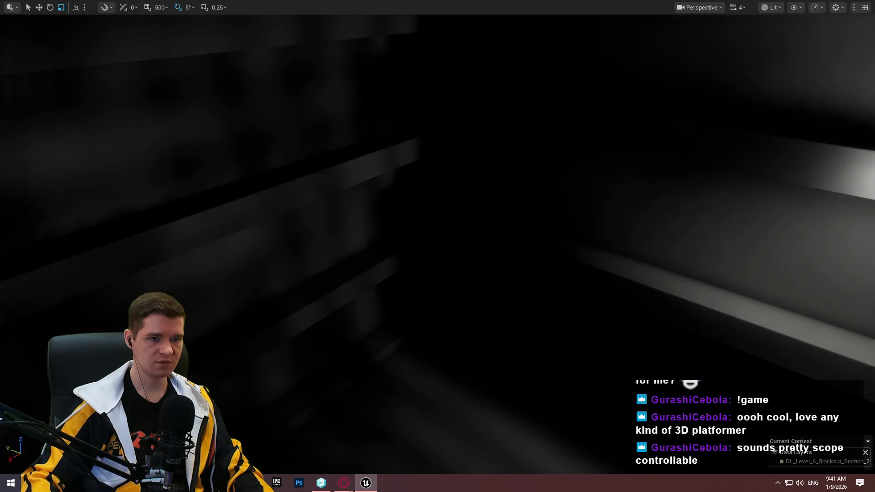
pyautogui.moveTo(472, 121)
pyautogui.mouseDown()
pyautogui.moveTo(485, 129)
pyautogui.moveTo(426, 143)
pyautogui.mouseUp()
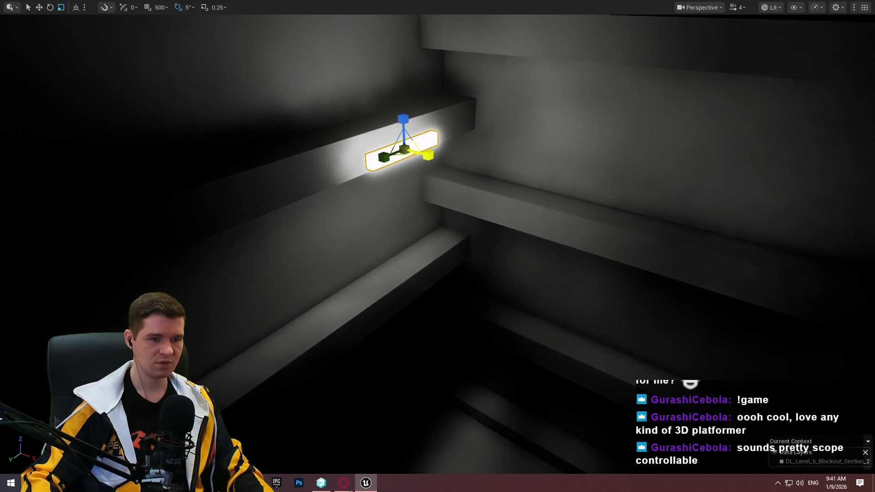
pyautogui.moveTo(427, 143); pyautogui.dragTo(438, 148)
pyautogui.moveTo(423, 193)
pyautogui.mouseDown()
pyautogui.moveTo(379, 192)
pyautogui.moveTo(419, 201)
pyautogui.mouseUp()
pyautogui.moveTo(601, 202)
pyautogui.mouseDown()
pyautogui.moveTo(661, 202)
pyautogui.moveTo(642, 196)
pyautogui.moveTo(668, 196)
pyautogui.moveTo(670, 164)
pyautogui.moveTo(670, 182)
pyautogui.moveTo(638, 182)
pyautogui.moveTo(650, 178)
pyautogui.moveTo(659, 192)
pyautogui.moveTo(441, 206)
pyautogui.moveTo(436, 164)
pyautogui.moveTo(419, 150)
pyautogui.moveTo(524, 164)
pyautogui.moveTo(501, 151)
pyautogui.moveTo(435, 154)
pyautogui.moveTo(474, 136)
pyautogui.moveTo(451, 146)
pyautogui.moveTo(474, 154)
pyautogui.moveTo(465, 155)
pyautogui.moveTo(524, 153)
pyautogui.moveTo(483, 151)
pyautogui.mouseUp()
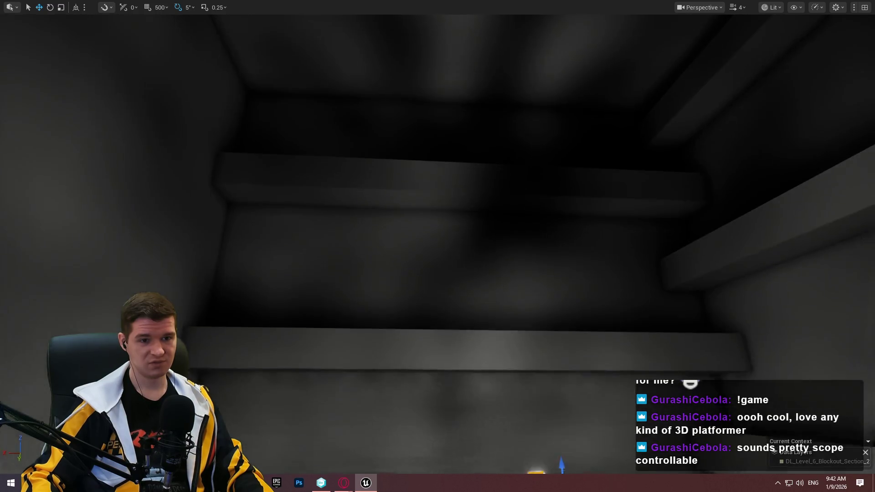
# Move the pair of light strips onto a ledge and Alt-drag copies up to the next ledge
pyautogui.click(519, 246)
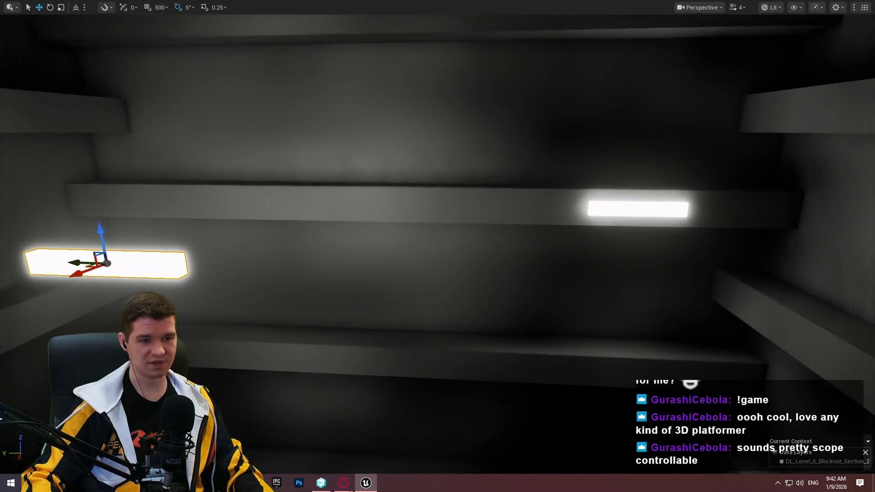
pyautogui.hotkey('ctrl', 'z')
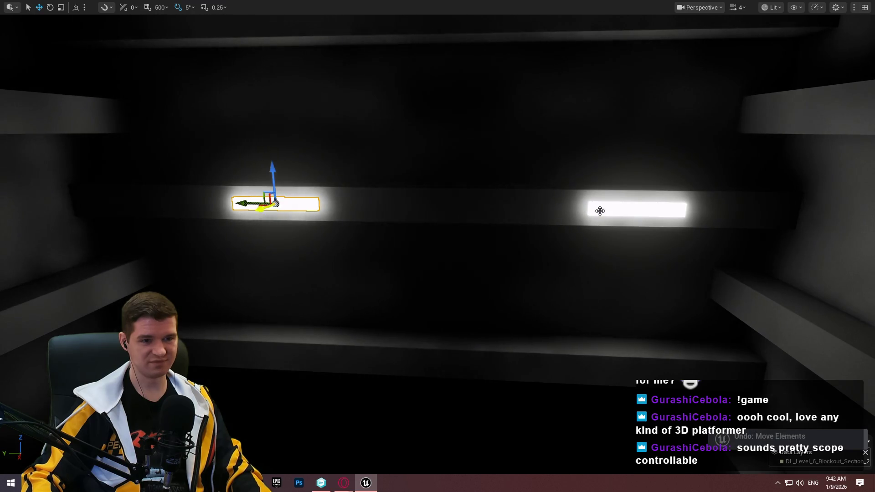
pyautogui.moveTo(637, 169); pyautogui.dragTo(624, 344)
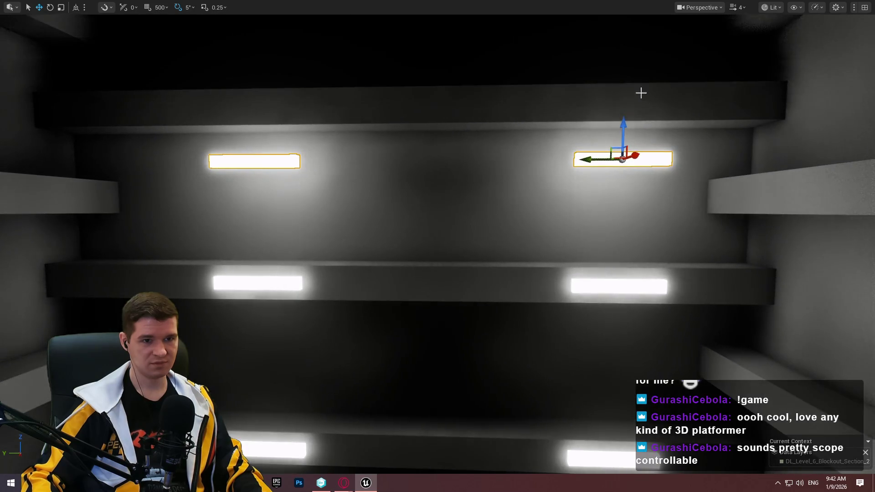
pyautogui.moveTo(622, 124); pyautogui.dragTo(622, 61)
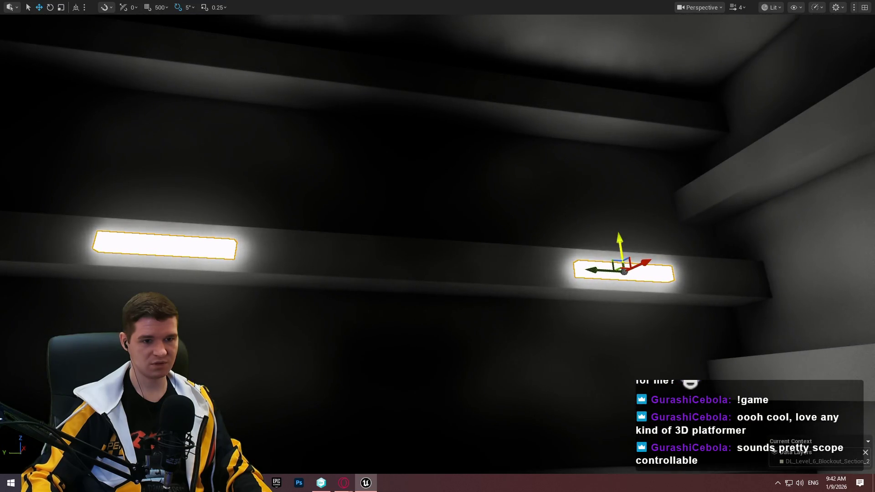
pyautogui.moveTo(620, 246); pyautogui.dragTo(601, 76)
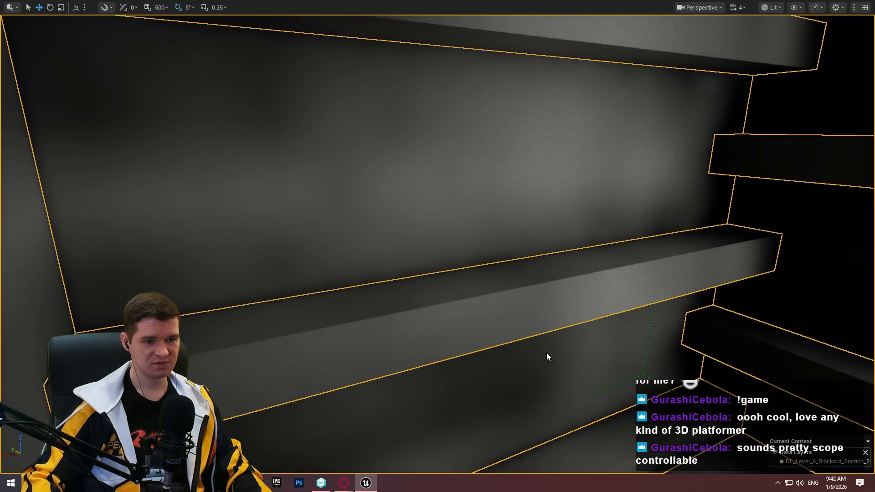
pyautogui.hotkey('alt', 'p')
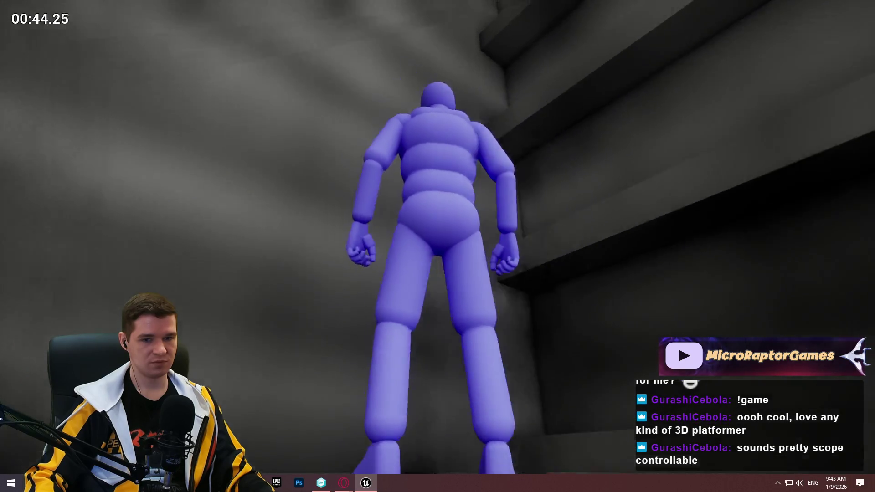
pyautogui.press('Escape')
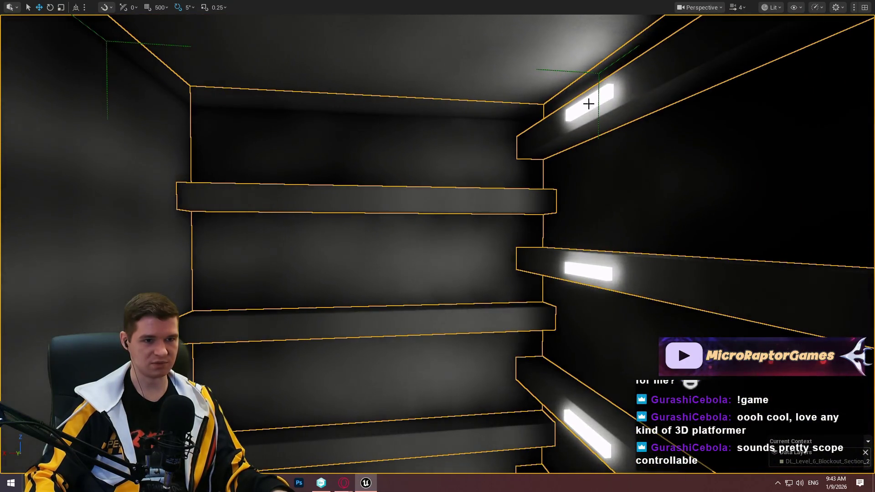
pyautogui.click(588, 104)
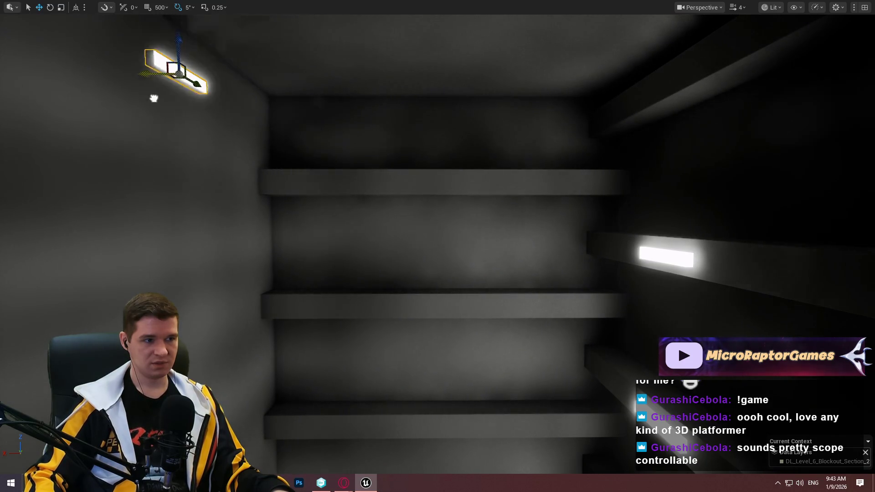
# Stretch a light panel taller into a large square light and position it
pyautogui.moveTo(154, 98); pyautogui.dragTo(161, 100)
pyautogui.moveTo(186, 43); pyautogui.dragTo(186, 21)
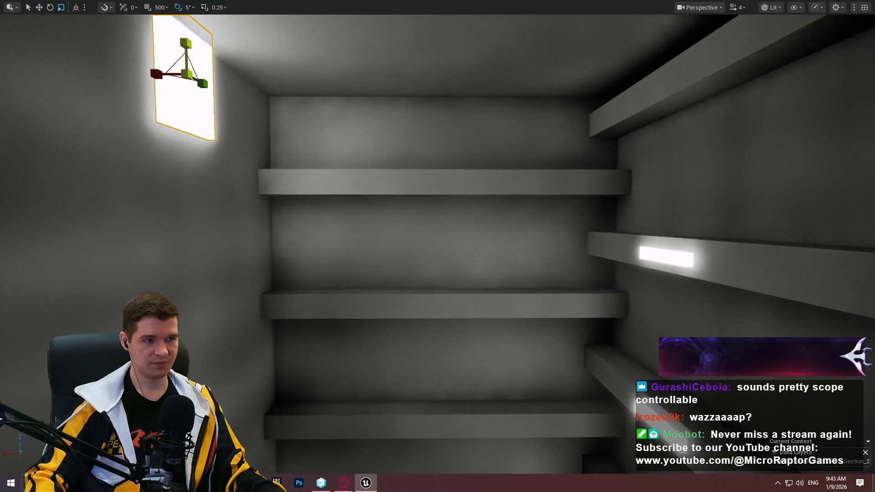
pyautogui.press('f')
pyautogui.press('w')
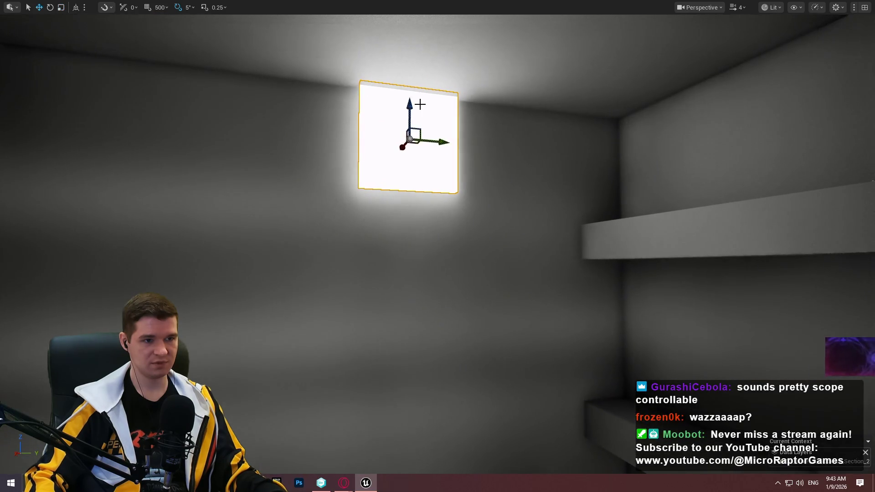
pyautogui.moveTo(407, 107)
pyautogui.mouseDown()
pyautogui.moveTo(407, 82)
pyautogui.moveTo(455, 82)
pyautogui.moveTo(424, 86)
pyautogui.mouseUp()
pyautogui.moveTo(433, 269)
pyautogui.mouseDown()
pyautogui.moveTo(369, 240)
pyautogui.moveTo(382, 191)
pyautogui.mouseUp()
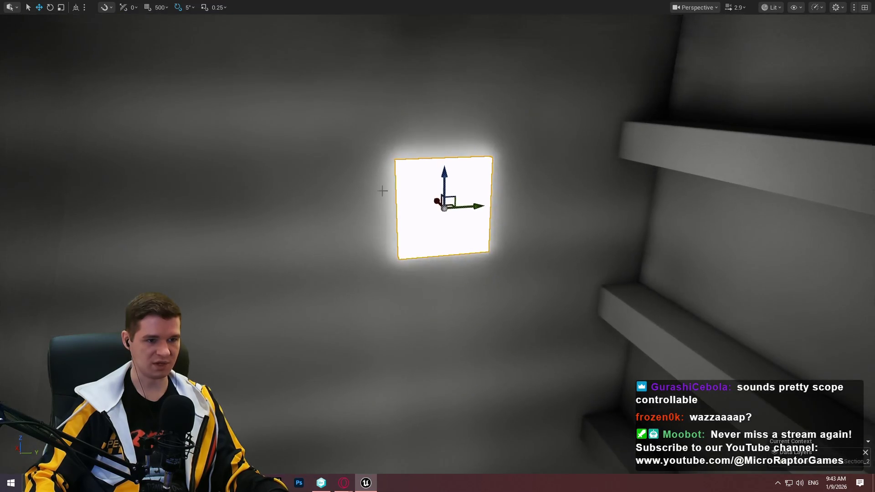
pyautogui.moveTo(443, 182)
pyautogui.mouseDown()
pyautogui.moveTo(443, 235)
pyautogui.moveTo(478, 228)
pyautogui.moveTo(527, 173)
pyautogui.mouseUp()
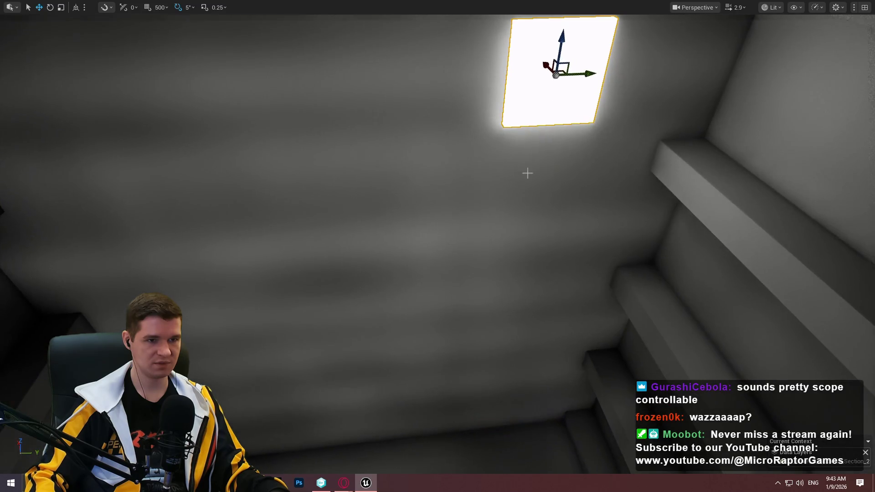
# Alt-drag two copies of the light panel across the ceiling
pyautogui.moveTo(565, 42)
pyautogui.keyDown('alt'); pyautogui.mouseDown()
pyautogui.moveTo(578, 186)
pyautogui.moveTo(552, 336)
pyautogui.moveTo(303, 363)
pyautogui.mouseUp(); pyautogui.keyUp('alt')
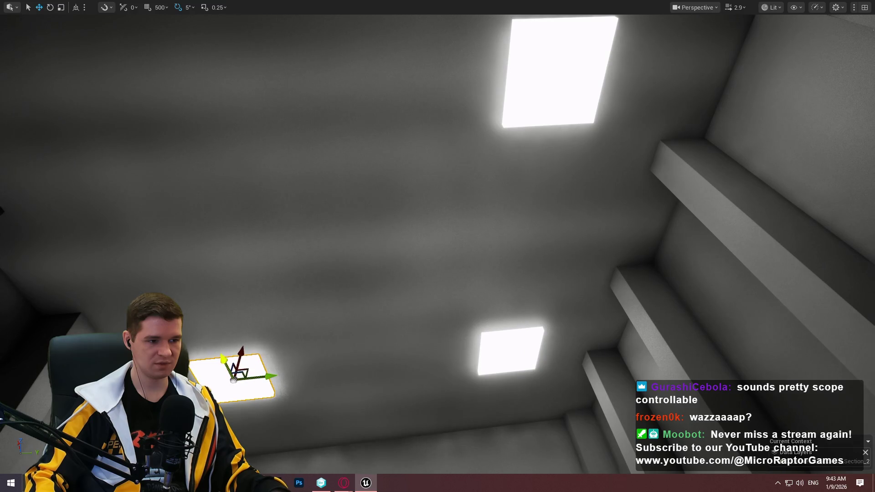
pyautogui.moveTo(234, 377)
pyautogui.keyDown('alt'); pyautogui.mouseDown()
pyautogui.moveTo(172, 75)
pyautogui.moveTo(170, 16)
pyautogui.mouseUp(); pyautogui.keyUp('alt')
pyautogui.moveTo(437, 246)
pyautogui.mouseDown()
pyautogui.moveTo(410, 260)
pyautogui.moveTo(401, 253)
pyautogui.mouseUp()
pyautogui.moveTo(251, 31)
pyautogui.mouseDown()
pyautogui.moveTo(260, 33)
pyautogui.moveTo(251, 32)
pyautogui.mouseUp()
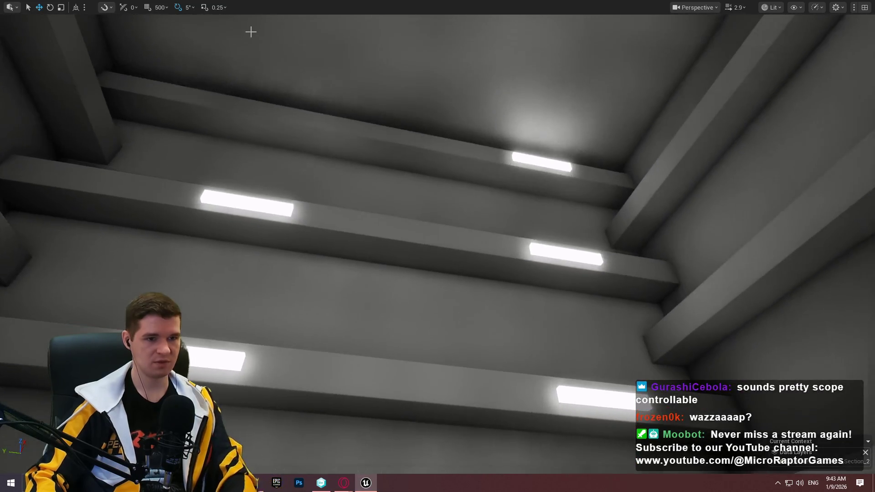
# Select and delete the extra strip lights on the ceiling beam
pyautogui.click(566, 165)
pyautogui.click(546, 162)
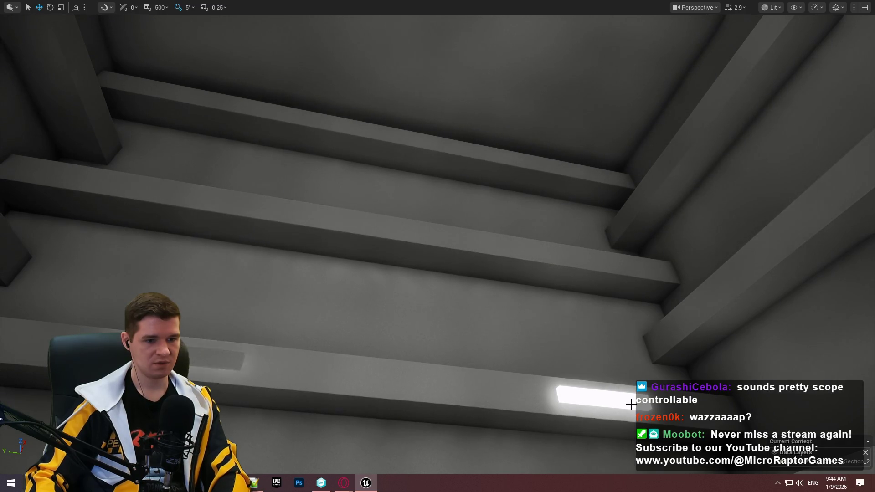
pyautogui.moveTo(668, 284); pyautogui.dragTo(668, 285)
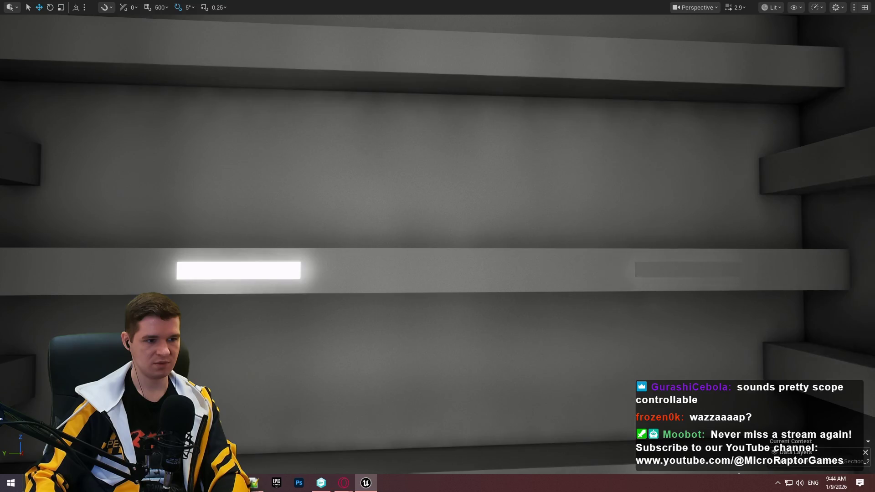
pyautogui.moveTo(369, 248); pyautogui.dragTo(369, 249)
pyautogui.press('Delete')
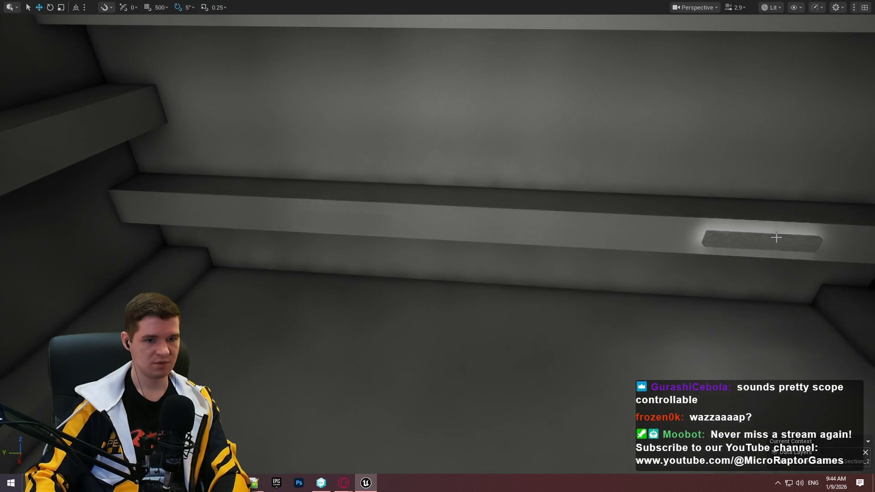
pyautogui.moveTo(775, 236); pyautogui.dragTo(775, 237)
pyautogui.moveTo(437, 246); pyautogui.dragTo(437, 246)
pyautogui.moveTo(561, 352); pyautogui.dragTo(561, 352)
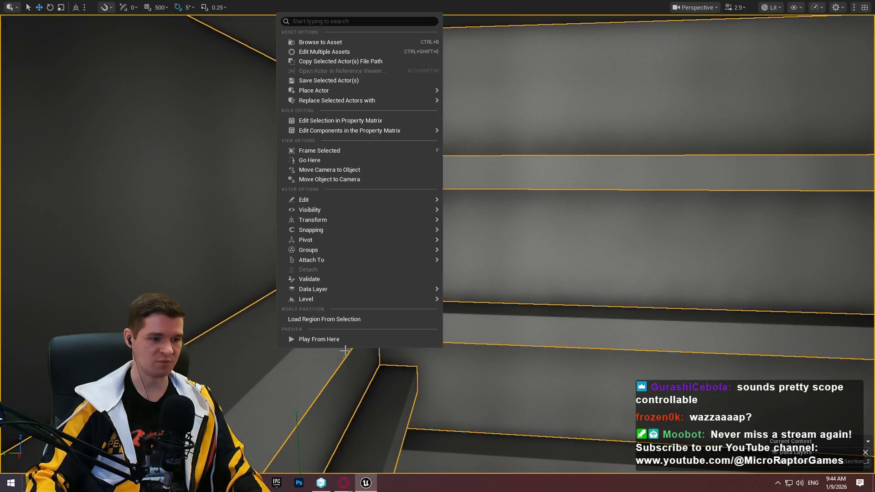
# Play from this spot, jumping and climbing up the lit wall and ledges, then stop the playtest
pyautogui.click(343, 339)
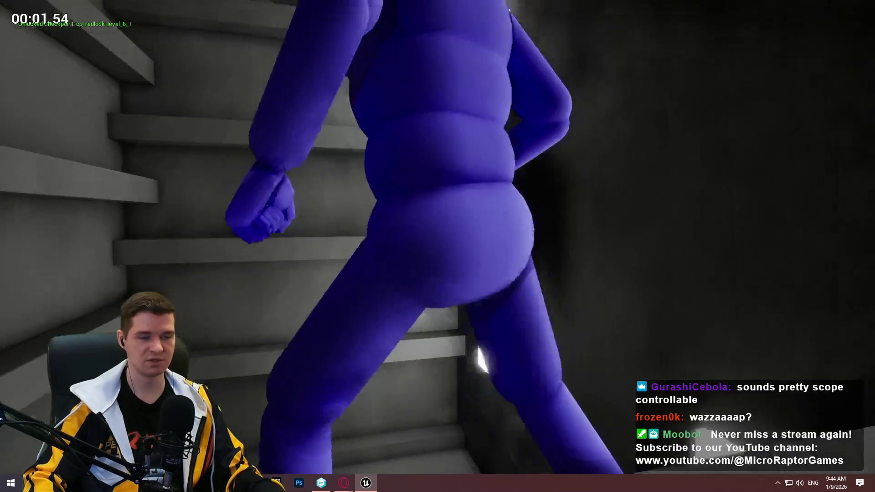
pyautogui.press('space')
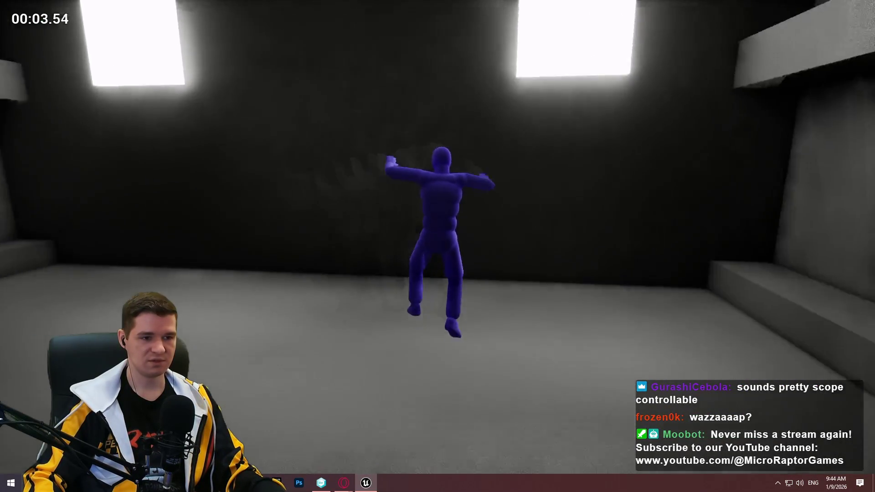
pyautogui.press('w')
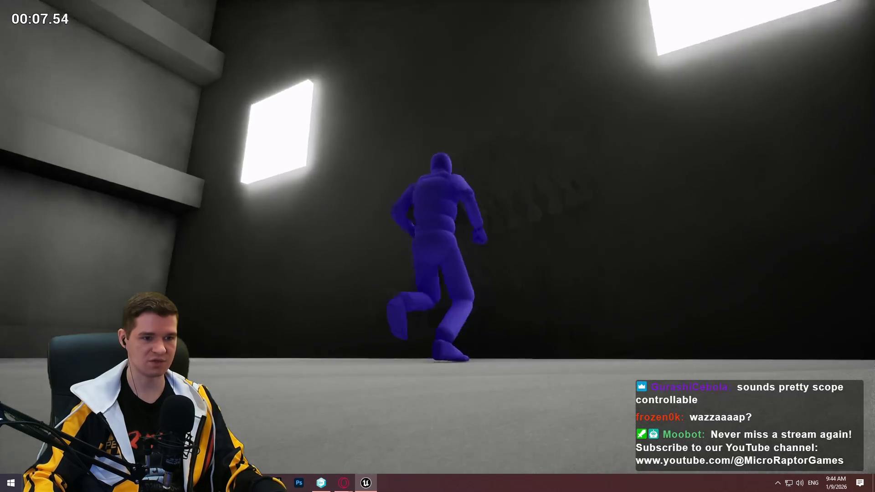
pyautogui.press('space')
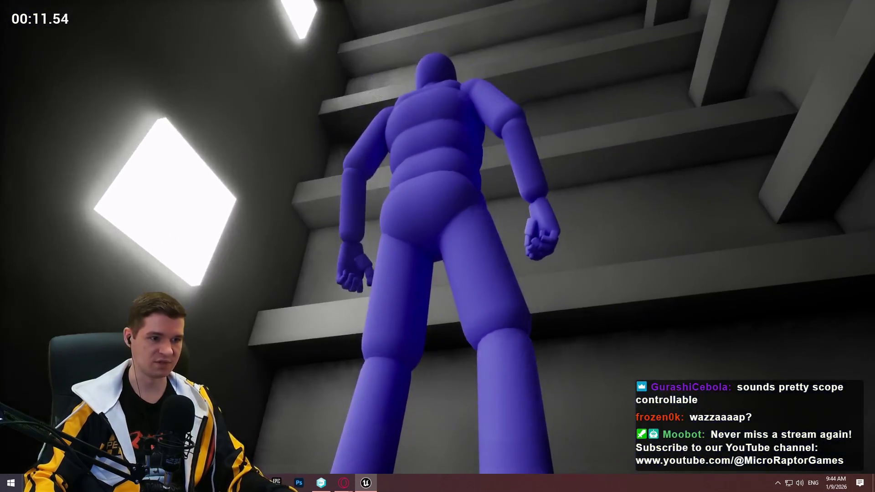
pyautogui.press('space')
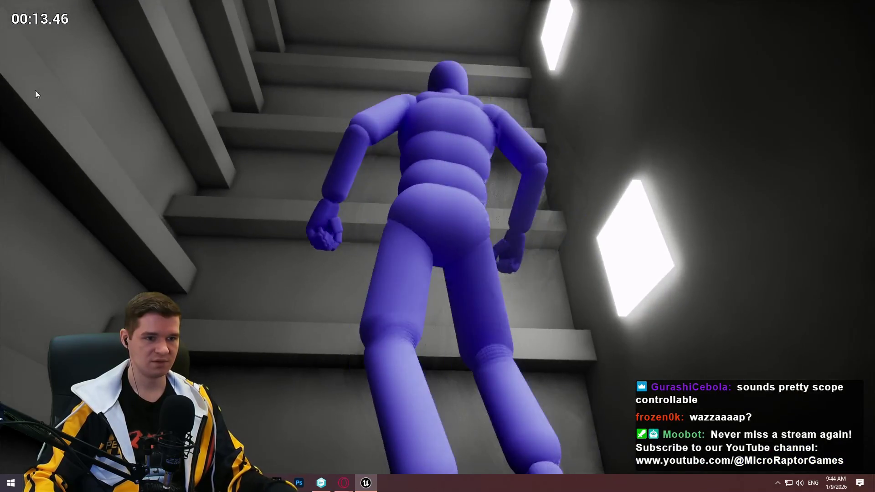
pyautogui.press('Escape')
# Orbit around the shafts and drag the shaft building left along the X axis in two moves
pyautogui.press('f')
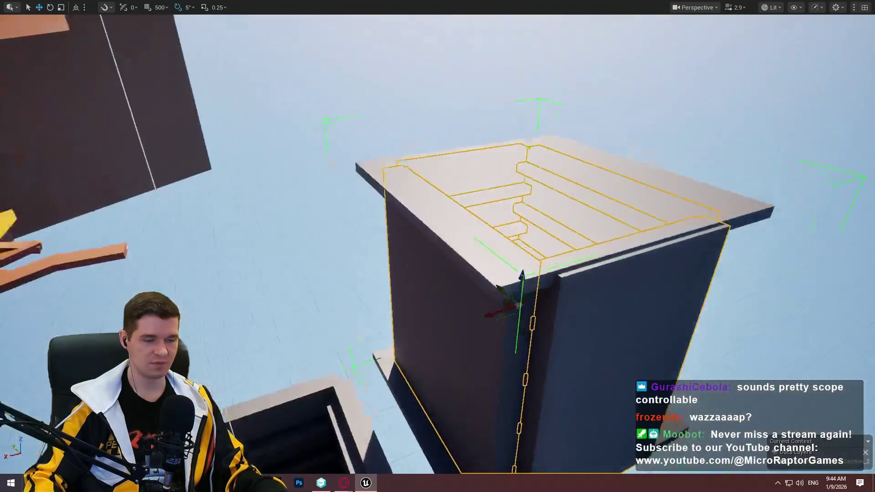
pyautogui.moveTo(72, 19); pyautogui.dragTo(72, 18)
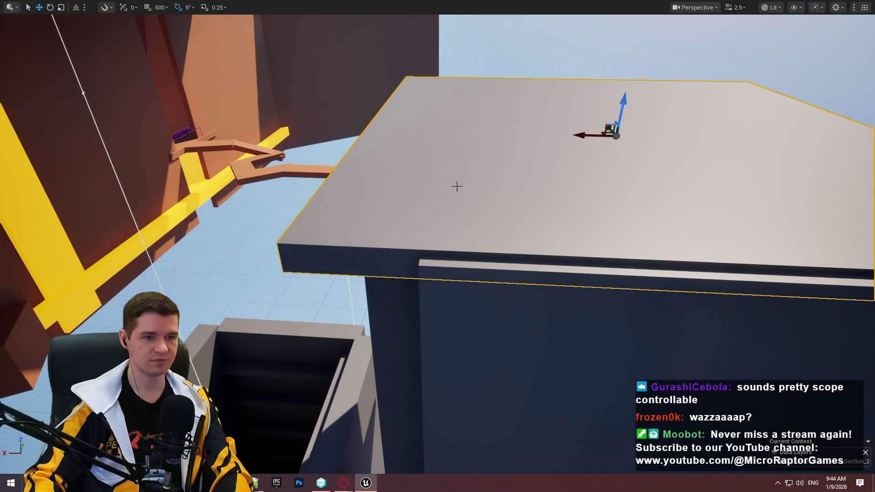
pyautogui.moveTo(457, 186); pyautogui.dragTo(404, 201)
pyautogui.moveTo(548, 106); pyautogui.dragTo(548, 106)
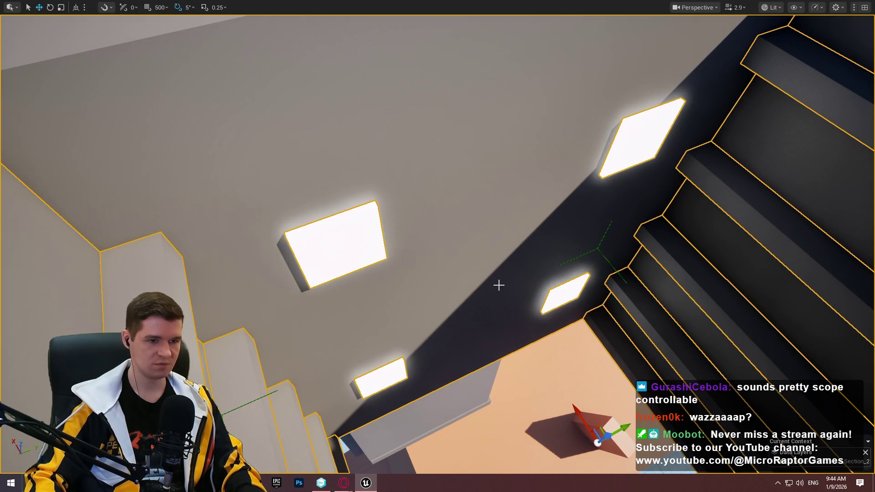
pyautogui.moveTo(511, 282); pyautogui.dragTo(490, 187)
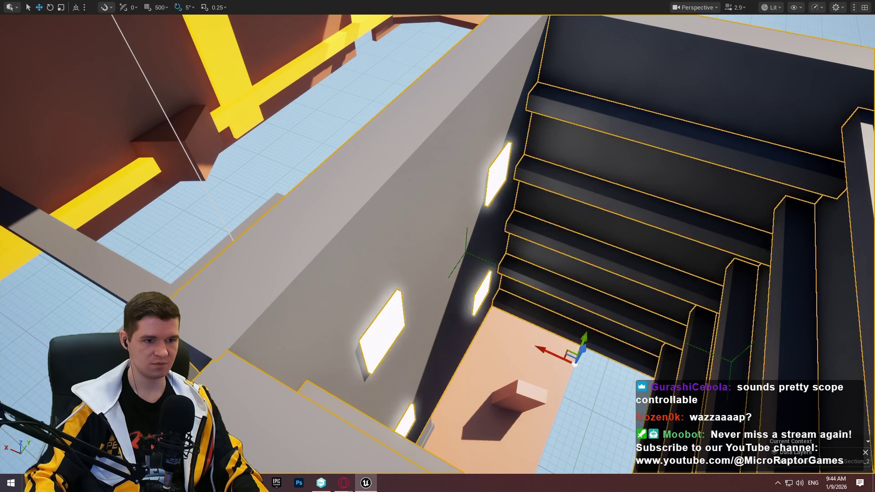
pyautogui.moveTo(490, 186); pyautogui.dragTo(493, 209)
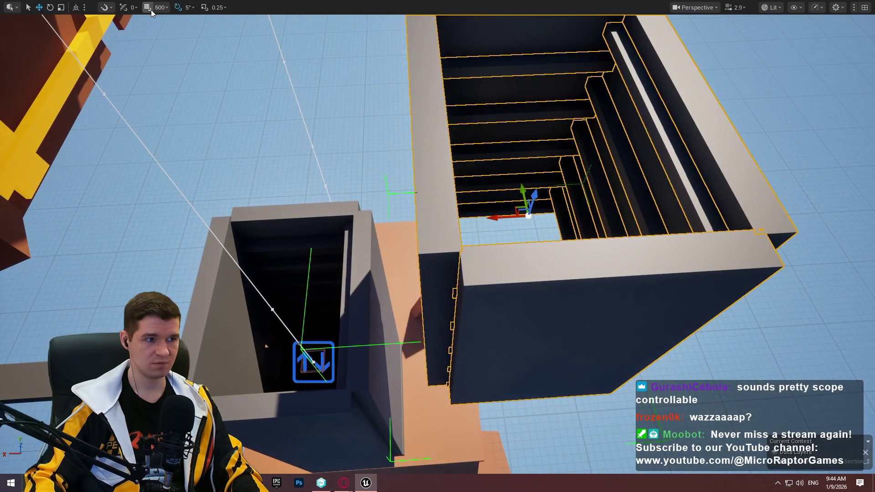
pyautogui.moveTo(499, 217)
pyautogui.mouseDown()
pyautogui.moveTo(382, 208)
pyautogui.moveTo(224, 217)
pyautogui.mouseUp()
pyautogui.moveTo(274, 237)
pyautogui.mouseDown()
pyautogui.moveTo(314, 221)
pyautogui.moveTo(274, 230)
pyautogui.mouseUp()
# Fly down through the shaft interior to inspect the ceiling light panels
pyautogui.scroll(-3, 416, 388)
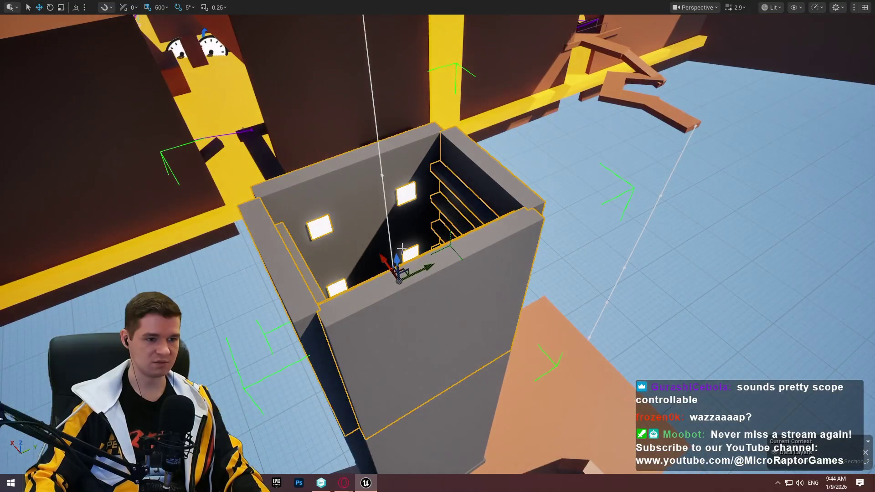
pyautogui.moveTo(395, 252); pyautogui.dragTo(362, 90)
pyautogui.scroll(6, 350, 35)
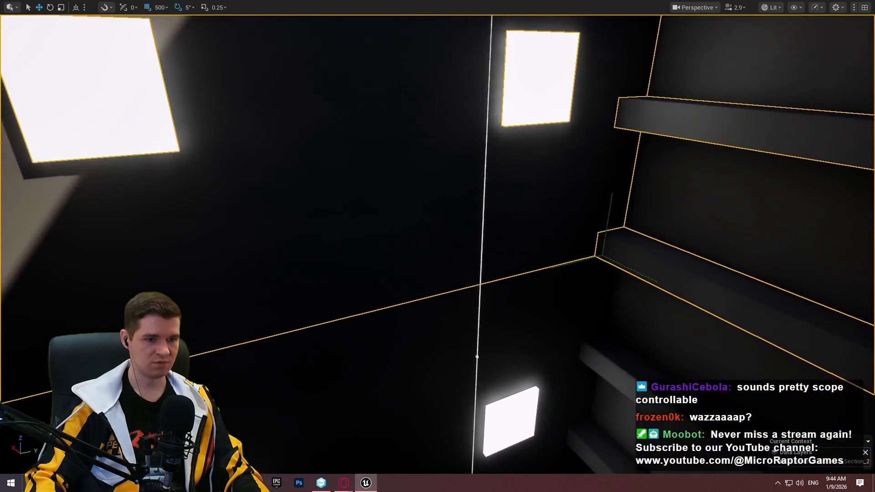
pyautogui.moveTo(437, 247)
pyautogui.mouseDown()
pyautogui.moveTo(437, 337)
pyautogui.moveTo(437, 219)
pyautogui.moveTo(495, 5)
pyautogui.mouseUp()
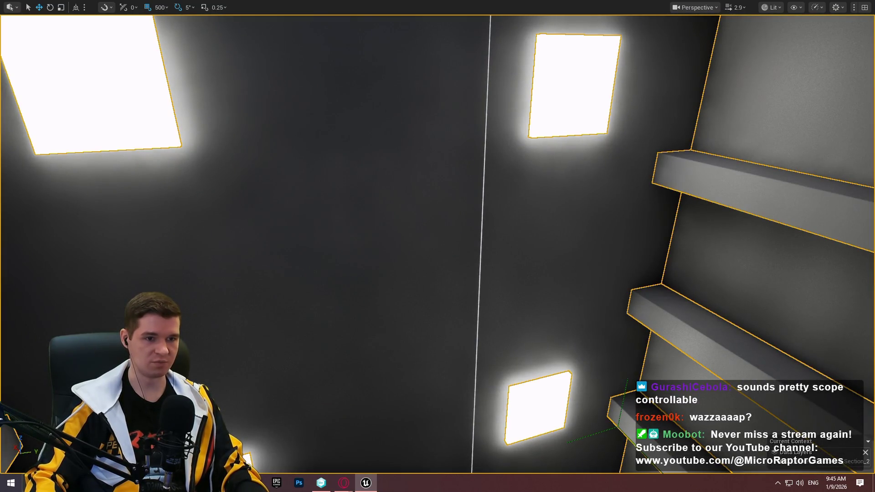
pyautogui.moveTo(472, 191)
pyautogui.mouseDown()
pyautogui.moveTo(509, 340)
pyautogui.moveTo(452, 175)
pyautogui.mouseUp()
# Adjust the grouping of the selected light panels and view them on the wall
pyautogui.rightClick(453, 175)
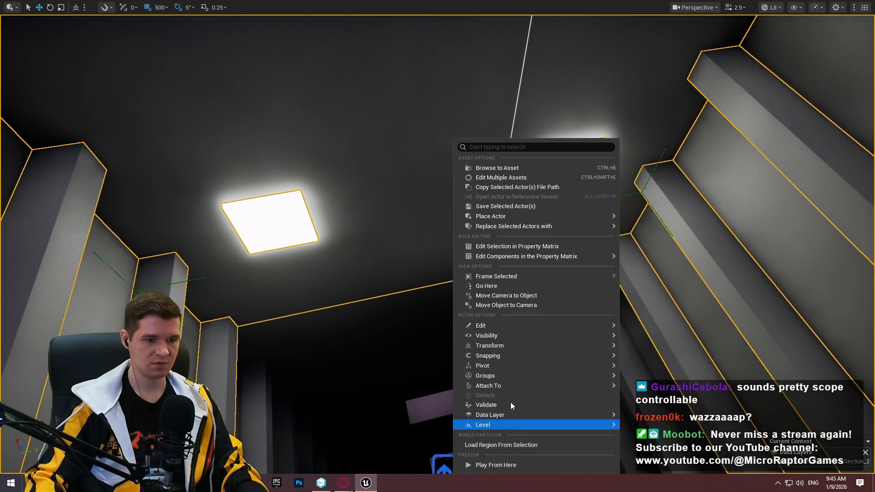
pyautogui.click(647, 380)
pyautogui.moveTo(534, 259); pyautogui.dragTo(534, 259)
pyautogui.moveTo(366, 265); pyautogui.dragTo(276, 321)
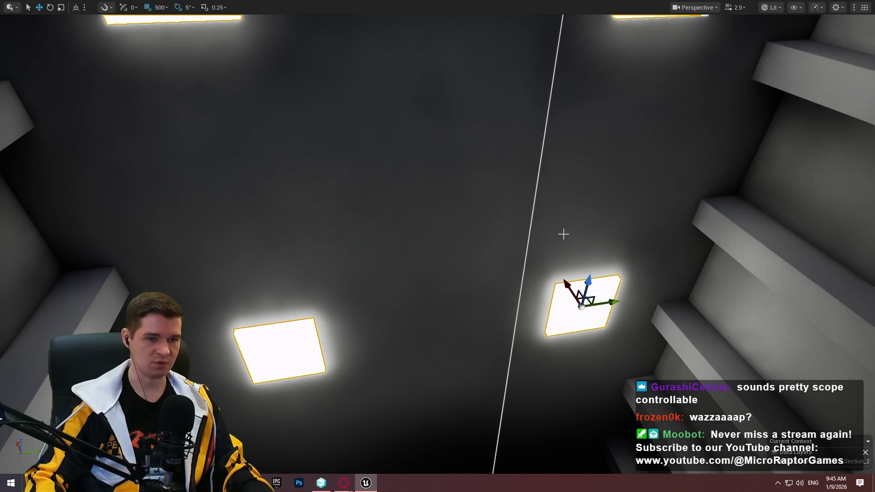
pyautogui.moveTo(619, 165)
pyautogui.mouseDown()
pyautogui.moveTo(535, 53)
pyautogui.moveTo(469, 360)
pyautogui.moveTo(501, 296)
pyautogui.mouseUp()
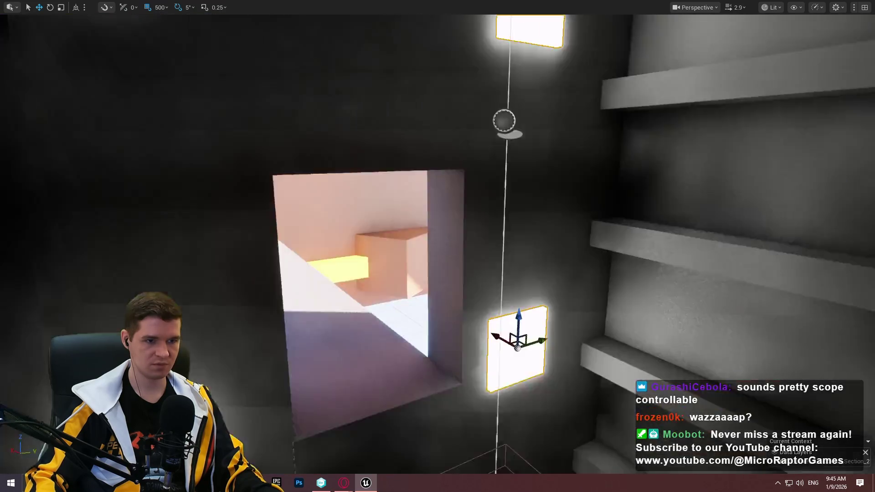
# Alt-drag the light panels down the Z axis to duplicate them lower in the shaft
pyautogui.moveTo(438, 246); pyautogui.dragTo(438, 292)
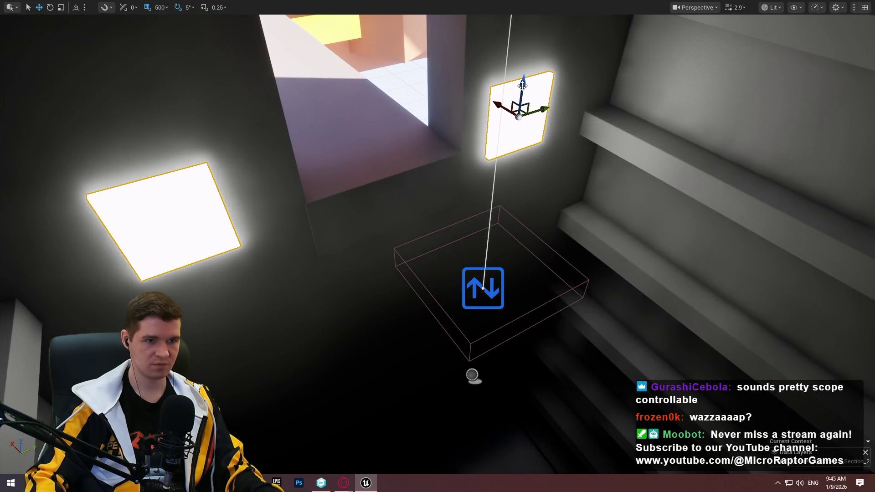
pyautogui.moveTo(523, 85); pyautogui.dragTo(518, 318)
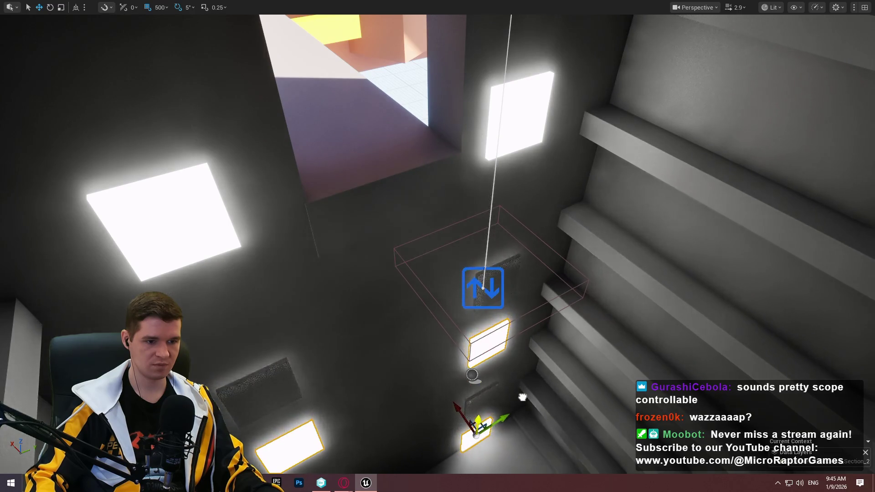
pyautogui.moveTo(437, 246)
pyautogui.mouseDown()
pyautogui.moveTo(433, 291)
pyautogui.moveTo(428, 249)
pyautogui.moveTo(424, 273)
pyautogui.moveTo(410, 219)
pyautogui.moveTo(433, 255)
pyautogui.moveTo(426, 316)
pyautogui.mouseUp()
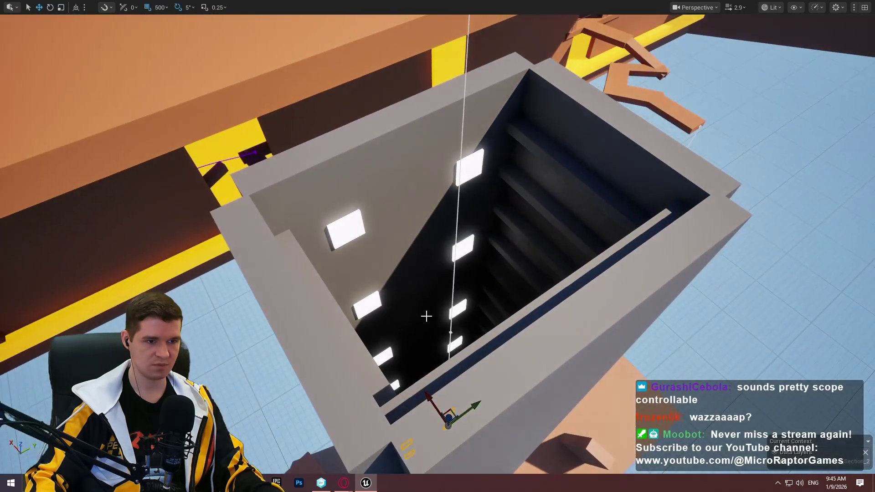
# Reselect the whole shaft structure and frame the tower against its surrounding platform
pyautogui.moveTo(532, 264); pyautogui.dragTo(395, 213)
pyautogui.click(395, 213)
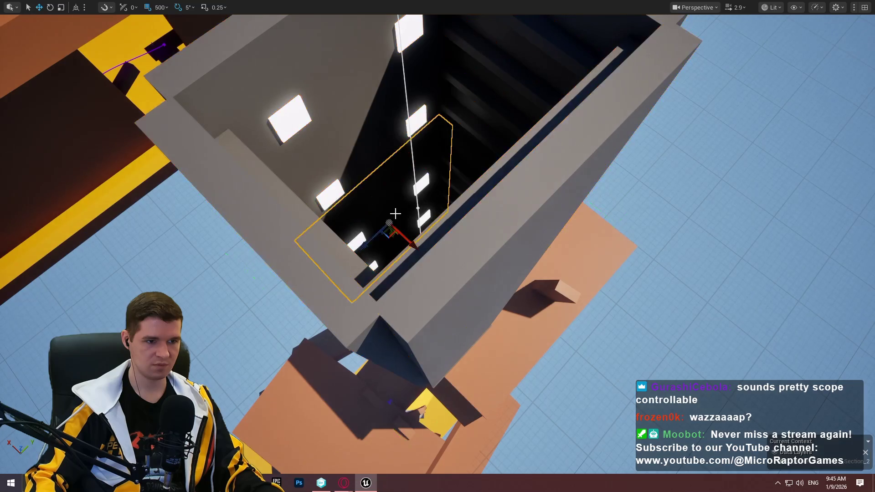
pyautogui.click(362, 111)
pyautogui.press('f')
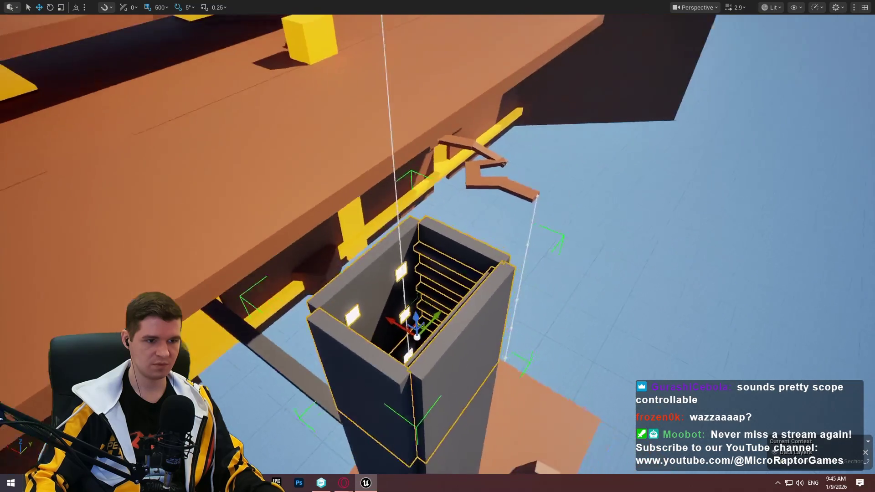
pyautogui.moveTo(492, 255); pyautogui.dragTo(501, 254)
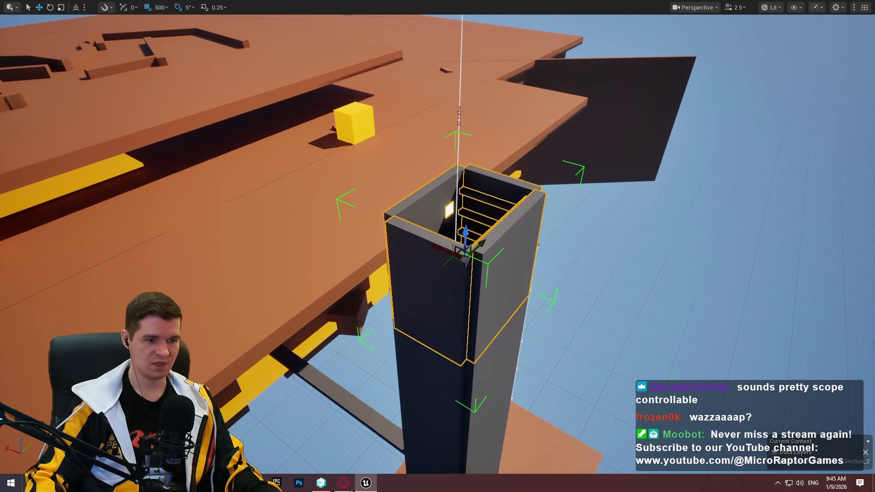
pyautogui.moveTo(460, 282); pyautogui.dragTo(465, 168)
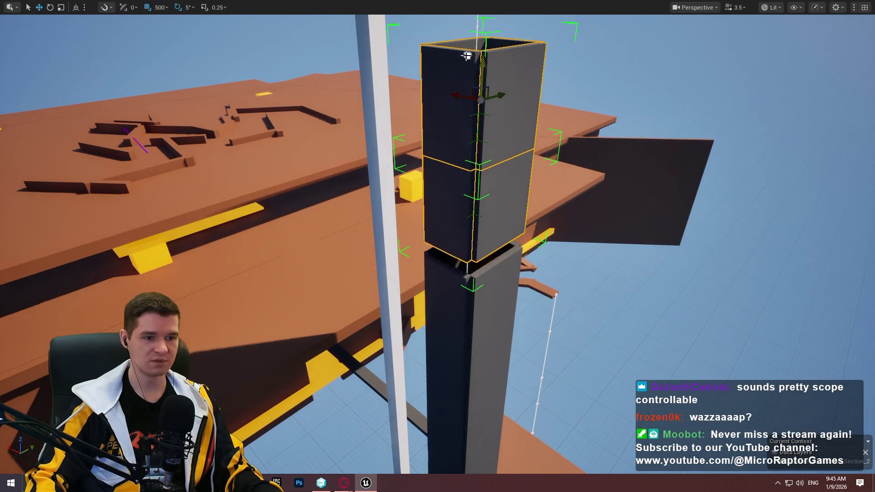
pyautogui.moveTo(482, 87); pyautogui.dragTo(473, 184)
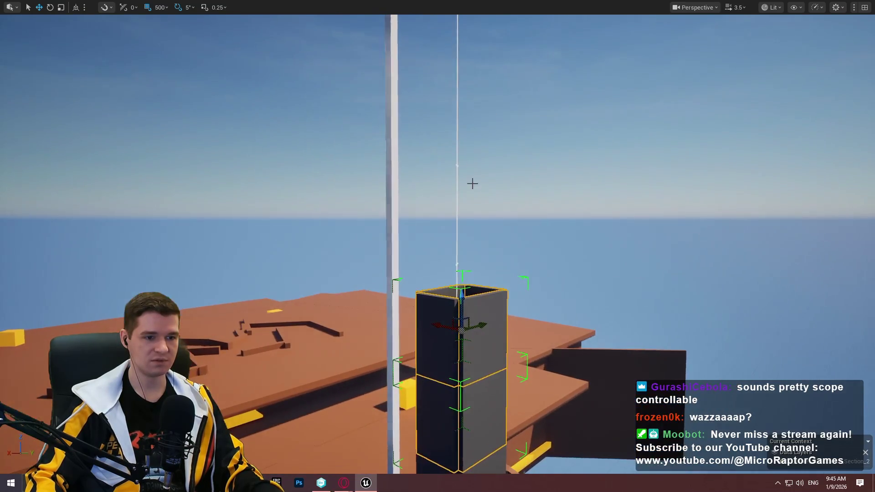
# Alt-drag a copy of the tower upward and seat it on top, below the white slab
pyautogui.moveTo(462, 304); pyautogui.dragTo(476, 92)
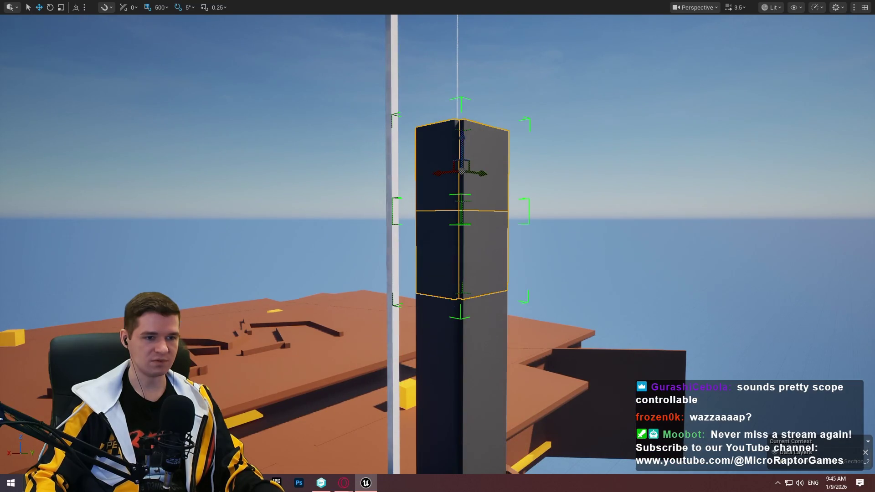
pyautogui.moveTo(500, 219)
pyautogui.mouseDown()
pyautogui.moveTo(490, 27)
pyautogui.moveTo(491, 69)
pyautogui.moveTo(491, 43)
pyautogui.moveTo(493, 59)
pyautogui.mouseUp()
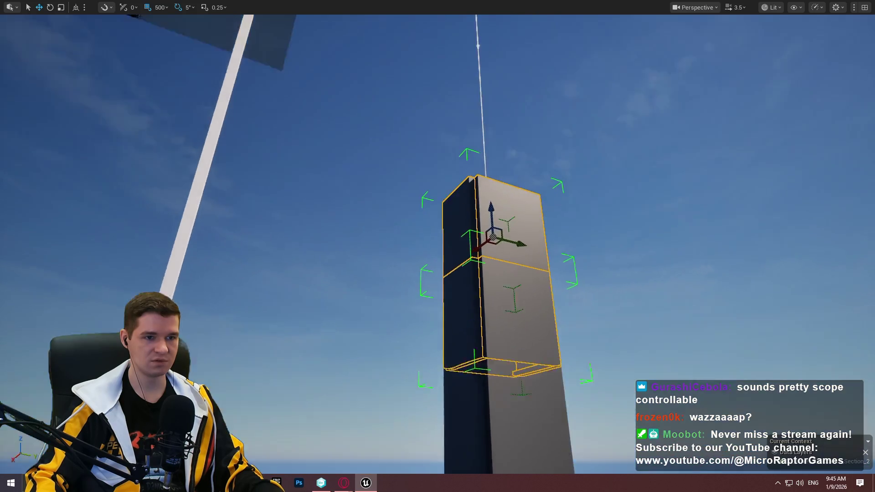
pyautogui.moveTo(496, 249)
pyautogui.mouseDown()
pyautogui.moveTo(501, 117)
pyautogui.moveTo(470, 241)
pyautogui.moveTo(464, 121)
pyautogui.moveTo(465, 157)
pyautogui.mouseUp()
pyautogui.scroll(5, 464, 164)
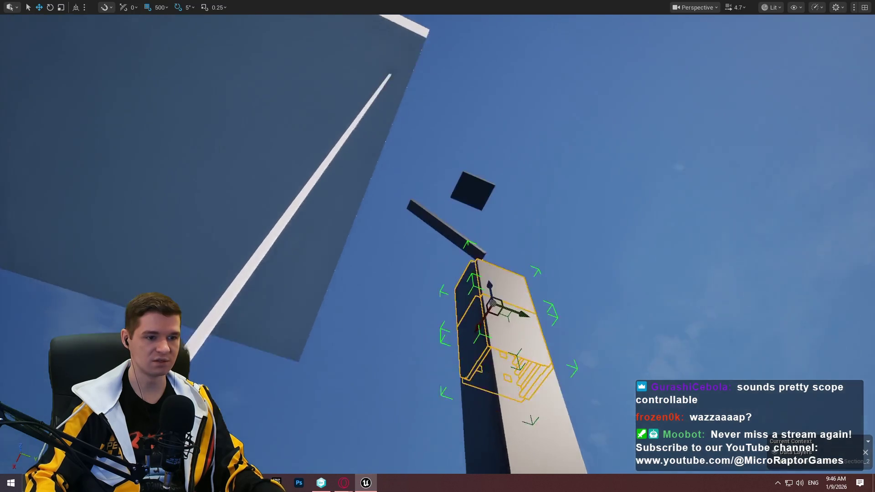
pyautogui.press('s')
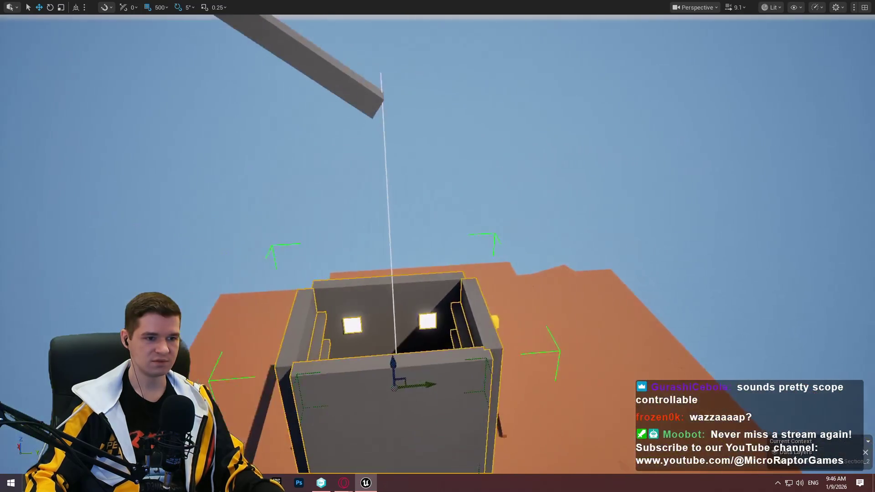
pyautogui.moveTo(467, 303)
pyautogui.mouseDown()
pyautogui.moveTo(465, 160)
pyautogui.moveTo(458, 195)
pyautogui.moveTo(472, 26)
pyautogui.moveTo(447, 195)
pyautogui.mouseUp()
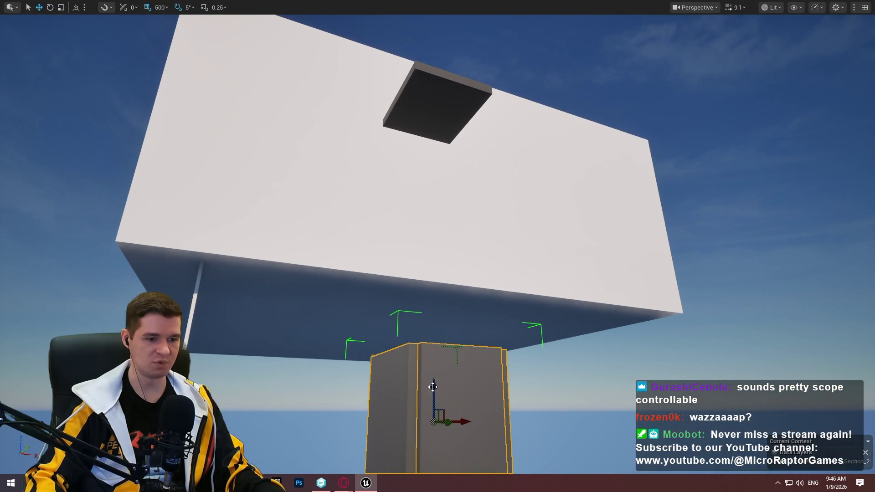
# Lift the tower piece under the overhead slab and undo the white wall's move
pyautogui.moveTo(433, 387)
pyautogui.mouseDown()
pyautogui.moveTo(433, 205)
pyautogui.moveTo(434, 258)
pyautogui.moveTo(449, 133)
pyautogui.moveTo(449, 157)
pyautogui.moveTo(488, 264)
pyautogui.moveTo(456, 246)
pyautogui.moveTo(407, 249)
pyautogui.moveTo(417, 208)
pyautogui.moveTo(410, 212)
pyautogui.moveTo(412, 157)
pyautogui.moveTo(413, 182)
pyautogui.moveTo(510, 226)
pyautogui.moveTo(499, 273)
pyautogui.moveTo(499, 258)
pyautogui.moveTo(498, 267)
pyautogui.mouseUp()
pyautogui.click(510, 227)
pyautogui.press('f')
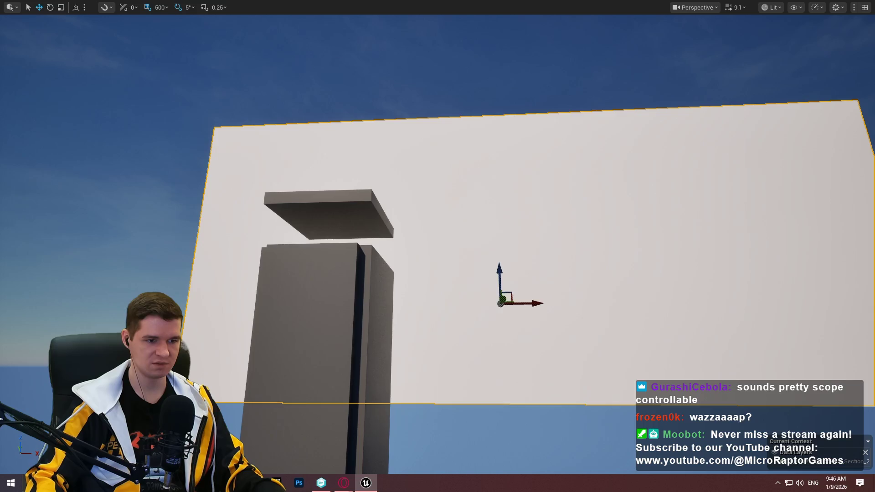
pyautogui.hotkey('ctrl', 'z')
# Reselect the white wall and fly the view up along the tower into the dark shaft
pyautogui.click(549, 286)
pyautogui.moveTo(549, 285); pyautogui.dragTo(524, 228)
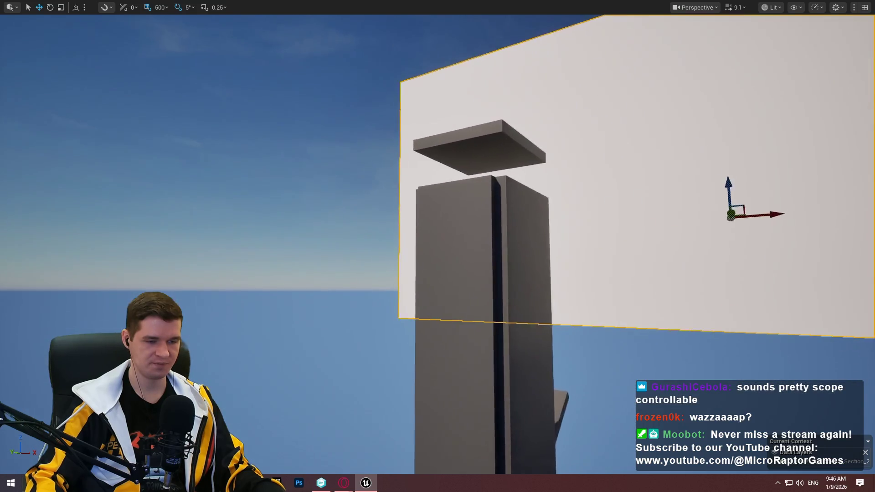
pyautogui.press('d')
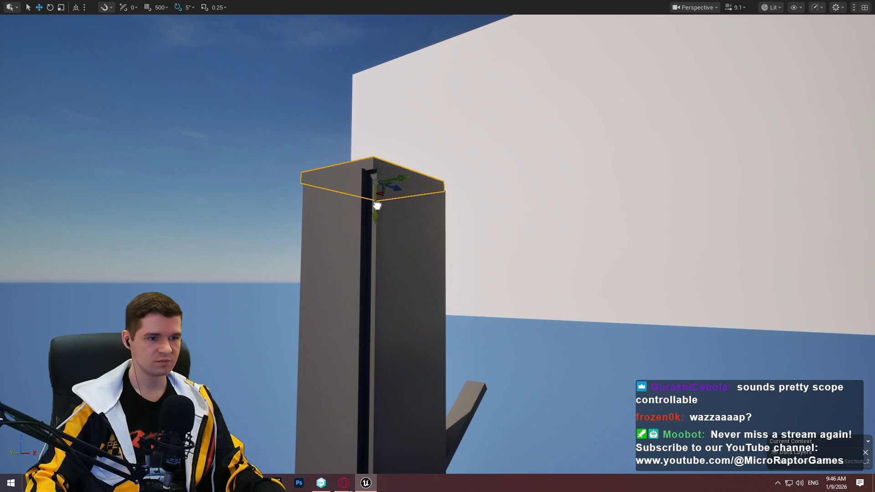
pyautogui.moveTo(377, 205)
pyautogui.mouseDown()
pyautogui.moveTo(310, 162)
pyautogui.moveTo(346, 114)
pyautogui.mouseUp()
pyautogui.press('w')
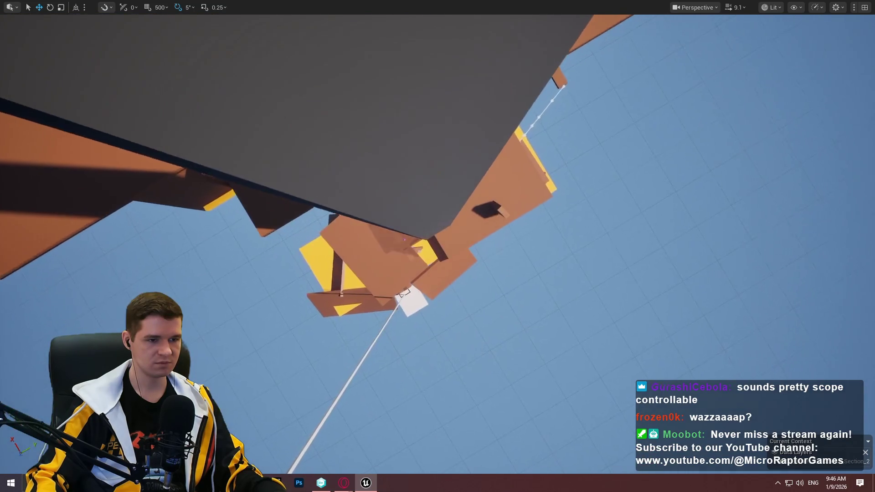
pyautogui.scroll(1, 438, 246)
pyautogui.moveTo(438, 246)
pyautogui.mouseDown()
pyautogui.moveTo(401, 196)
pyautogui.moveTo(446, 223)
pyautogui.mouseUp()
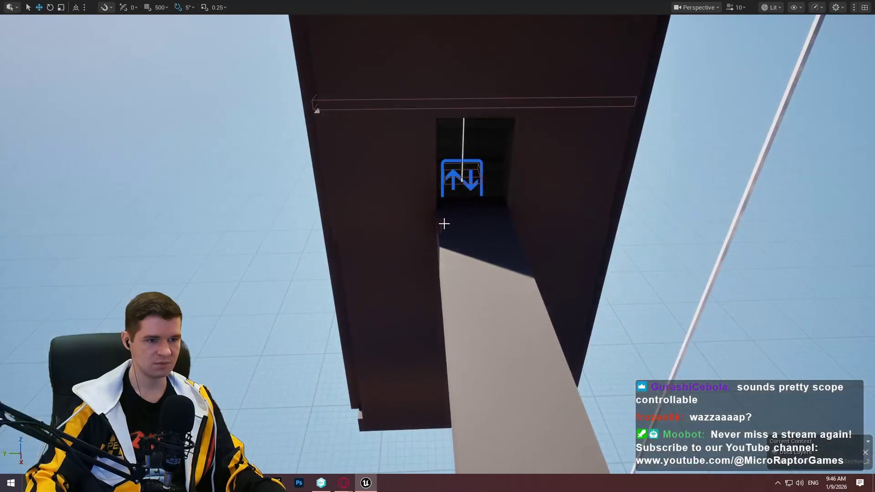
# Play From Here at the tower doorway and run forward into the shaft
pyautogui.rightClick(482, 160)
pyautogui.click(553, 465)
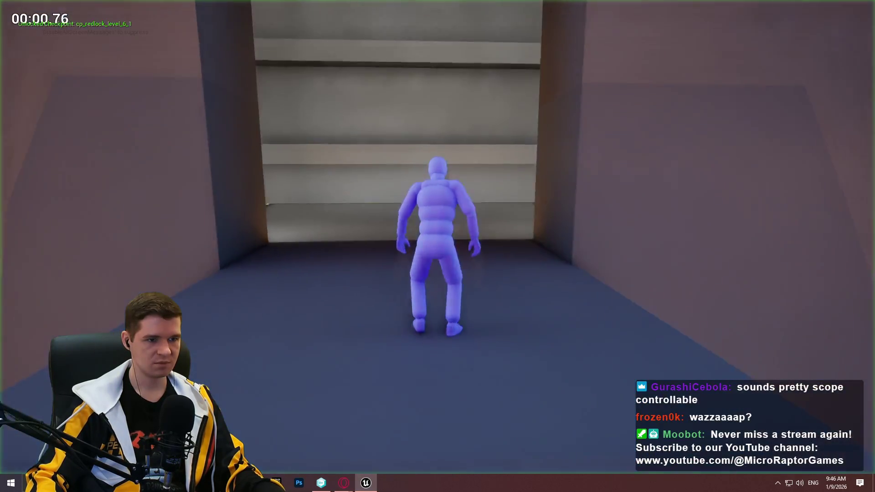
pyautogui.press('w')
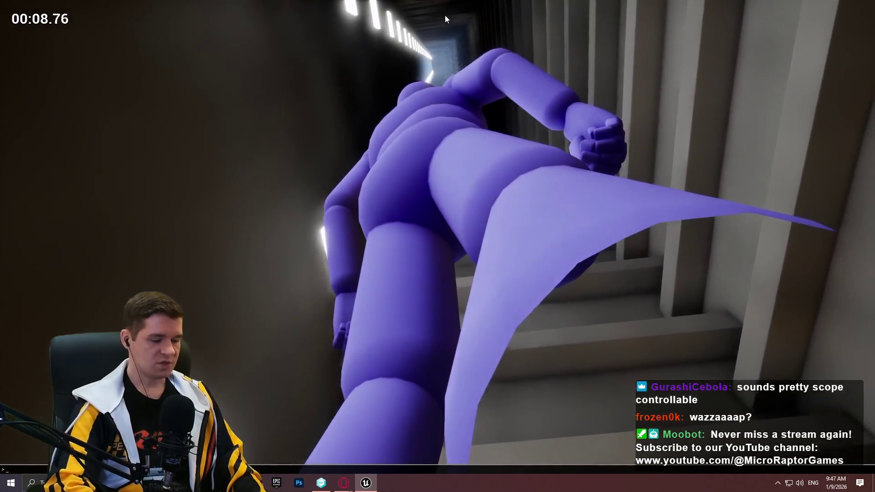
# Enter 'stat gpu' in the console to show GPU timings, then enter it again to hide them
pyautogui.press('`')
pyautogui.write('stat gpu')
pyautogui.press('Return')
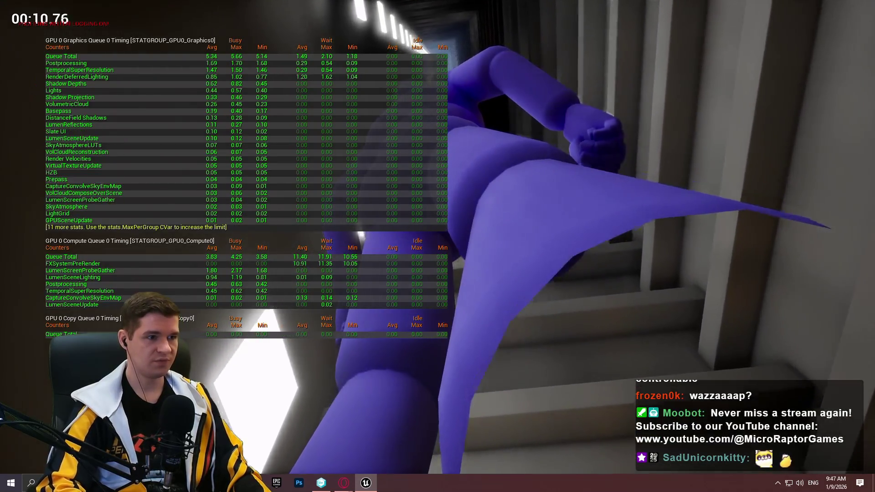
pyautogui.write('stat gpu')
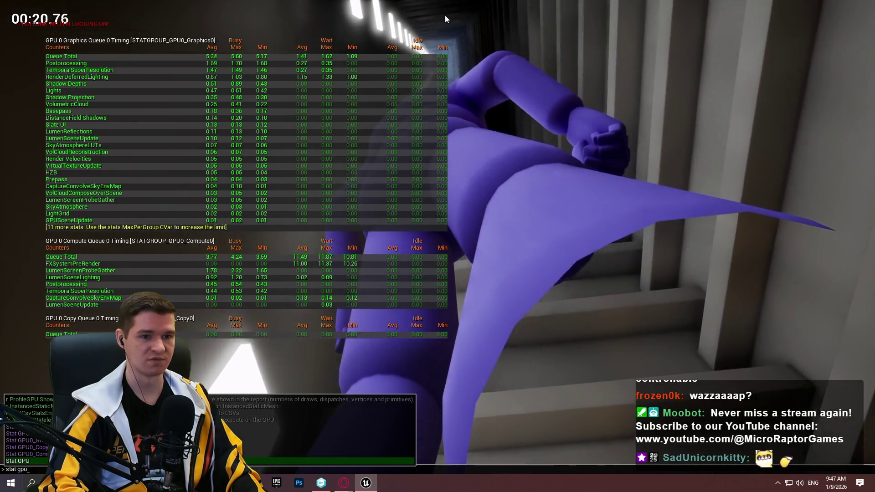
pyautogui.press('Return')
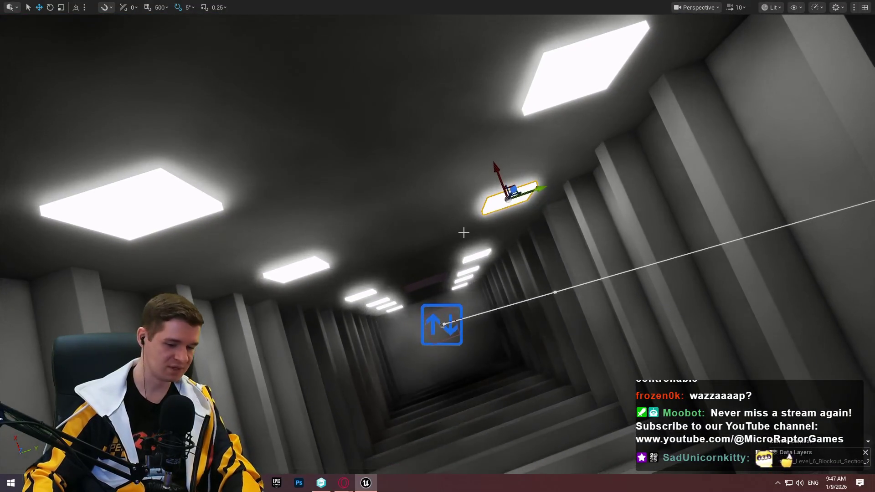
# Return to the editor layout, pick Cube536 in the Outliner, and make the viewport taller
pyautogui.press('F11')
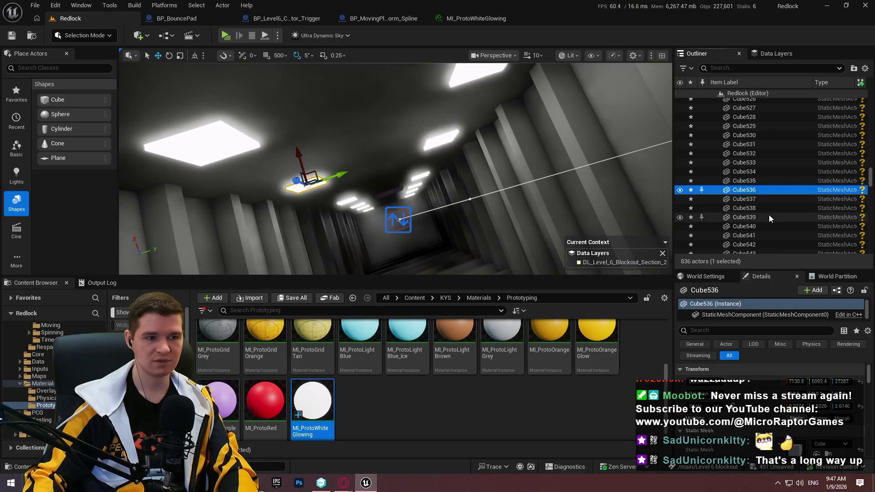
pyautogui.keyDown('shift'); pyautogui.click(770, 214); pyautogui.keyUp('shift')
pyautogui.click(764, 203)
pyautogui.click(765, 189)
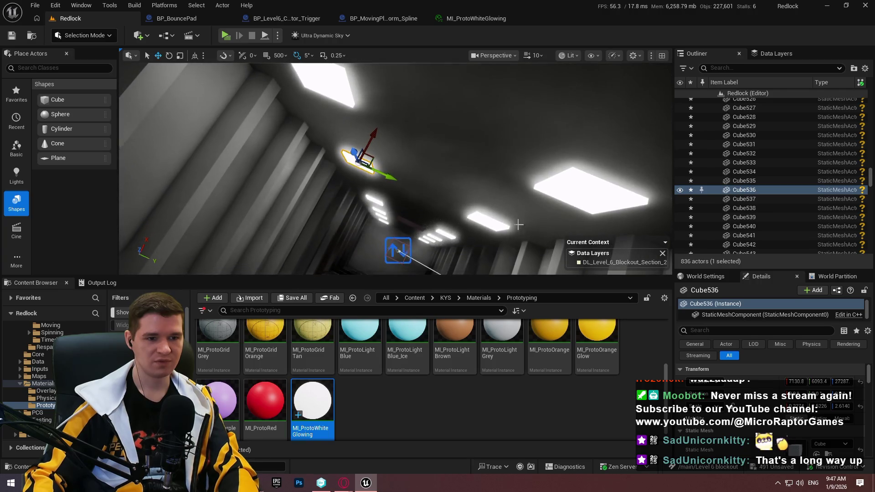
pyautogui.moveTo(506, 277); pyautogui.dragTo(498, 314)
# Select ceiling piece Cube483 with its 23 grouped pieces and frame them
pyautogui.click(547, 192)
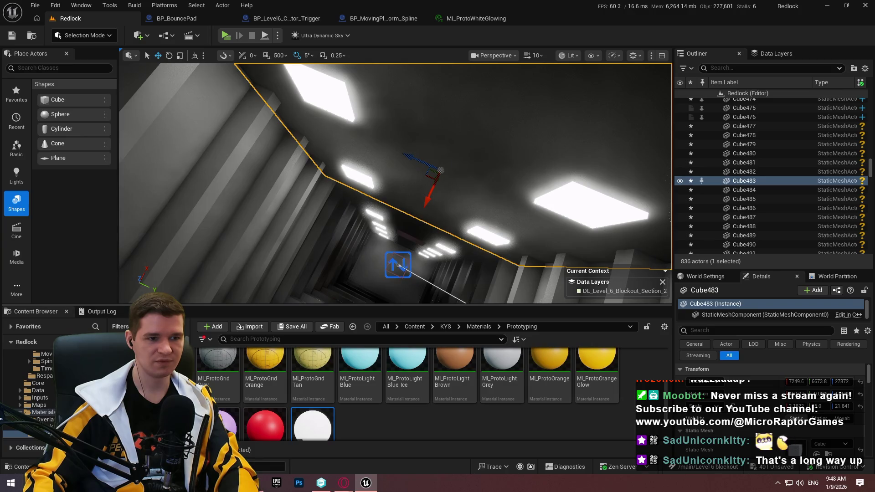
pyautogui.hotkey('ctrl', 'z')
pyautogui.press('f')
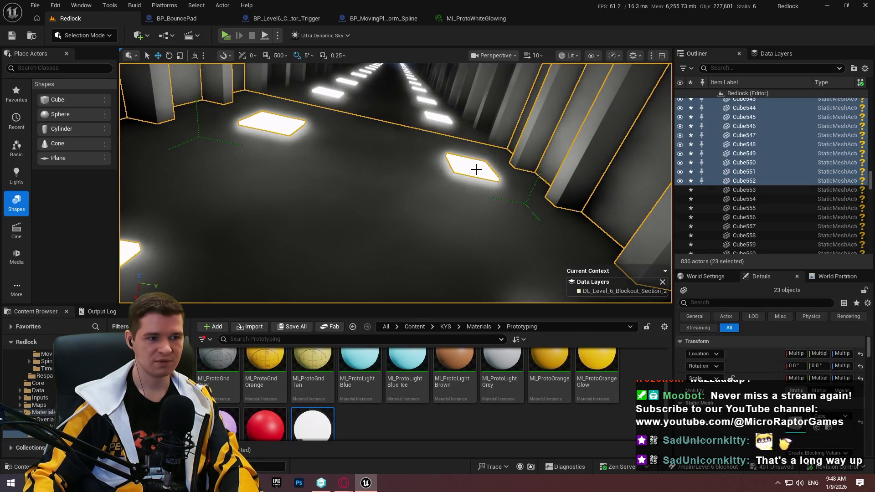
pyautogui.moveTo(467, 178)
pyautogui.mouseDown()
pyautogui.moveTo(463, 167)
pyautogui.moveTo(502, 187)
pyautogui.moveTo(453, 164)
pyautogui.moveTo(456, 178)
pyautogui.moveTo(466, 175)
pyautogui.mouseUp()
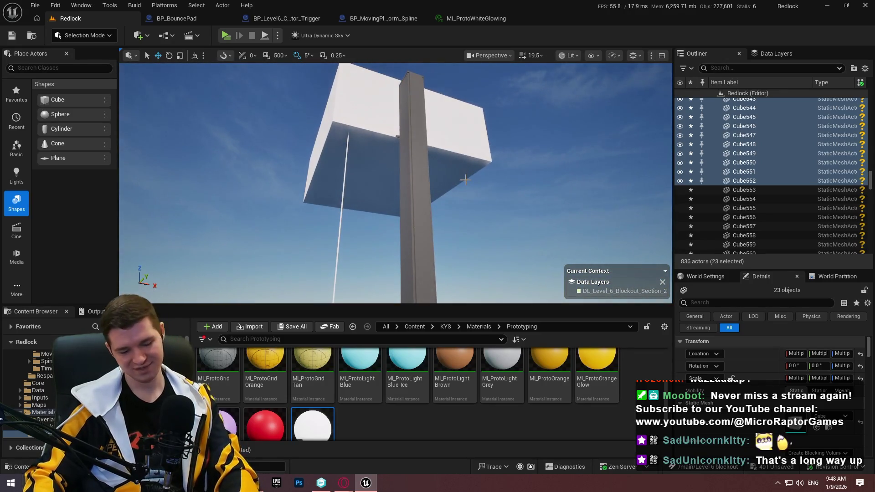
# Fill the screen with the viewport, close in on the column, and cancel a Delete
pyautogui.press('F11')
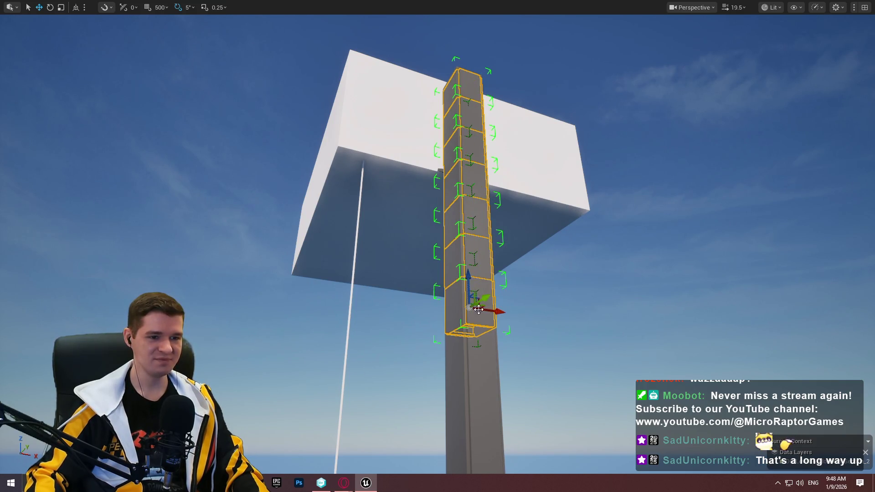
pyautogui.moveTo(477, 345); pyautogui.dragTo(481, 286)
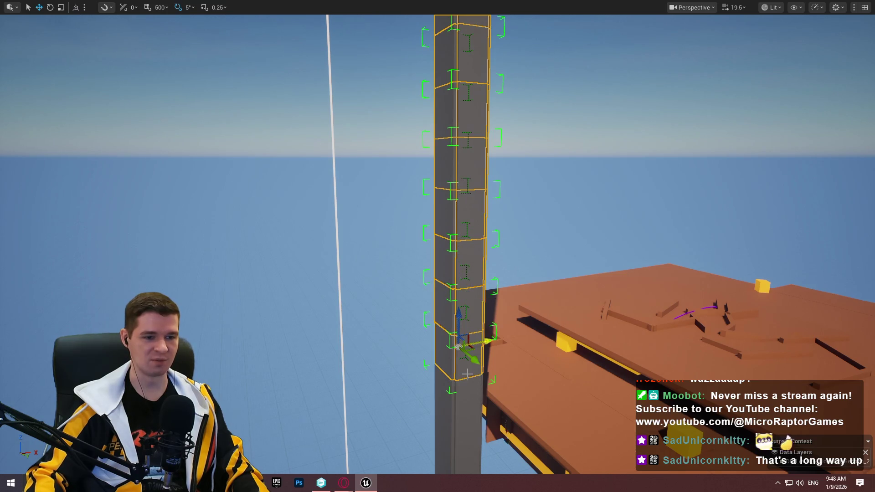
pyautogui.moveTo(467, 391); pyautogui.dragTo(508, 322)
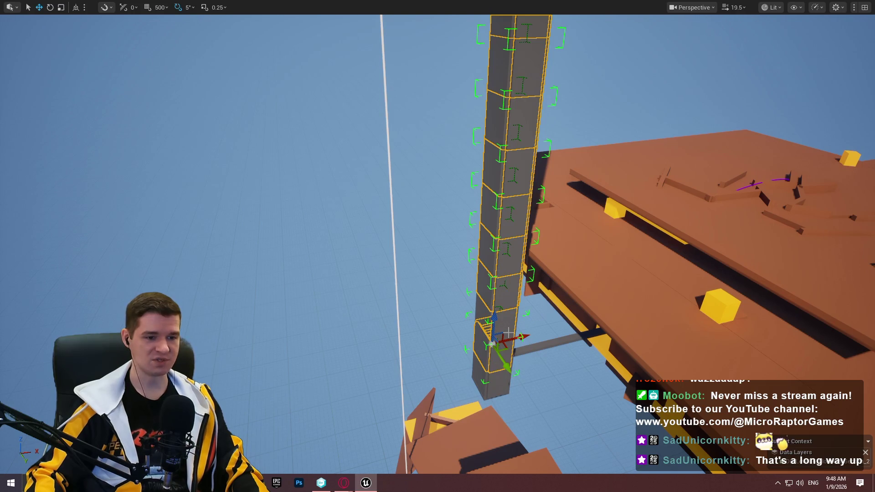
pyautogui.moveTo(501, 374); pyautogui.dragTo(569, 337)
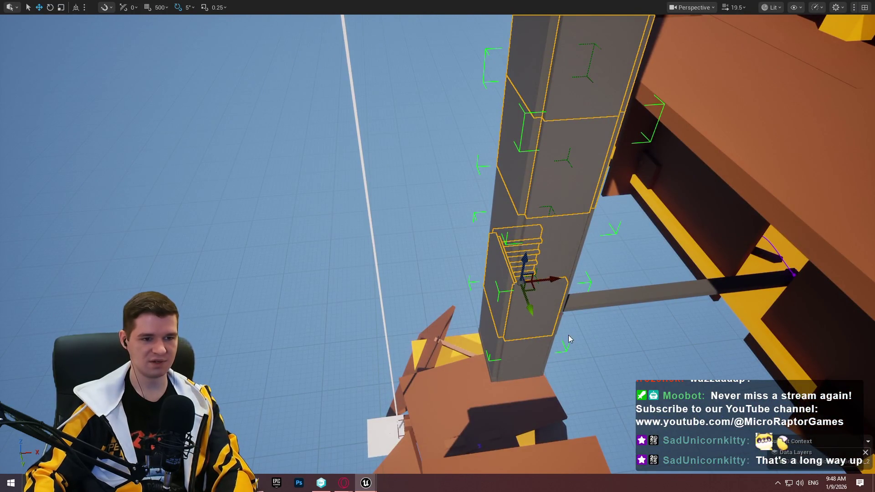
pyautogui.press('Delete')
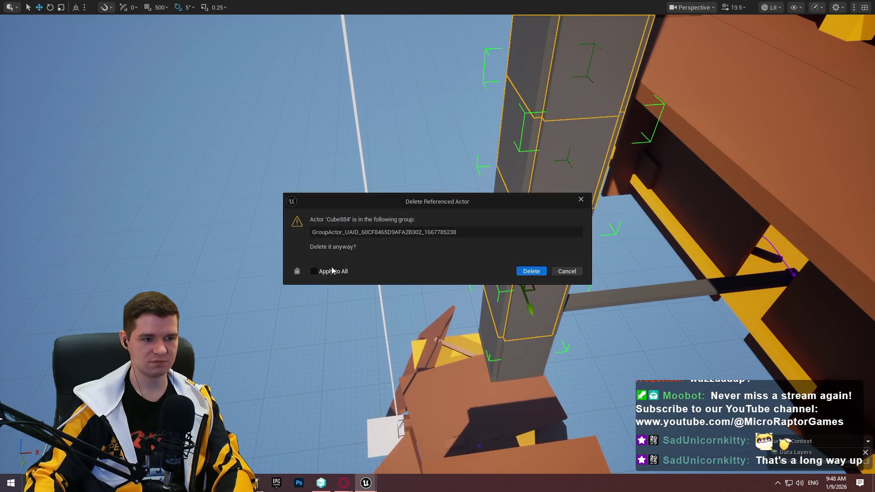
pyautogui.click(564, 272)
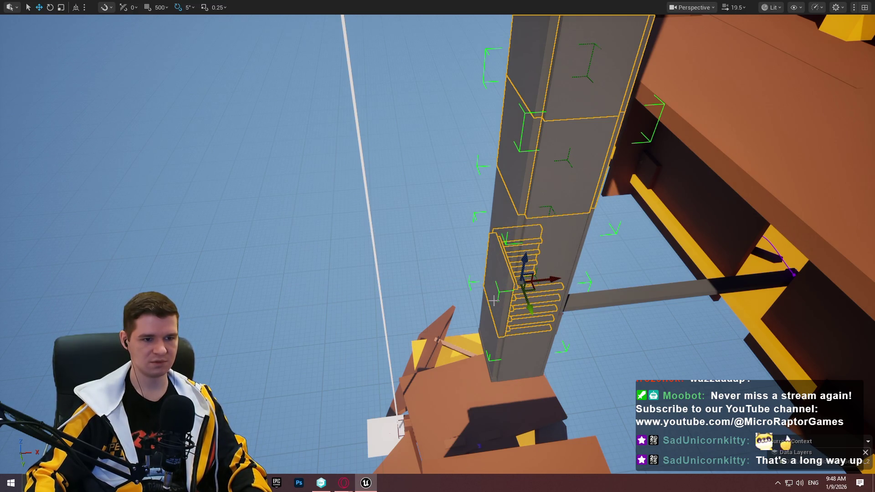
# Focus on the ladder and drag a new rail down from the top white block
pyautogui.press('f')
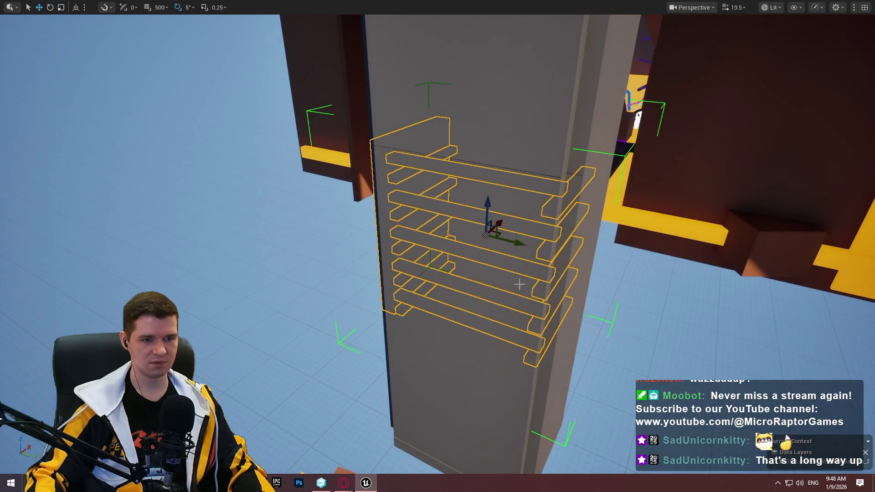
pyautogui.scroll(-5, 519, 284)
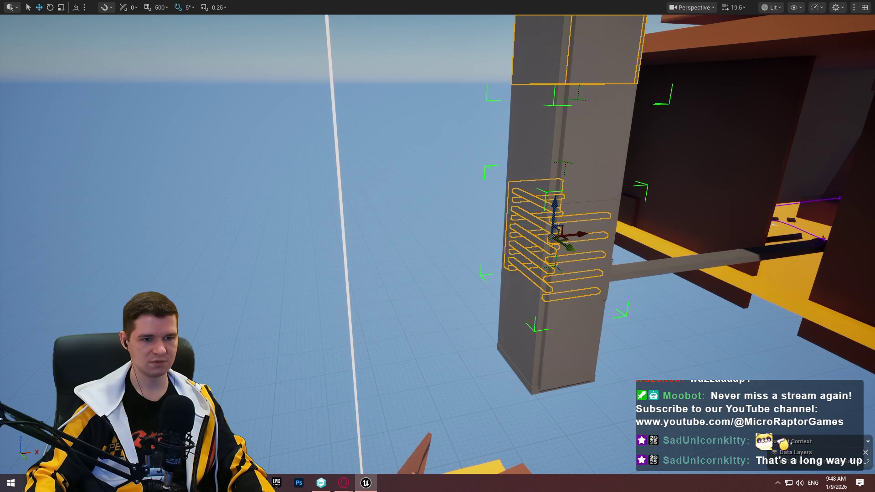
pyautogui.moveTo(519, 285)
pyautogui.mouseDown()
pyautogui.moveTo(451, 246)
pyautogui.moveTo(470, 300)
pyautogui.moveTo(496, 273)
pyautogui.moveTo(478, 283)
pyautogui.moveTo(469, 269)
pyautogui.moveTo(492, 260)
pyautogui.mouseUp()
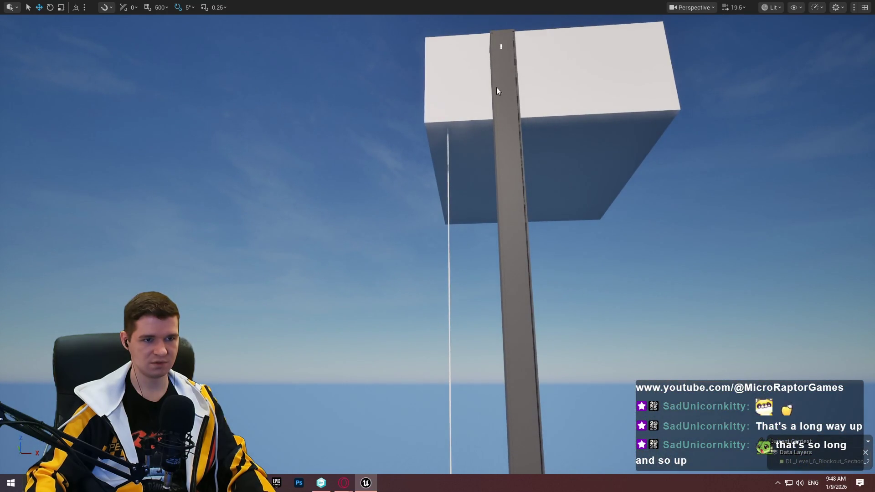
pyautogui.moveTo(496, 86)
pyautogui.mouseDown()
pyautogui.moveTo(522, 300)
pyautogui.moveTo(519, 376)
pyautogui.moveTo(501, 226)
pyautogui.moveTo(508, 239)
pyautogui.mouseUp()
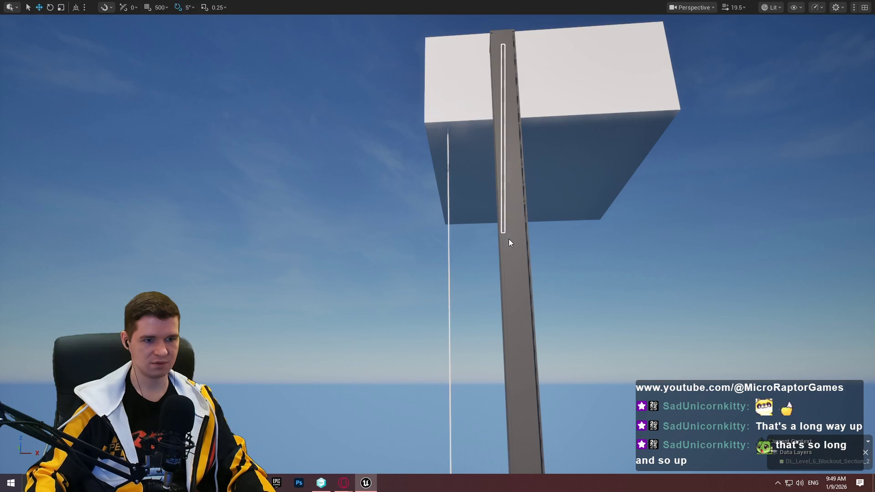
# Add a few ladder rail segments, then delete them again
pyautogui.click(509, 239)
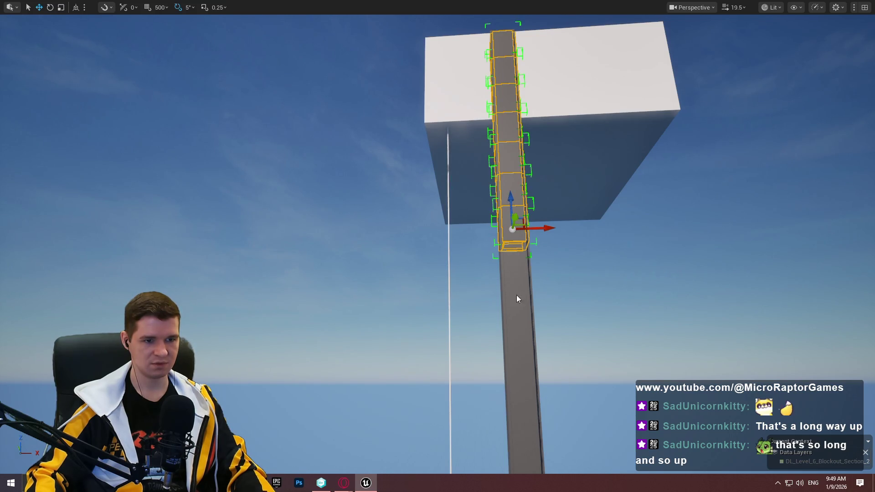
pyautogui.moveTo(517, 401); pyautogui.dragTo(524, 460)
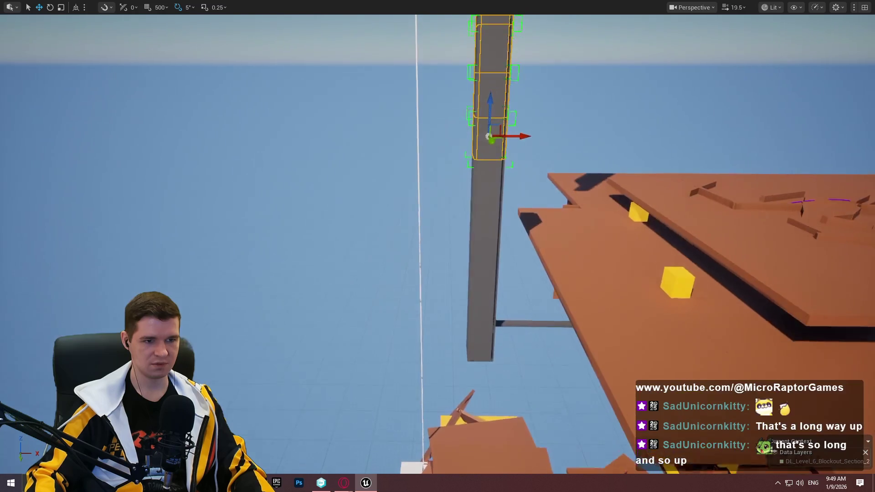
pyautogui.click(495, 196)
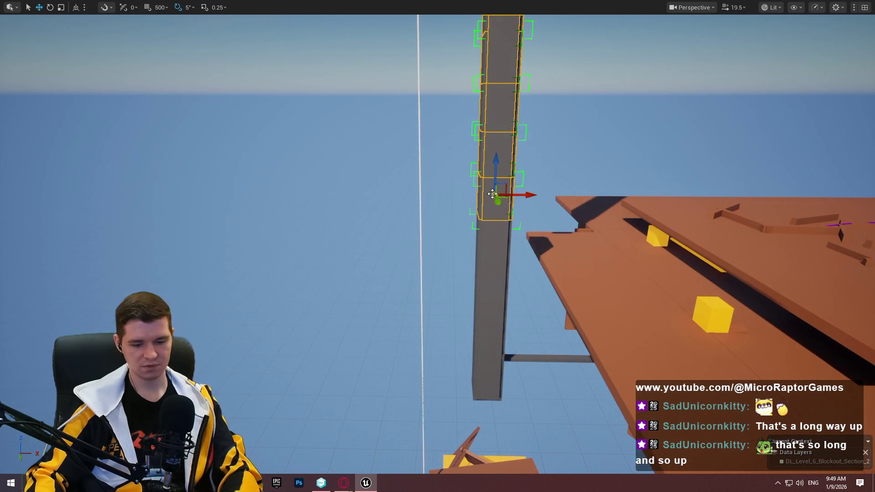
pyautogui.press('Delete')
pyautogui.click(527, 273)
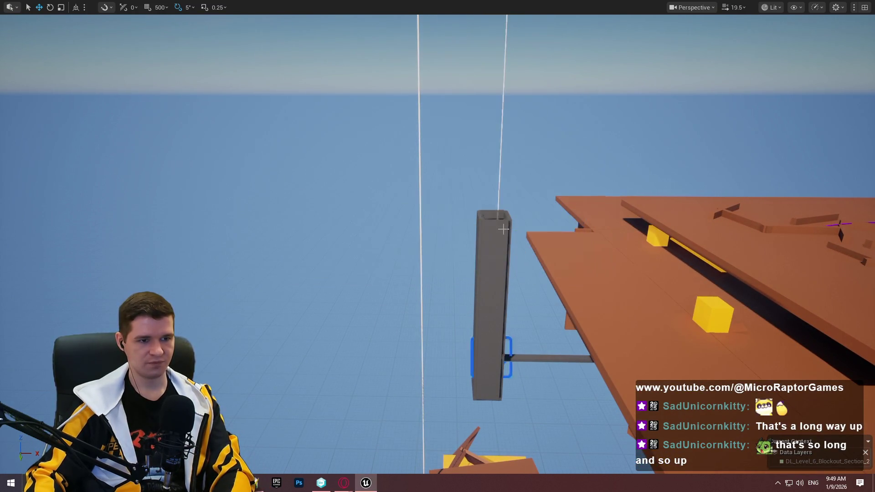
# Delete the pillar segments and the grouped Cube491 top piece, confirming each deletion
pyautogui.click(498, 236)
pyautogui.press('Delete')
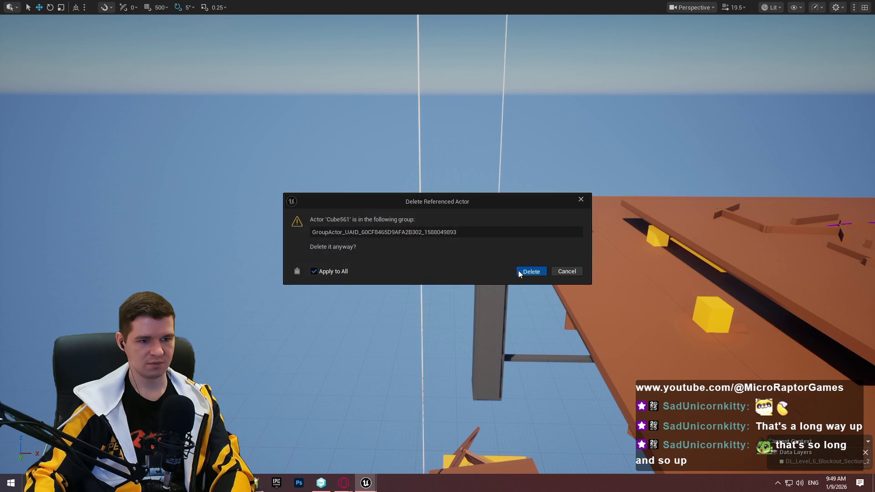
pyautogui.click(519, 273)
pyautogui.click(491, 294)
pyautogui.press('Delete')
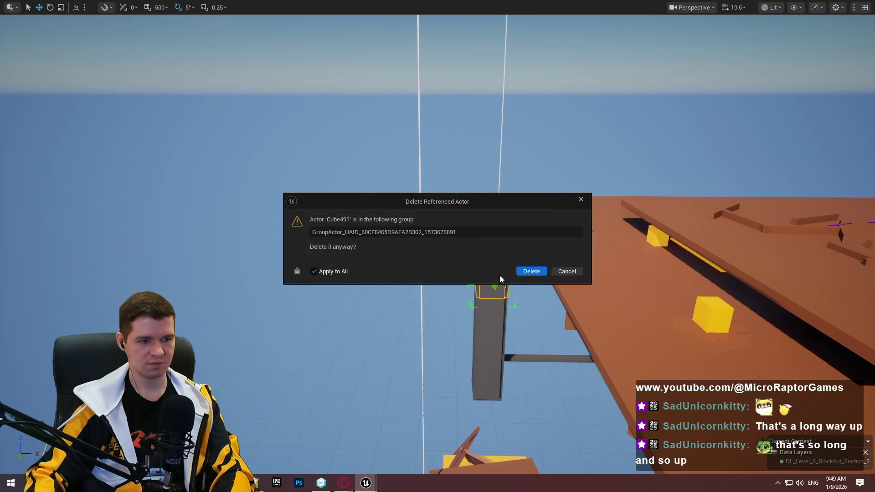
pyautogui.click(528, 272)
# Clear the selection, look around the open shaft, and switch to the web browser
pyautogui.click(502, 299)
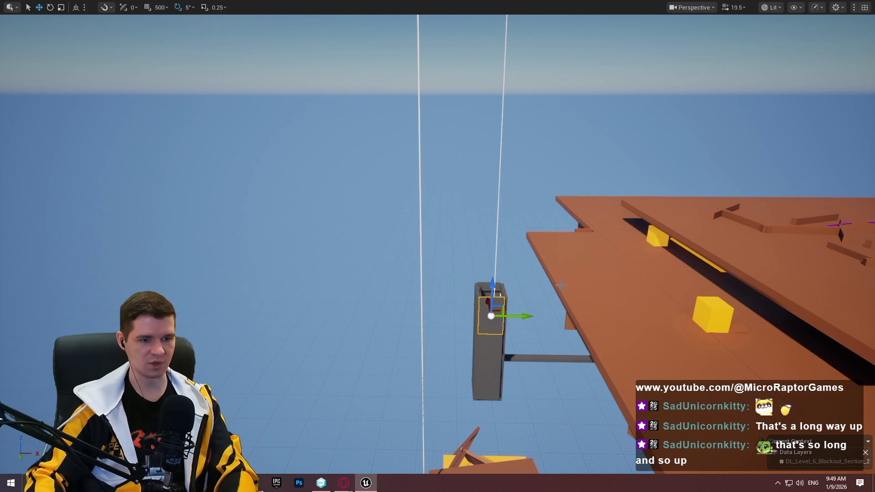
pyautogui.scroll(3, 501, 299)
pyautogui.scroll(-3, 438, 246)
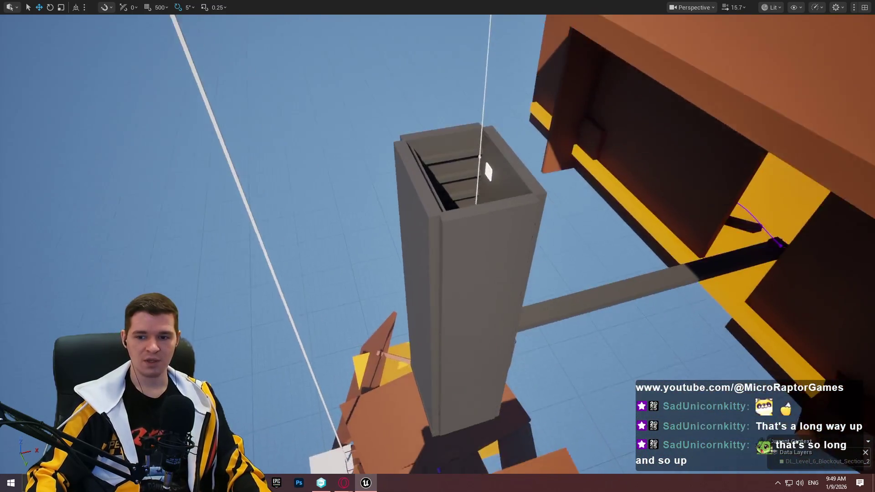
pyautogui.press('a')
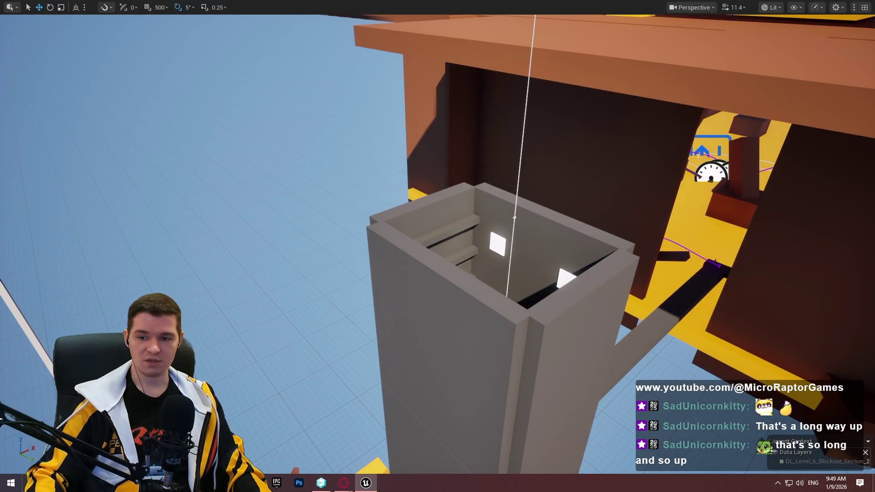
pyautogui.hotkey('alt', 'Tab')
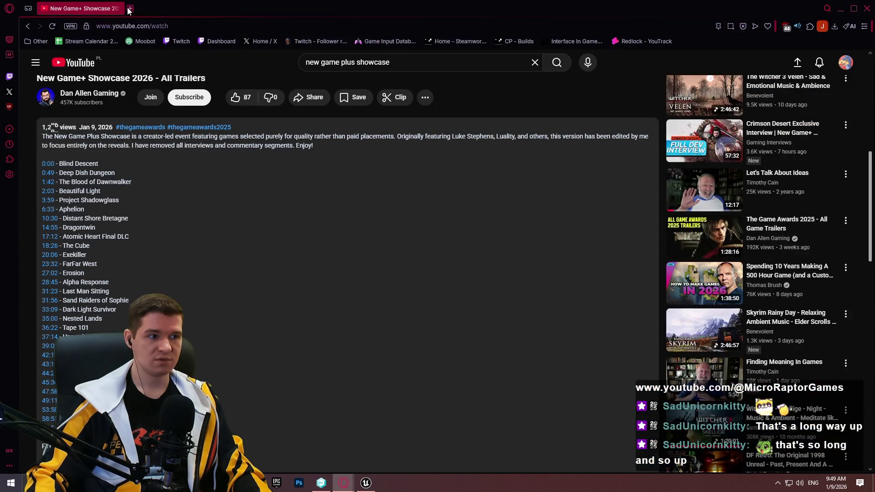
# Open the Redlock YouTrack project and its Facility Level Overview article
pyautogui.click(129, 9)
pyautogui.click(628, 41)
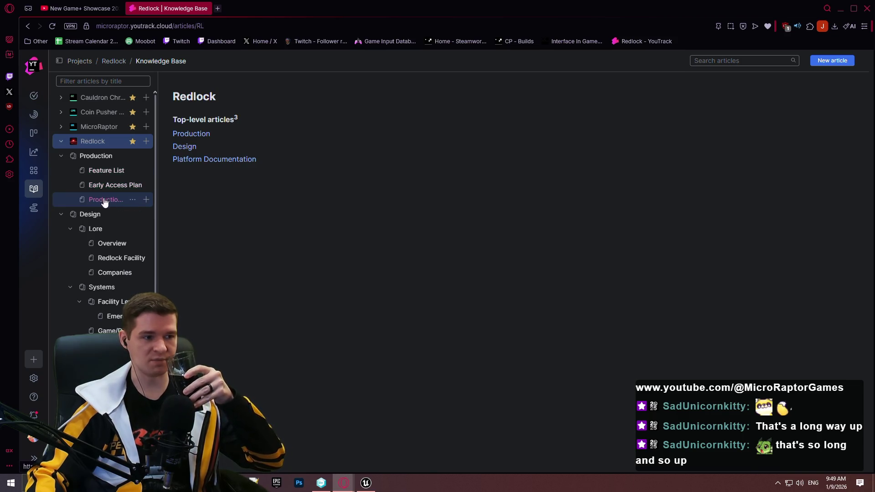
pyautogui.click(112, 257)
pyautogui.click(112, 302)
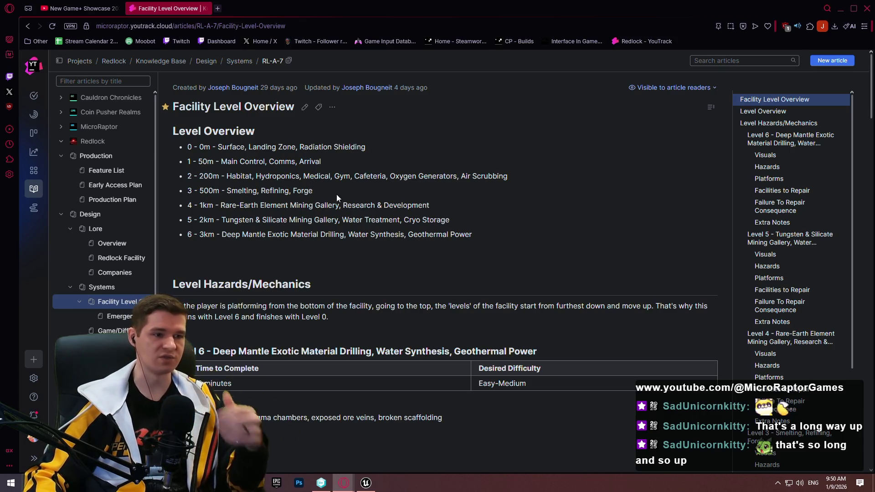
# Highlight the Level 2–6 notes, scroll through the level sections, and minimize the browser
pyautogui.moveTo(427, 215)
pyautogui.mouseDown()
pyautogui.moveTo(189, 162)
pyautogui.moveTo(195, 178)
pyautogui.moveTo(191, 151)
pyautogui.mouseUp()
pyautogui.moveTo(493, 240); pyautogui.dragTo(187, 220)
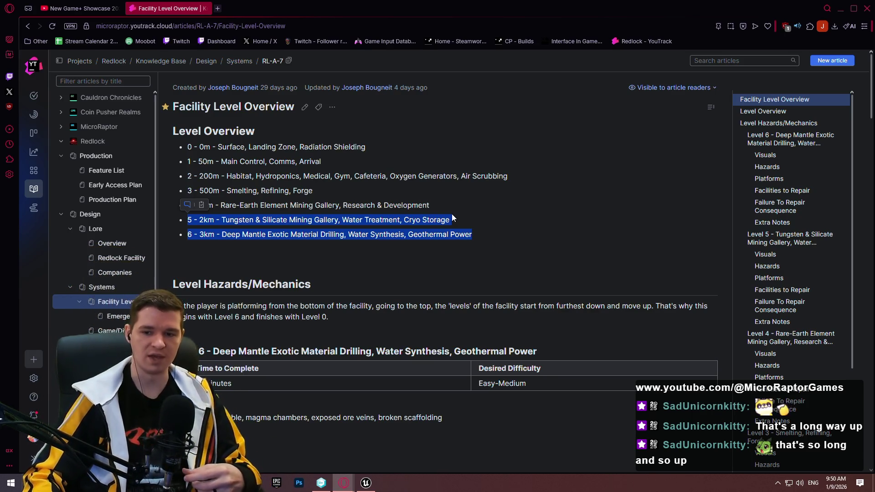
pyautogui.scroll(-10, 410, 241)
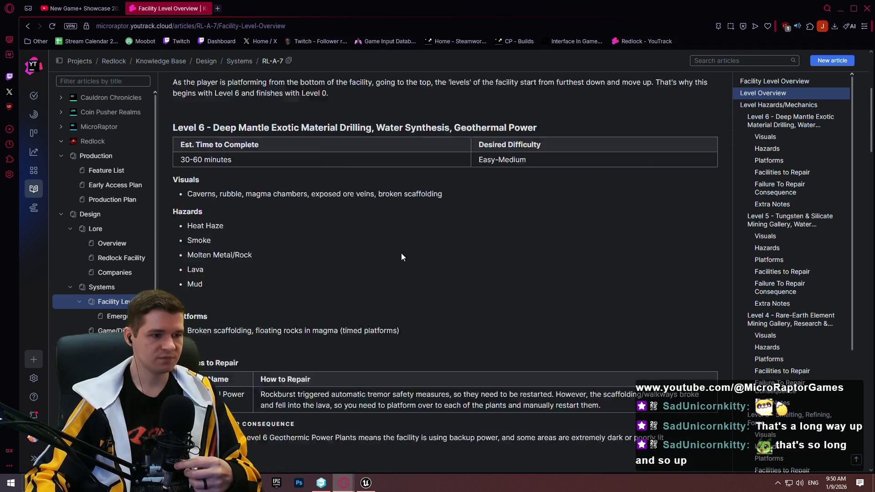
pyautogui.scroll(3, 435, 216)
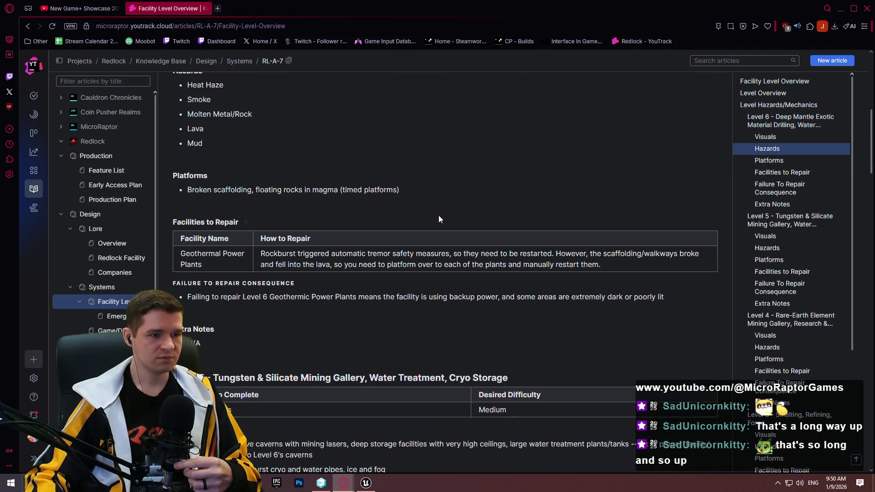
pyautogui.scroll(-6, 435, 217)
pyautogui.scroll(-7, 436, 218)
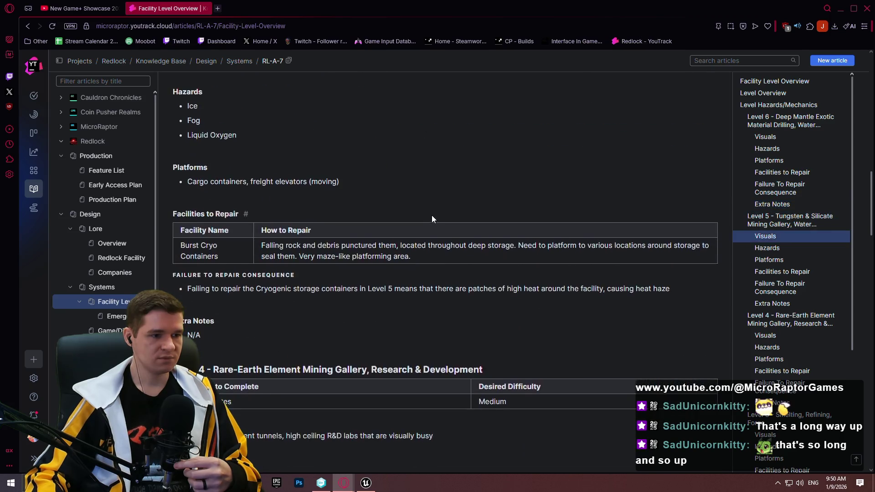
pyautogui.scroll(12, 534, 214)
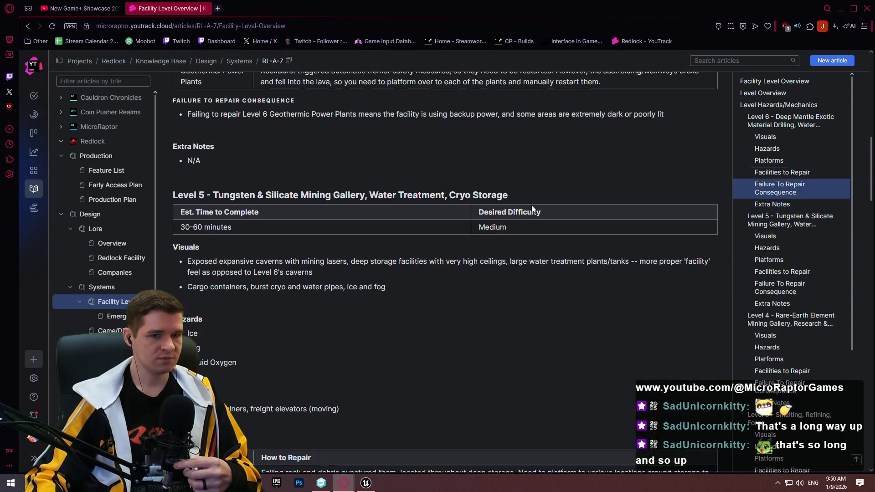
pyautogui.scroll(5, 523, 198)
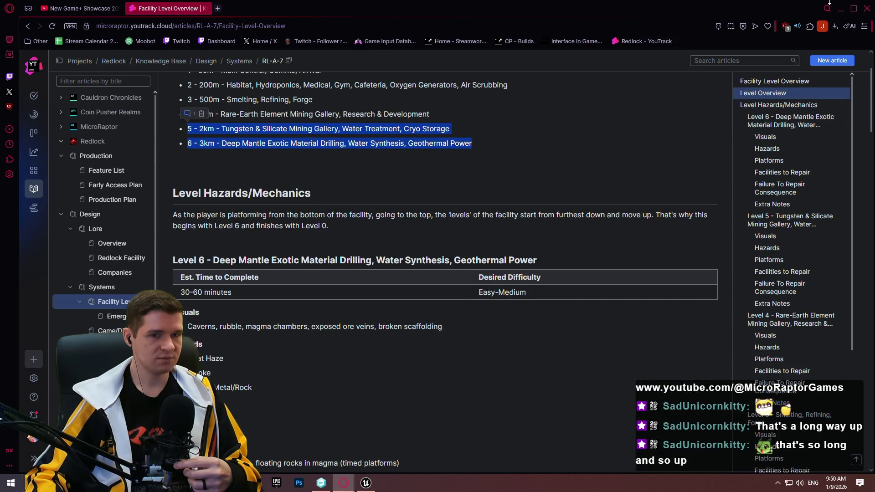
pyautogui.click(841, 10)
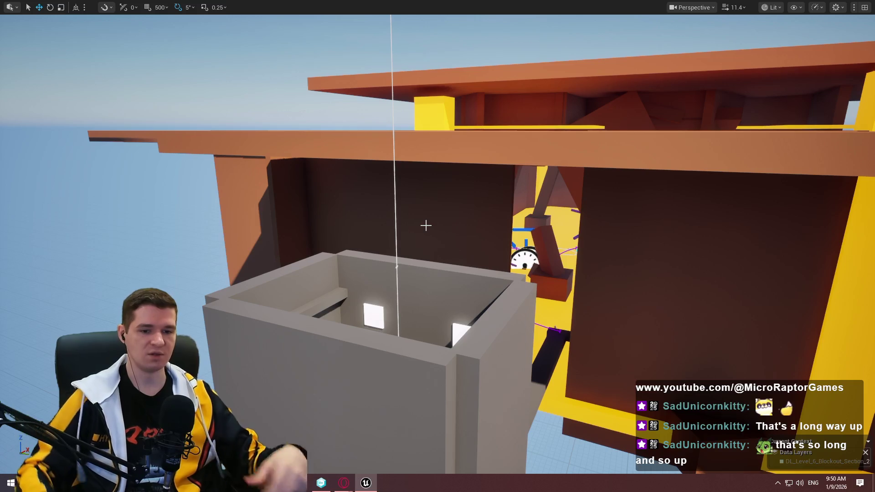
# Select the shaft's bottom, ceiling and left-wall light panels together
pyautogui.moveTo(423, 283)
pyautogui.mouseDown()
pyautogui.moveTo(423, 353)
pyautogui.moveTo(473, 279)
pyautogui.mouseUp()
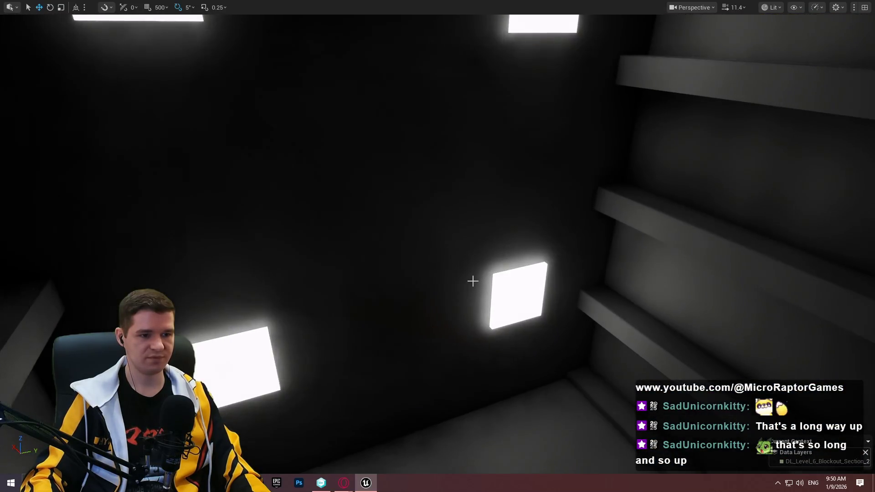
pyautogui.click(501, 292)
pyautogui.moveTo(305, 429); pyautogui.dragTo(305, 364)
pyautogui.click(306, 428)
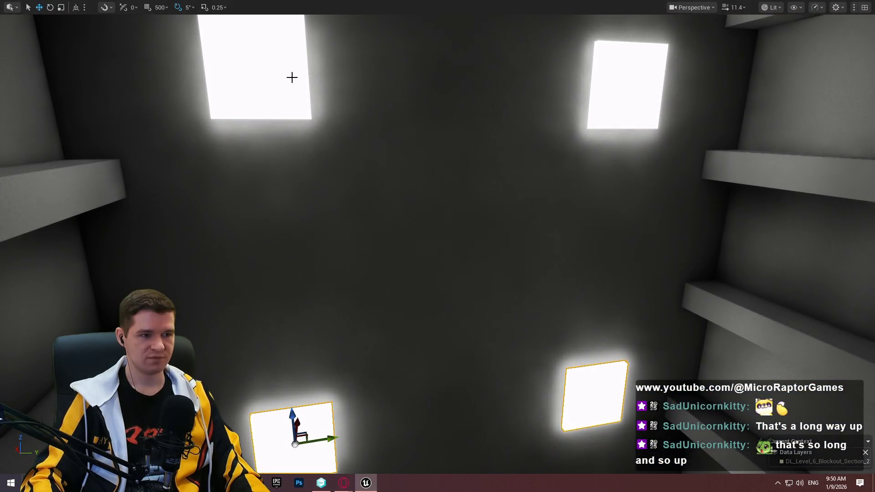
pyautogui.click(291, 78)
pyautogui.click(602, 77)
pyautogui.moveTo(602, 77)
pyautogui.mouseDown()
pyautogui.moveTo(602, 100)
pyautogui.moveTo(512, 239)
pyautogui.mouseUp()
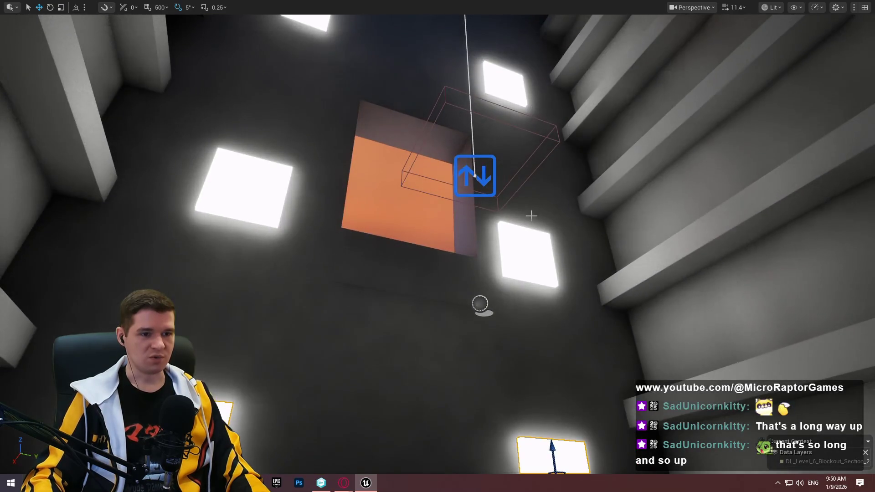
pyautogui.click(512, 238)
pyautogui.click(228, 211)
# Add the lower-right and far light panels to the selection, leaving out the large slab
pyautogui.scroll(-5, 309, 205)
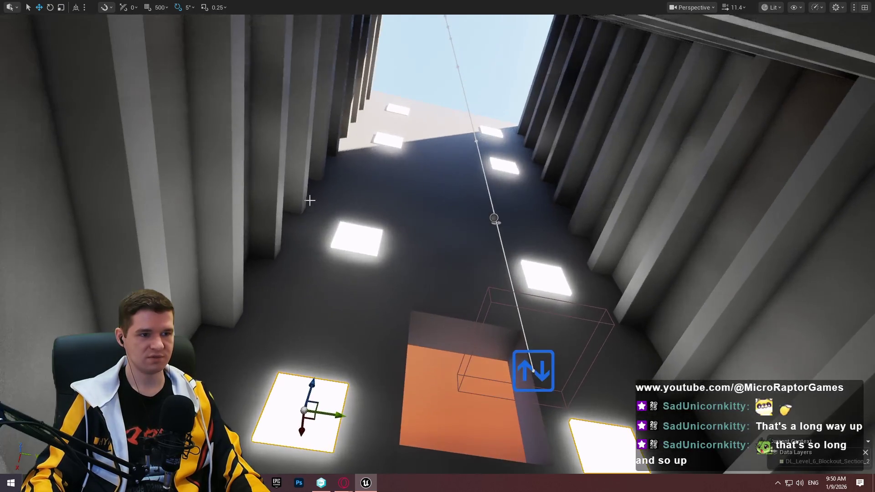
pyautogui.click(547, 278)
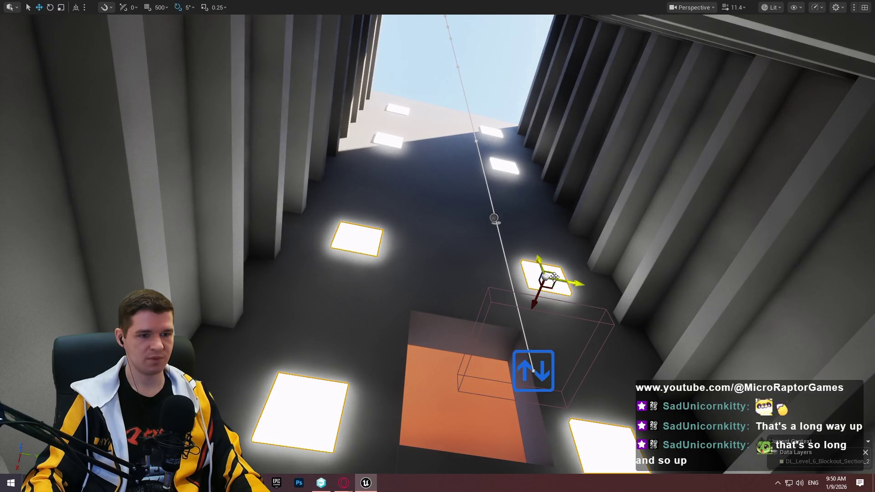
pyautogui.keyDown('ctrl'); pyautogui.click(504, 166); pyautogui.keyUp('ctrl')
pyautogui.click(387, 145)
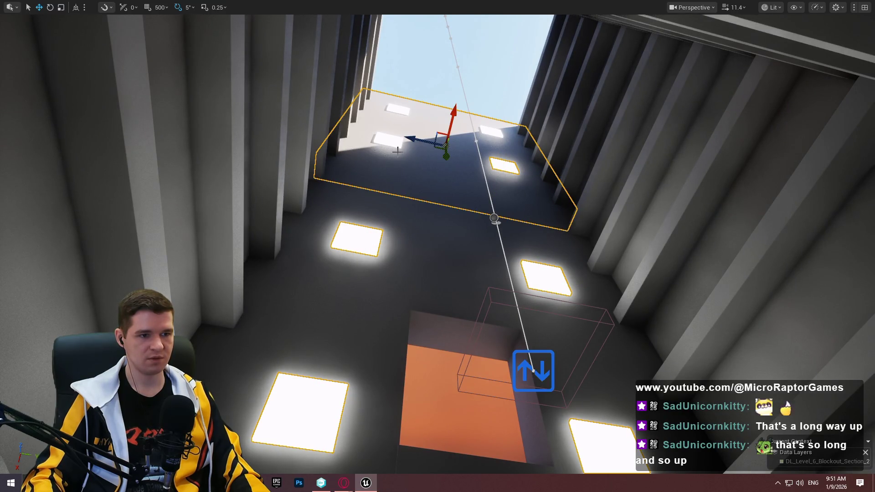
pyautogui.keyDown('ctrl'); pyautogui.click(398, 151); pyautogui.keyUp('ctrl')
pyautogui.keyDown('ctrl'); pyautogui.click(395, 141); pyautogui.keyUp('ctrl')
pyautogui.keyDown('ctrl'); pyautogui.click(394, 111); pyautogui.keyUp('ctrl')
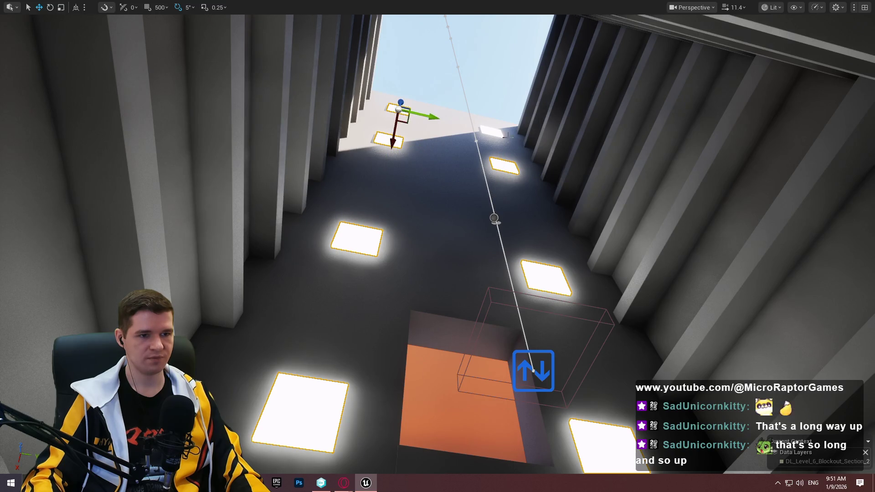
pyautogui.keyDown('ctrl'); pyautogui.click(498, 133); pyautogui.keyUp('ctrl')
# Set Collision Presets to NoCollision for all selected light panels, then check the lit shaft full-screen
pyautogui.press('F11')
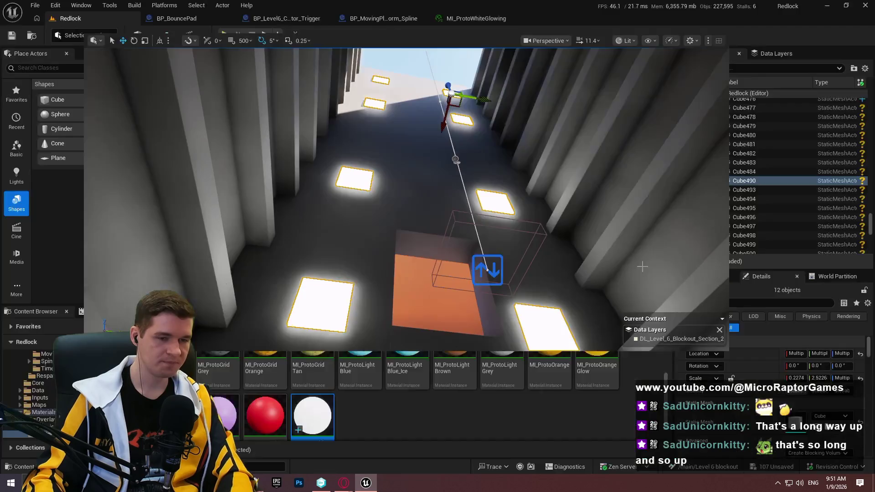
pyautogui.moveTo(868, 348); pyautogui.dragTo(868, 364)
pyautogui.scroll(1, 869, 364)
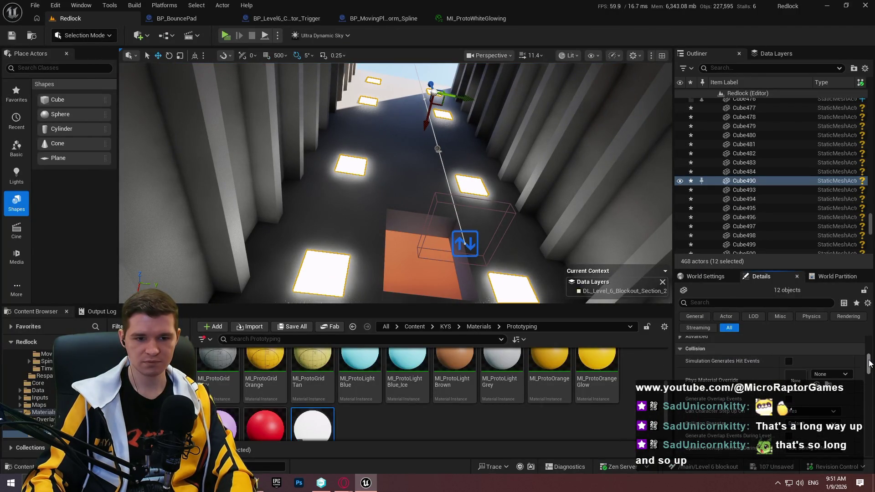
pyautogui.scroll(-1, 837, 368)
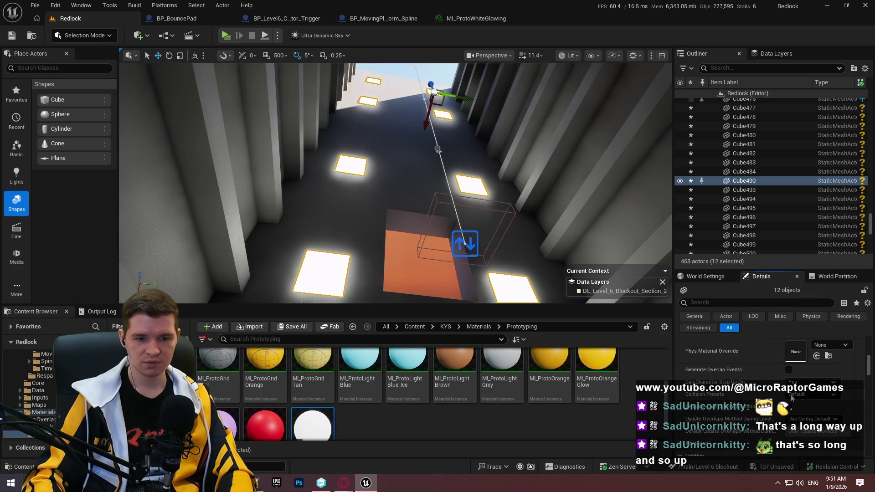
pyautogui.click(811, 395)
pyautogui.click(801, 220)
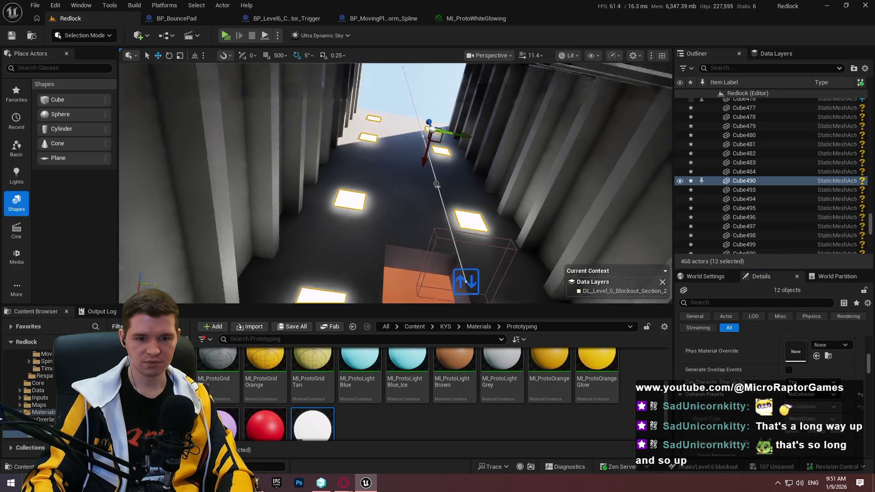
pyautogui.press('w')
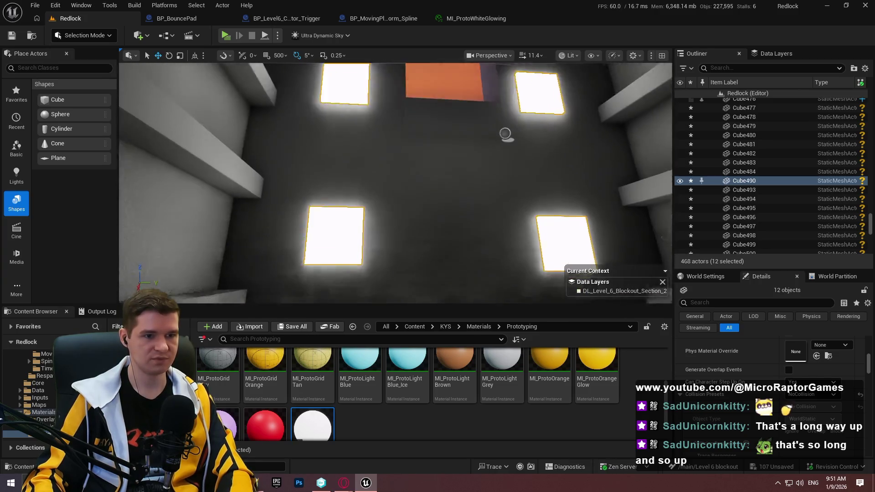
pyautogui.press('s')
pyautogui.press('F11')
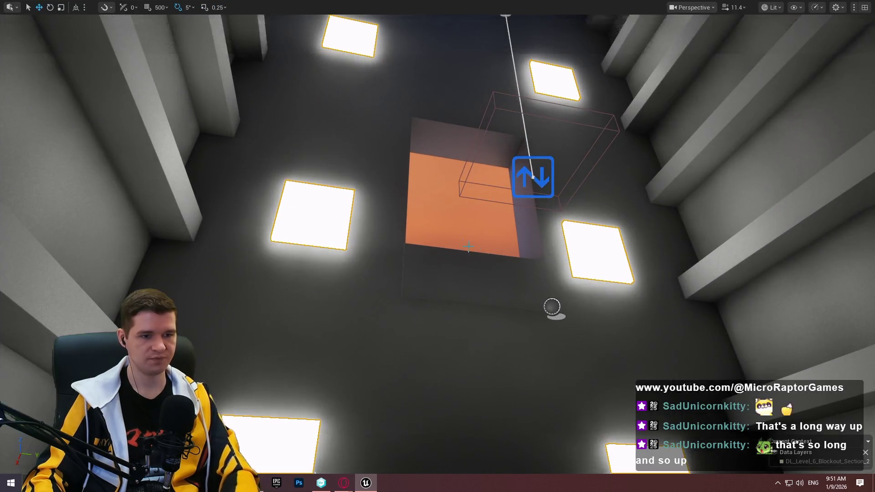
pyautogui.press('w')
pyautogui.press('s')
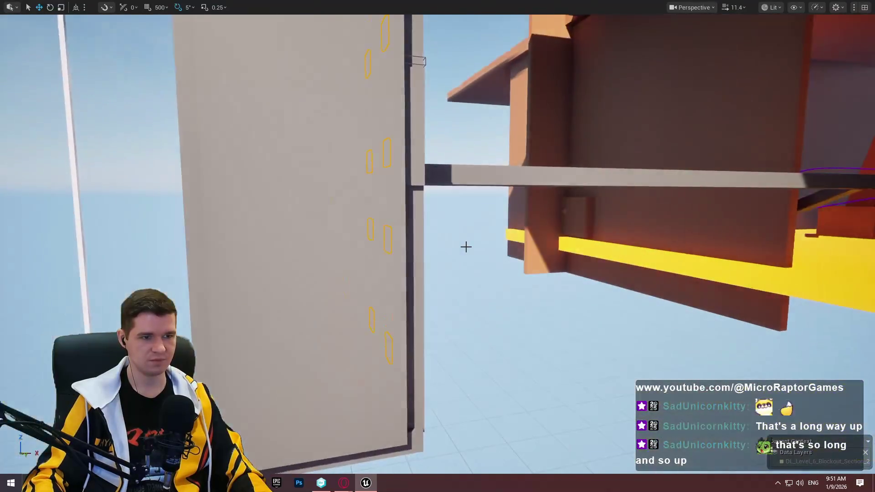
pyautogui.press('q')
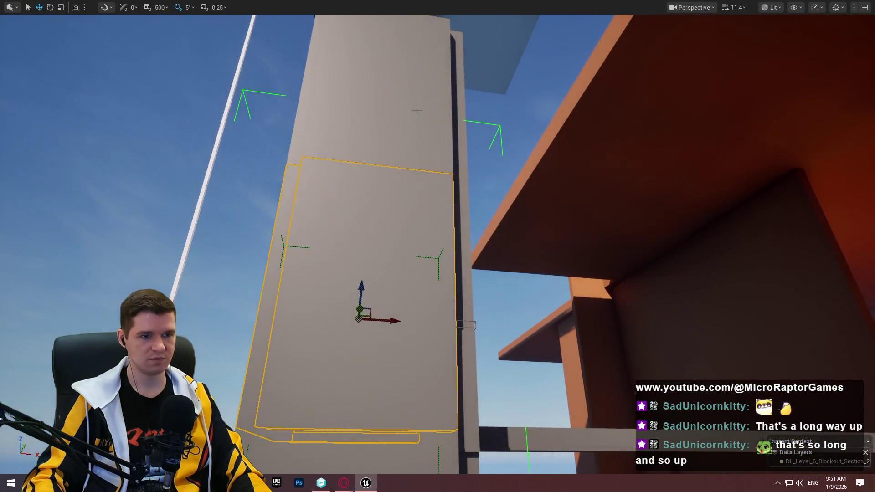
pyautogui.press('w')
pyautogui.press('q')
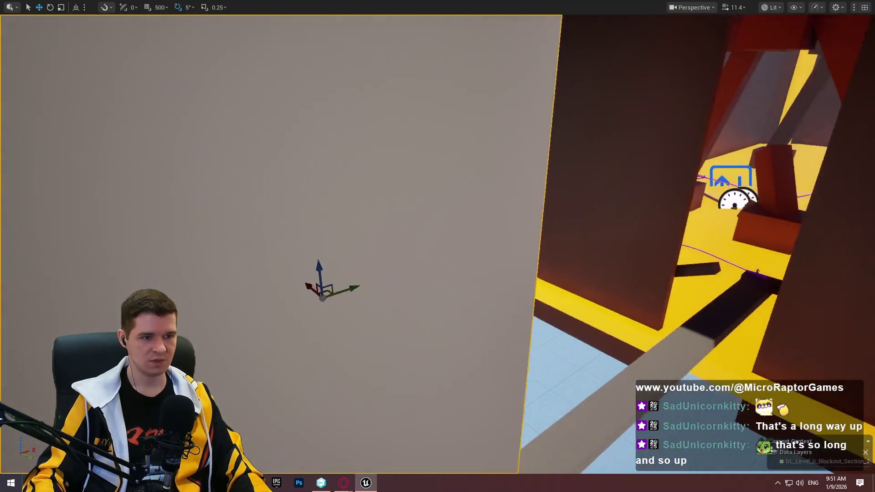
pyautogui.press('e')
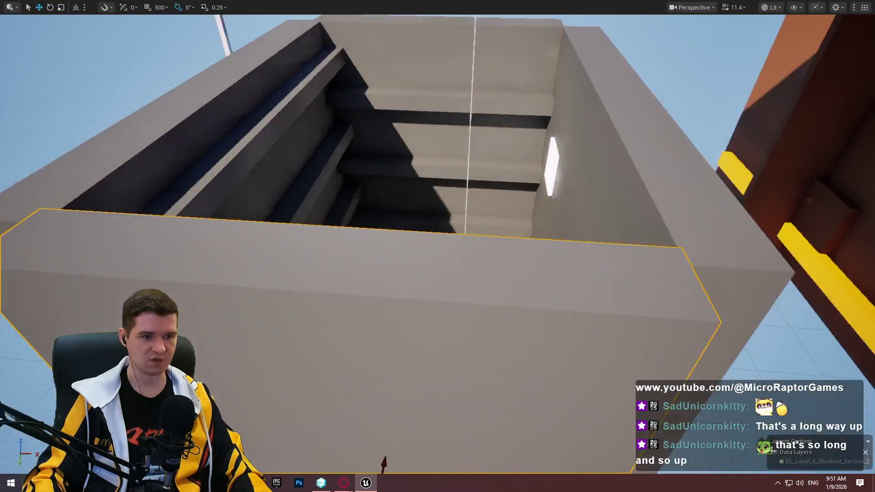
pyautogui.press('e')
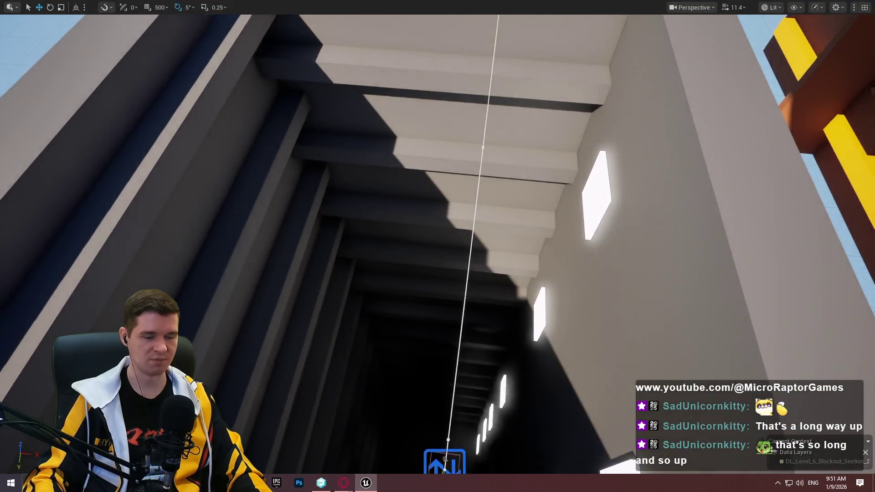
pyautogui.press('e')
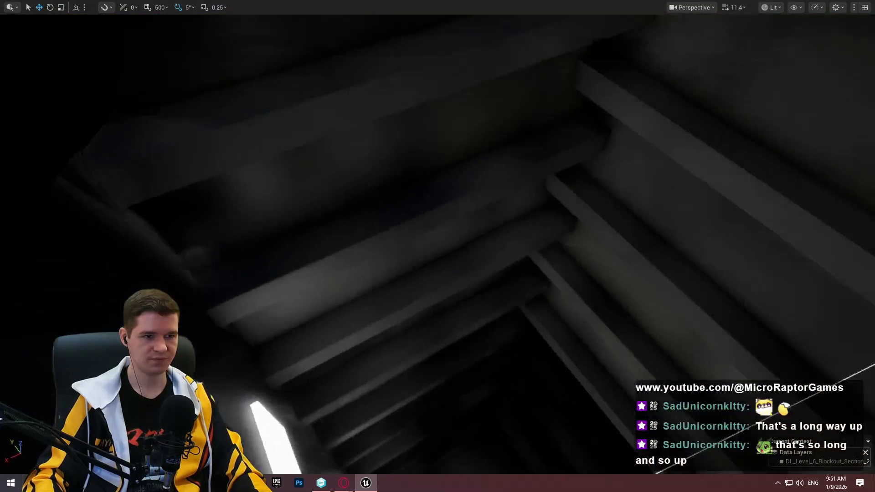
pyautogui.press('e')
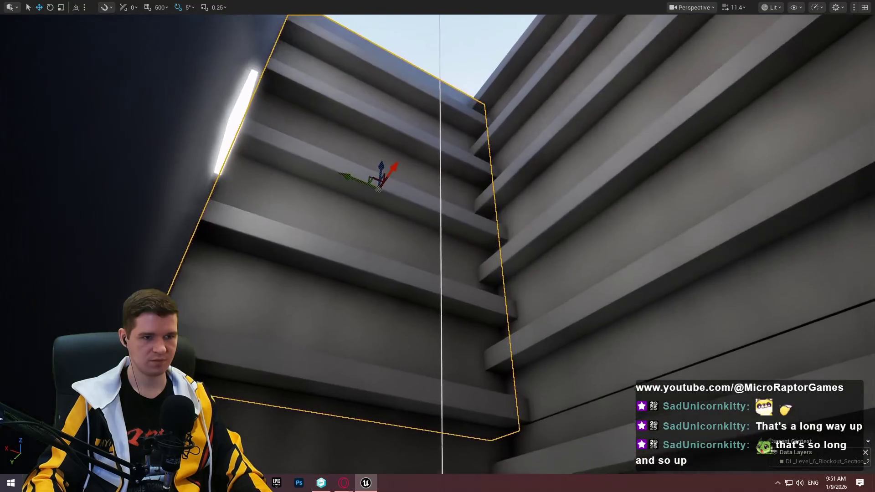
pyautogui.moveTo(361, 264)
pyautogui.mouseDown()
pyautogui.moveTo(337, 384)
pyautogui.moveTo(346, 373)
pyautogui.mouseUp()
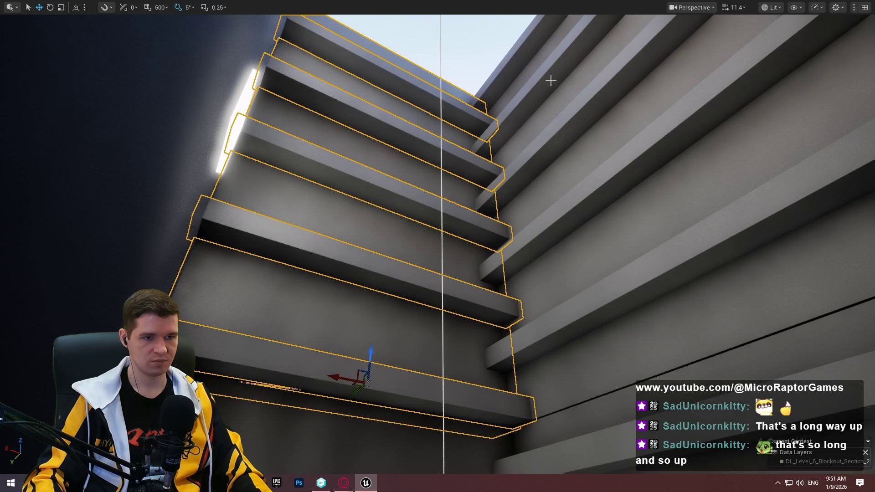
pyautogui.moveTo(526, 56); pyautogui.dragTo(589, 373)
pyautogui.press('f')
pyautogui.moveTo(381, 118); pyautogui.dragTo(380, 118)
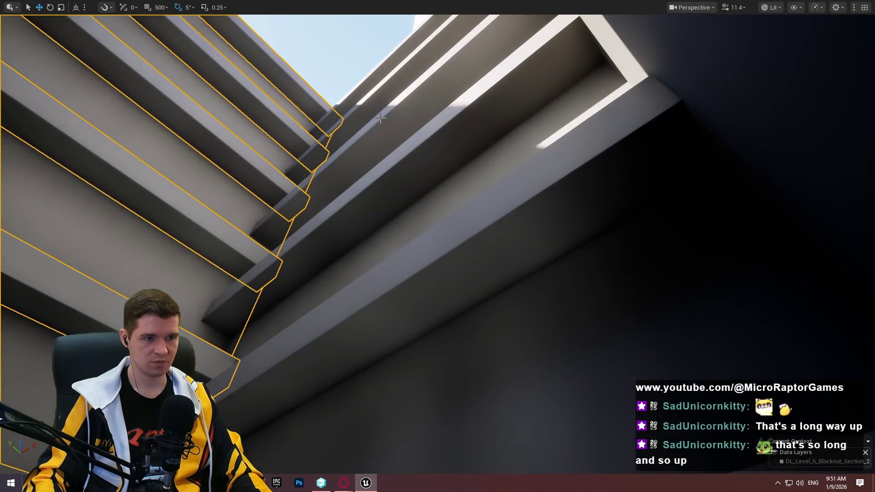
pyautogui.moveTo(365, 88); pyautogui.dragTo(392, 357)
pyautogui.press('f')
pyautogui.moveTo(305, 184); pyautogui.dragTo(305, 183)
pyautogui.moveTo(318, 153)
pyautogui.mouseDown()
pyautogui.moveTo(310, 425)
pyautogui.moveTo(351, 433)
pyautogui.mouseUp()
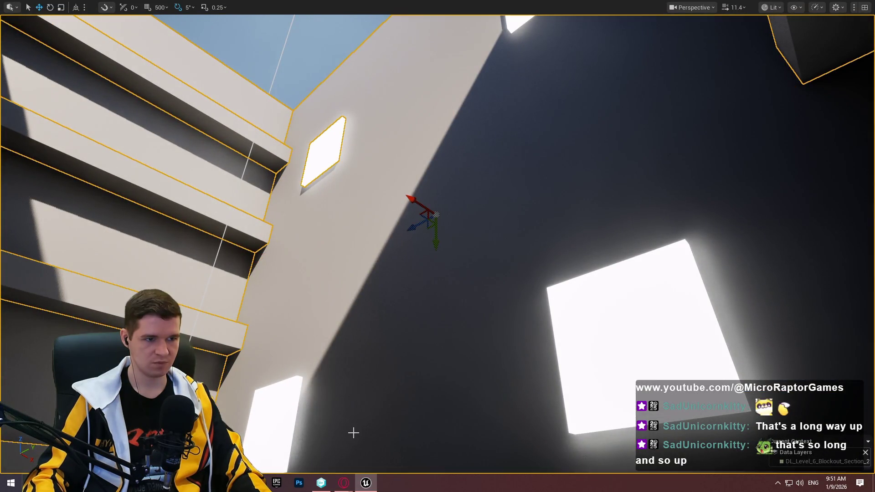
pyautogui.keyDown('ctrl'); pyautogui.click(287, 432); pyautogui.keyUp('ctrl')
pyautogui.keyDown('ctrl'); pyautogui.click(641, 365); pyautogui.keyUp('ctrl')
pyautogui.keyDown('ctrl'); pyautogui.click(517, 24); pyautogui.keyUp('ctrl')
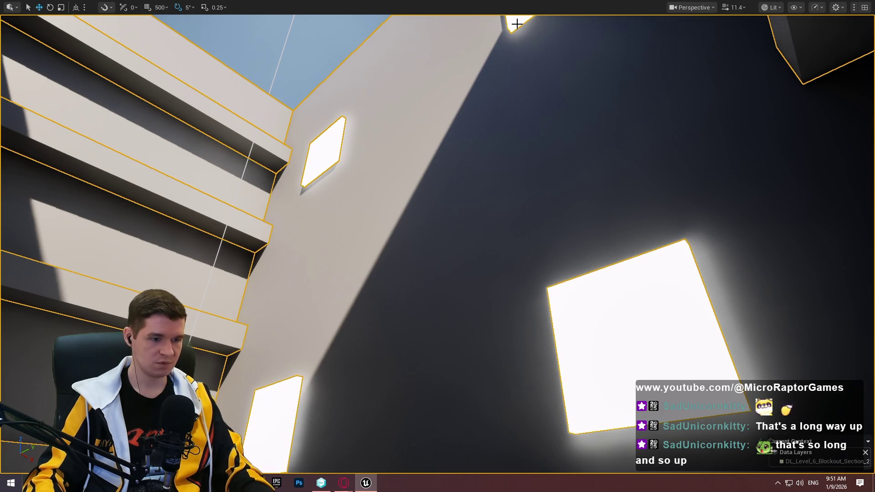
pyautogui.press('f')
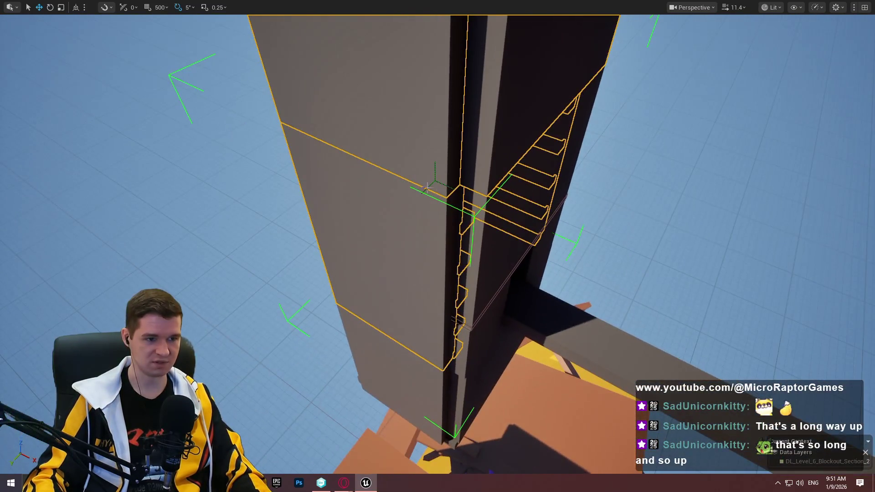
pyautogui.keyDown('ctrl'); pyautogui.click(403, 195); pyautogui.keyUp('ctrl')
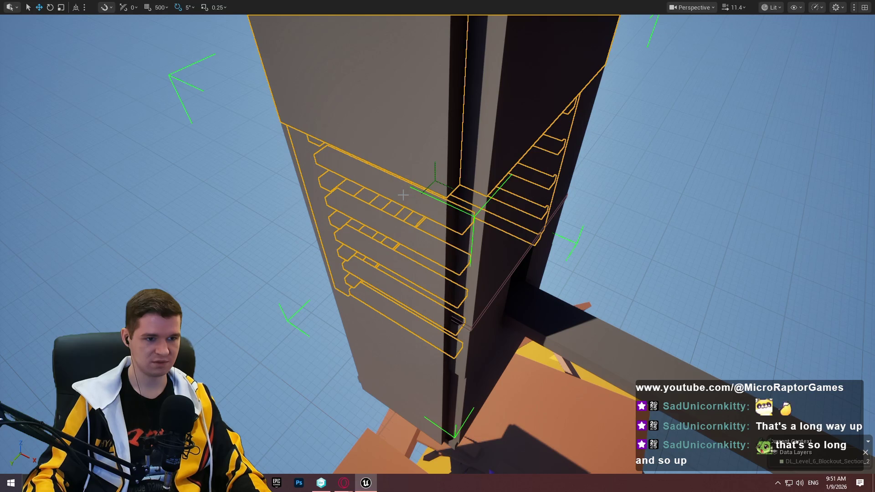
pyautogui.press('f')
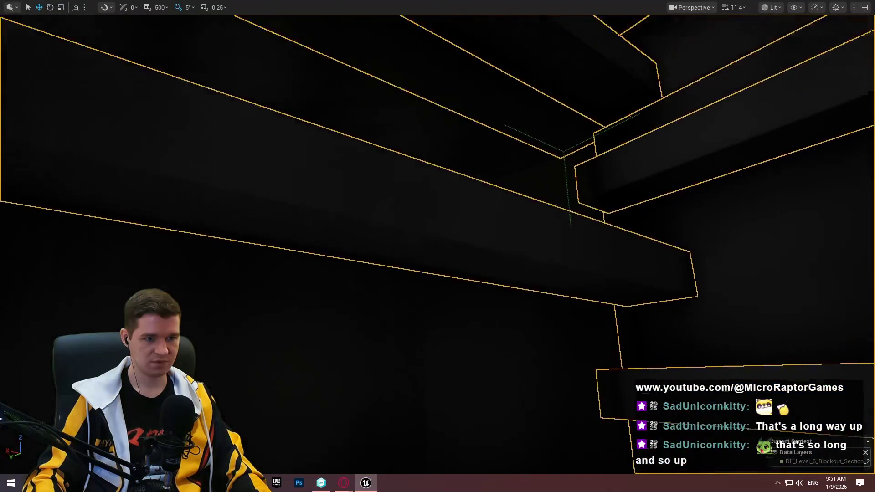
pyautogui.press('d')
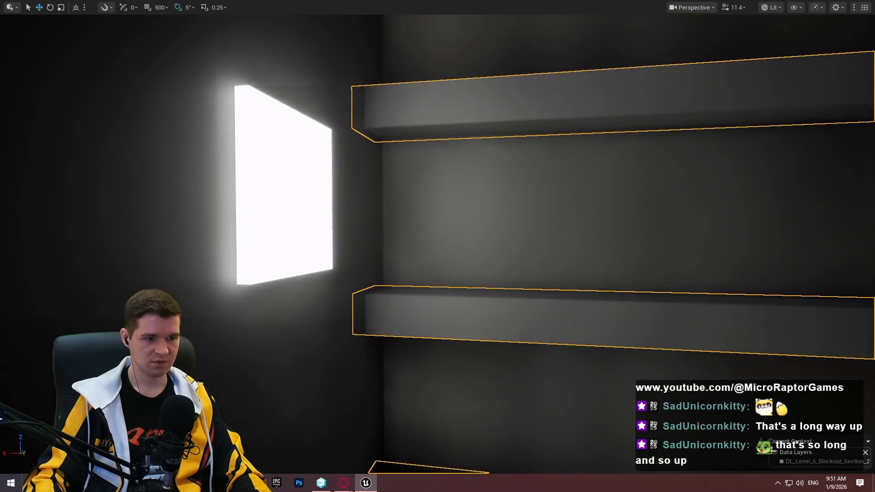
pyautogui.moveTo(545, 274)
pyautogui.mouseDown()
pyautogui.moveTo(546, 237)
pyautogui.moveTo(545, 274)
pyautogui.mouseUp()
pyautogui.press('e')
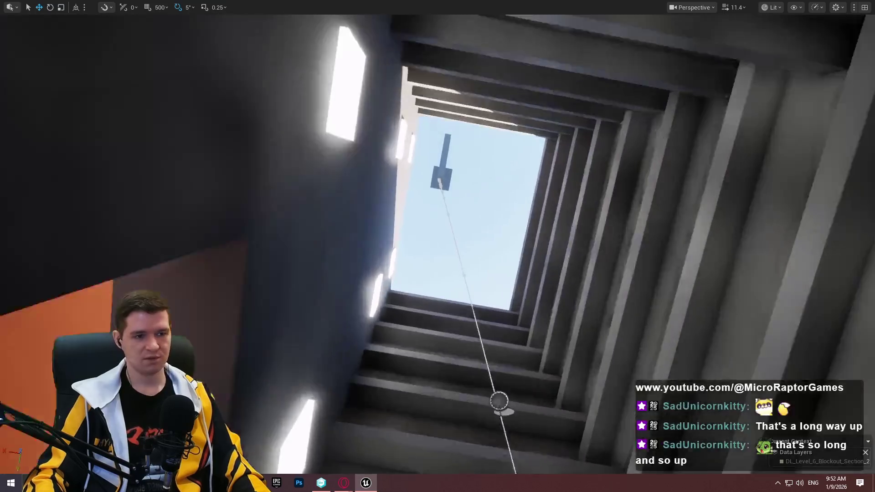
pyautogui.press('q')
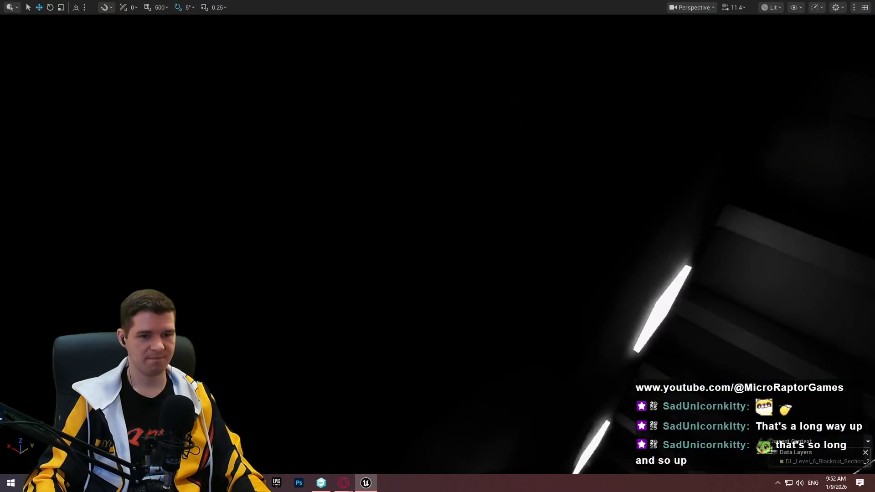
pyautogui.press('w')
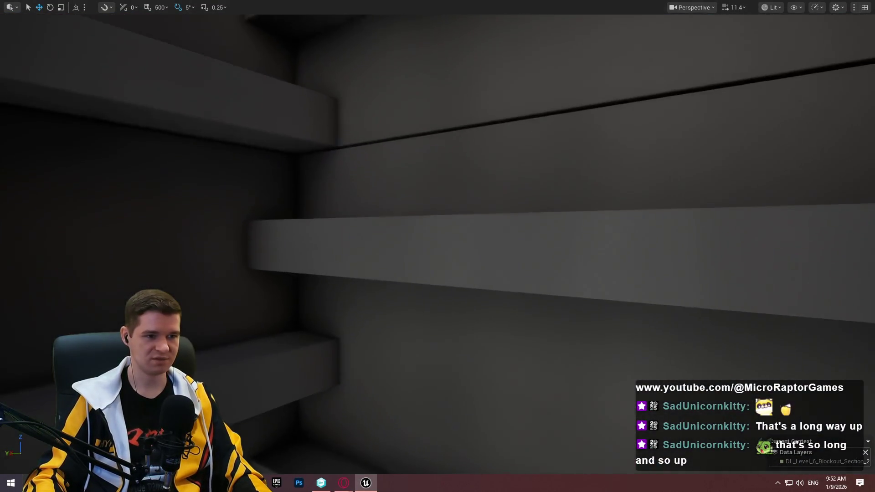
pyautogui.press('e')
pyautogui.scroll(-2, 437, 246)
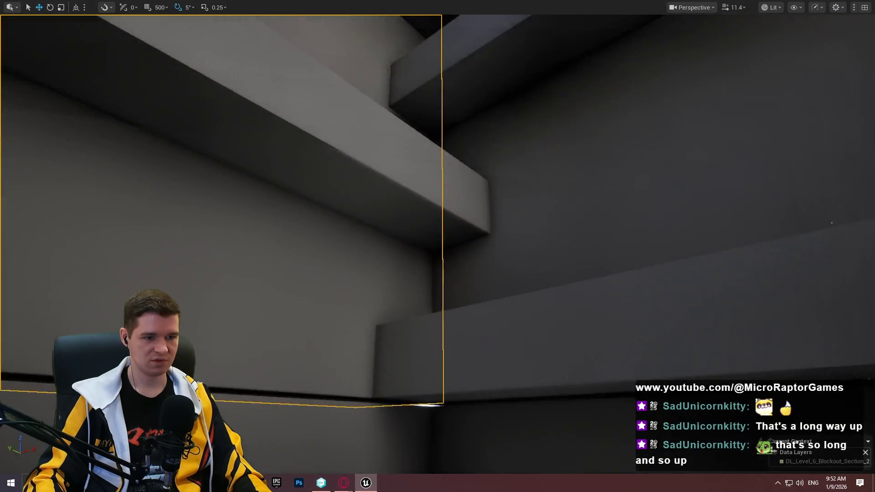
pyautogui.press('f')
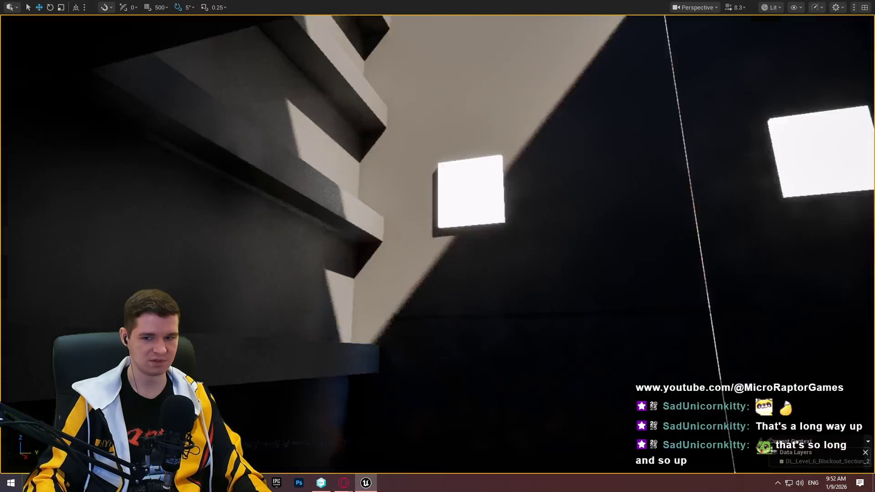
pyautogui.press('w')
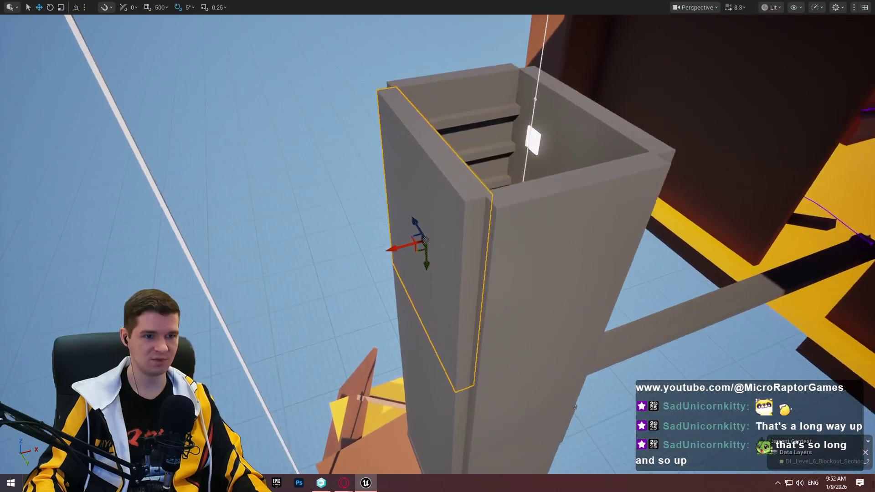
pyautogui.press('w')
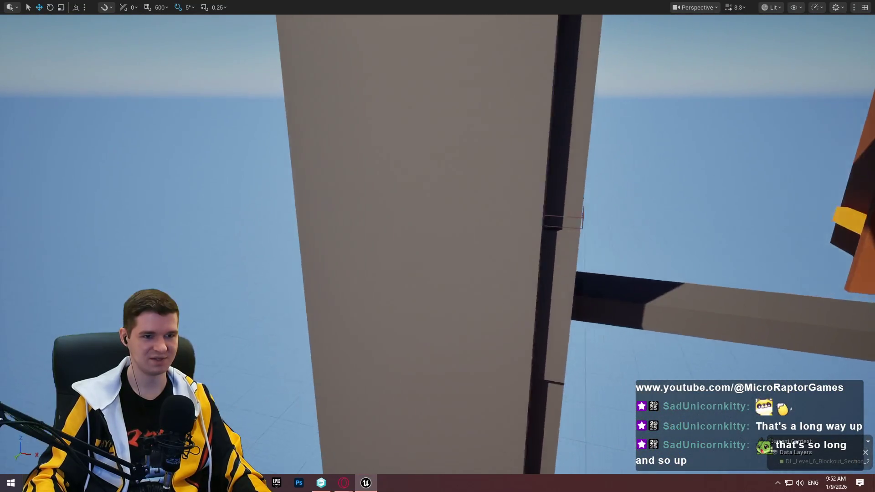
pyautogui.press('w')
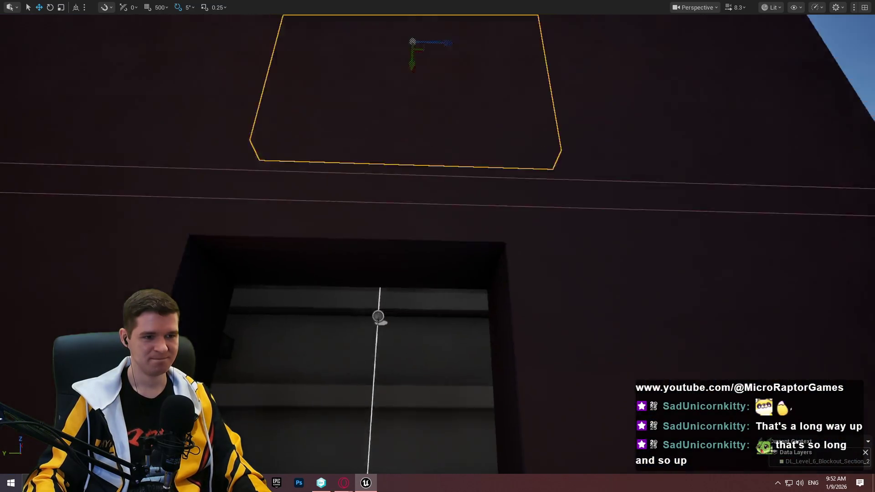
pyautogui.press('s')
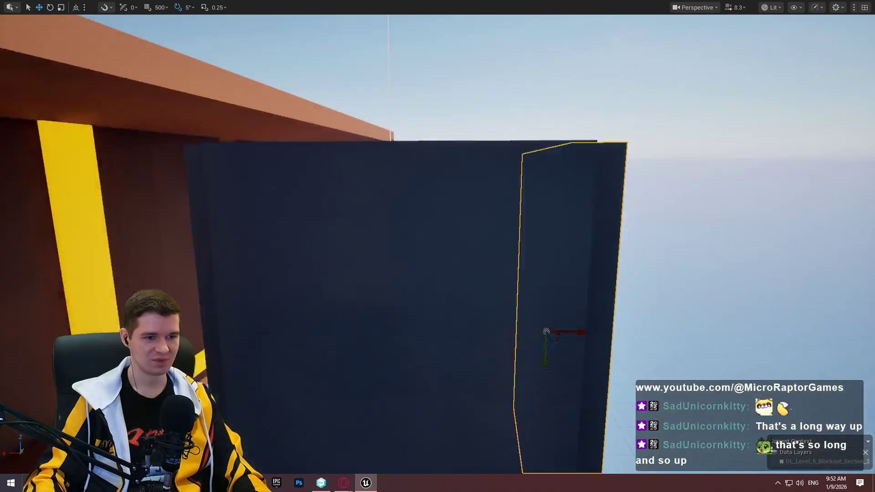
pyautogui.press('s')
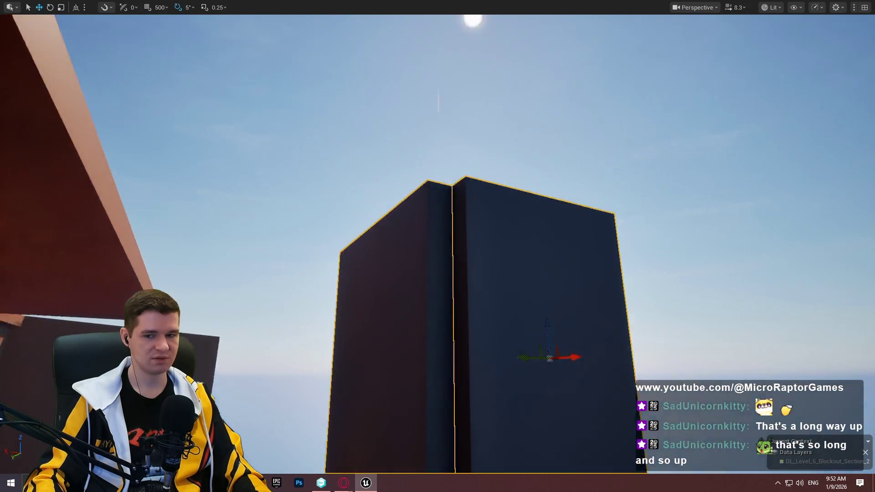
pyautogui.press('w')
pyautogui.moveTo(477, 313); pyautogui.dragTo(478, 314)
pyautogui.press('e')
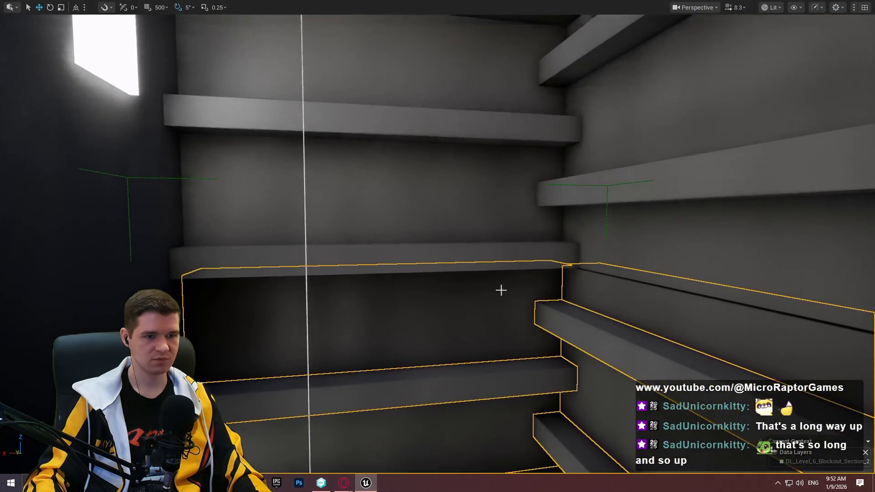
pyautogui.moveTo(477, 219); pyautogui.dragTo(477, 219)
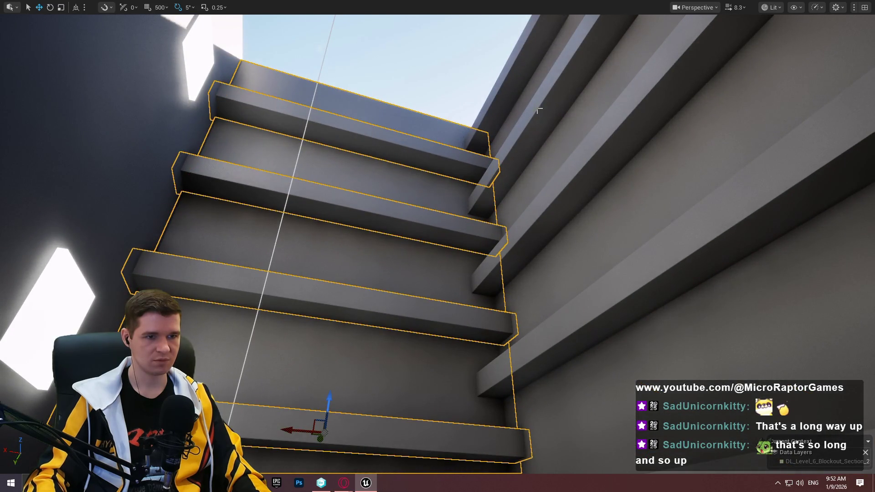
pyautogui.moveTo(628, 337); pyautogui.dragTo(635, 345)
pyautogui.moveTo(346, 162); pyautogui.dragTo(322, 390)
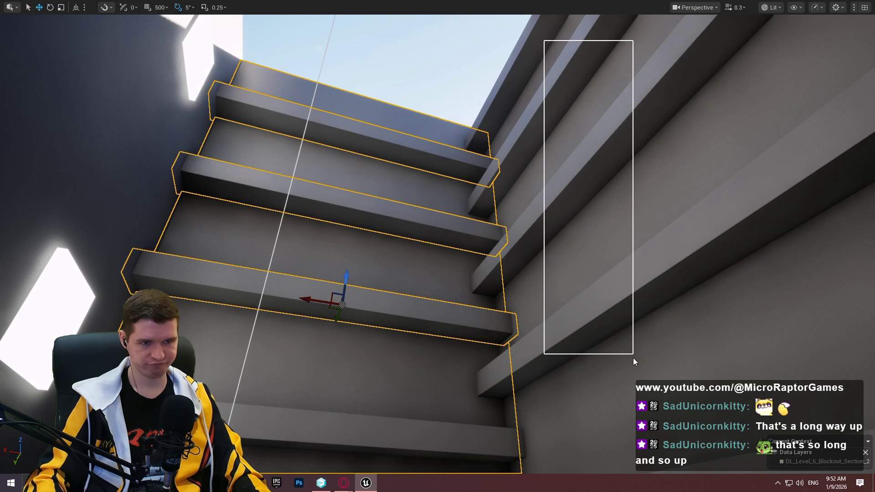
pyautogui.moveTo(633, 360); pyautogui.dragTo(631, 358)
pyautogui.press('w')
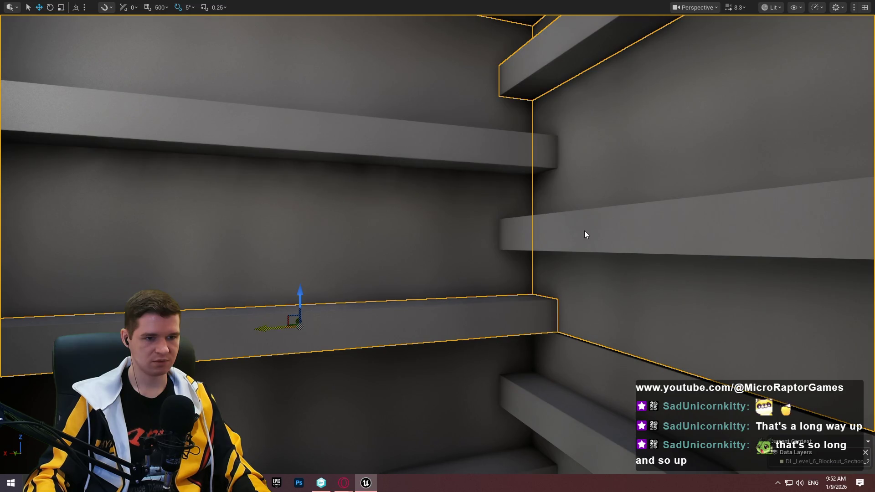
pyautogui.moveTo(484, 146); pyautogui.dragTo(420, 125)
pyautogui.moveTo(410, 58); pyautogui.dragTo(411, 58)
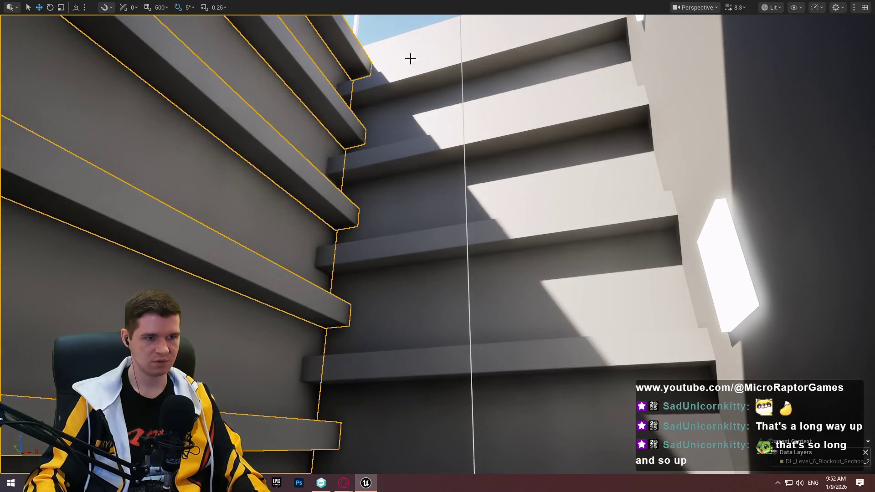
pyautogui.moveTo(434, 358); pyautogui.dragTo(433, 398)
pyautogui.moveTo(419, 273); pyautogui.dragTo(420, 255)
pyautogui.moveTo(471, 197); pyautogui.dragTo(471, 197)
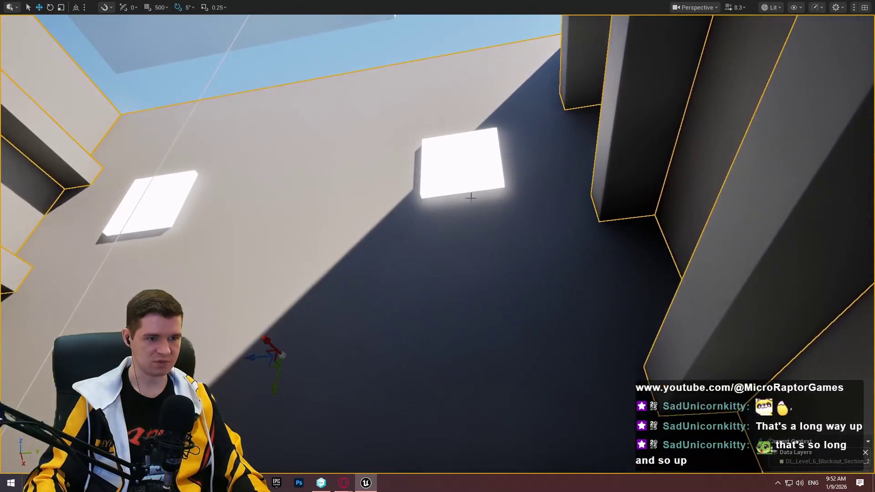
pyautogui.moveTo(384, 282); pyautogui.dragTo(383, 281)
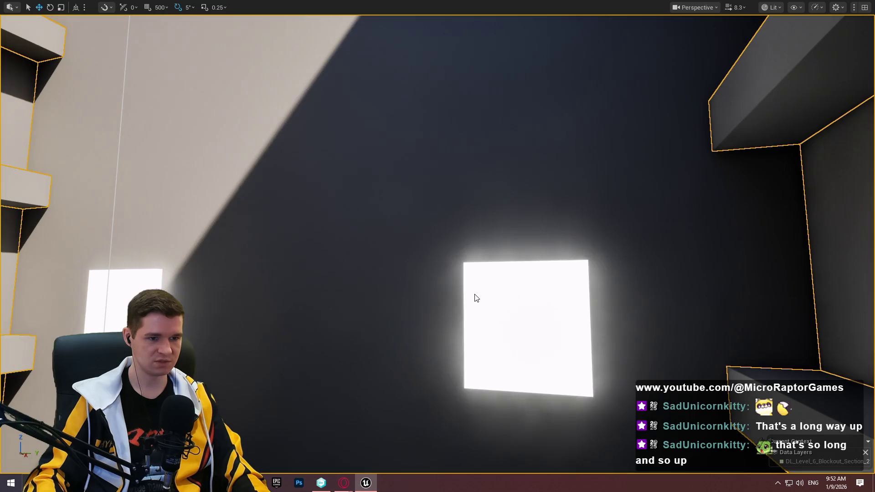
pyautogui.moveTo(307, 345); pyautogui.dragTo(307, 346)
pyautogui.moveTo(367, 206); pyautogui.dragTo(367, 205)
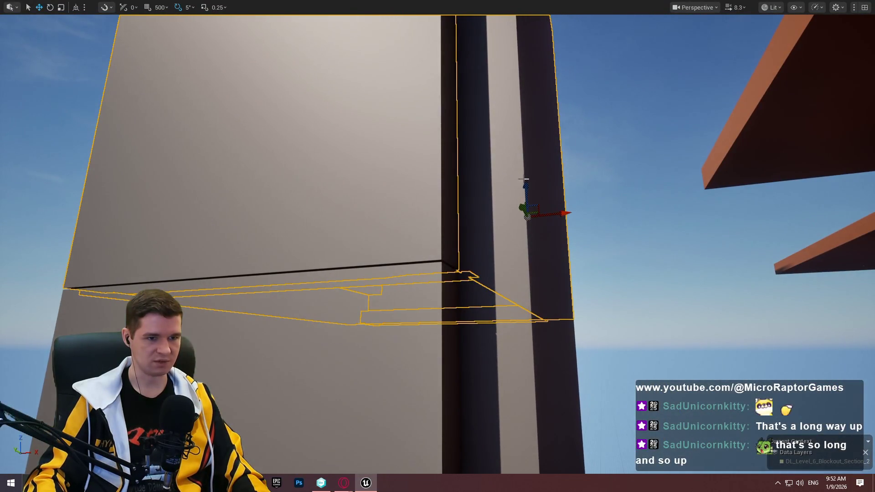
pyautogui.moveTo(525, 185); pyautogui.dragTo(525, 185)
pyautogui.moveTo(399, 182); pyautogui.dragTo(399, 181)
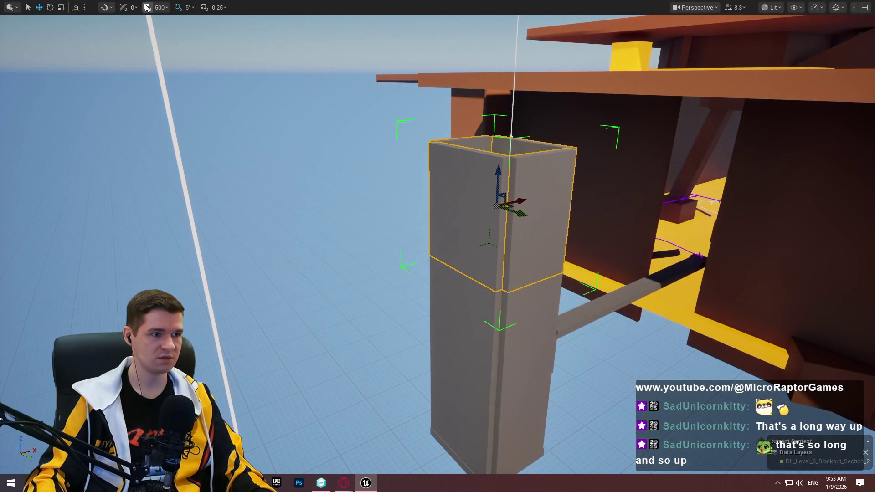
# Raise the box section up the Z axis, focus it, and stack it at the tower top
pyautogui.moveTo(513, 193); pyautogui.dragTo(514, 193)
pyautogui.moveTo(639, 338)
pyautogui.mouseDown()
pyautogui.moveTo(630, 162)
pyautogui.moveTo(634, 195)
pyautogui.moveTo(619, 197)
pyautogui.mouseUp()
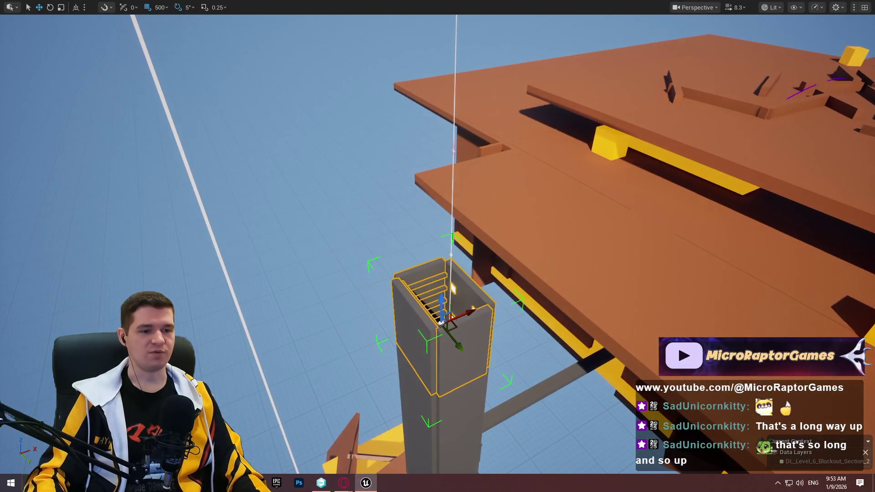
pyautogui.moveTo(442, 301); pyautogui.dragTo(441, 213)
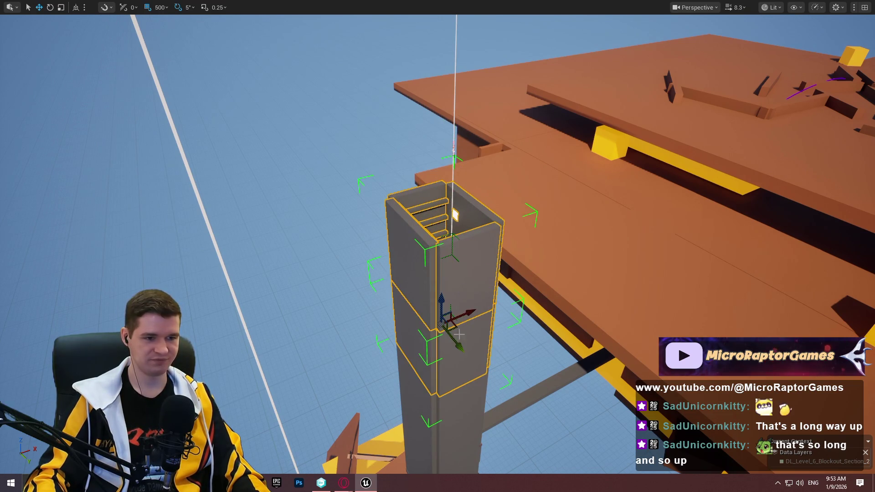
pyautogui.moveTo(441, 304); pyautogui.dragTo(430, 114)
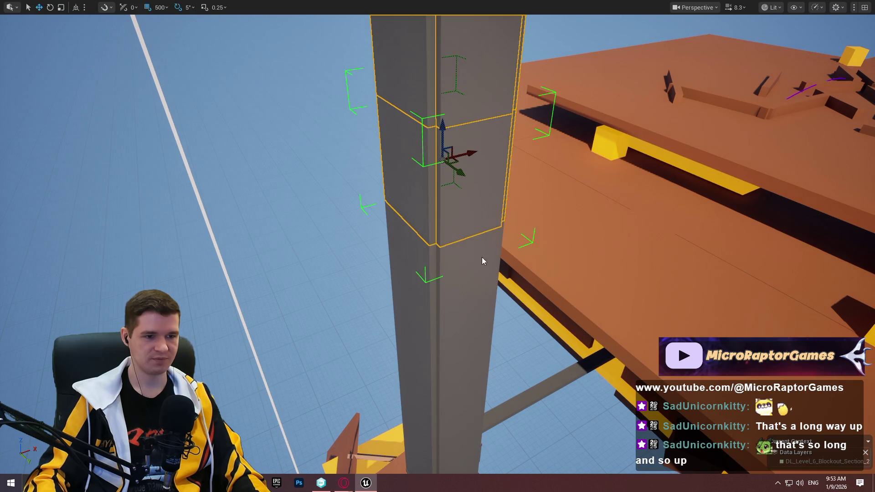
pyautogui.scroll(-8, 535, 337)
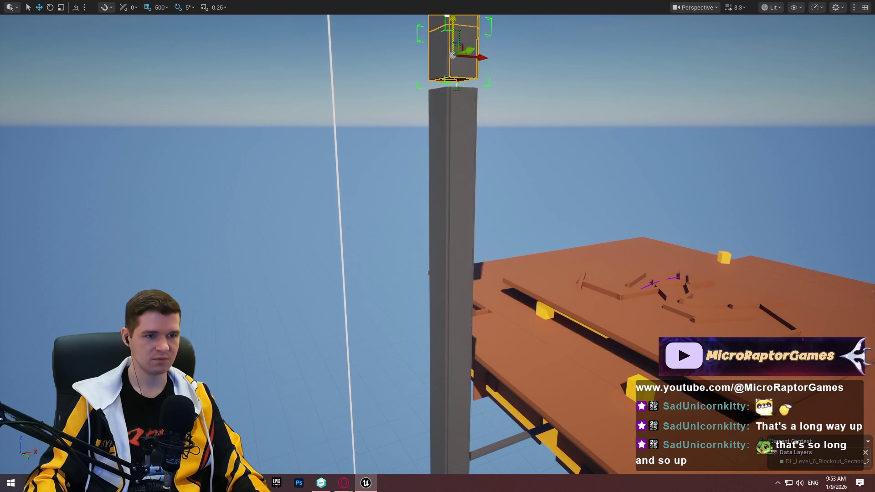
pyautogui.press('f')
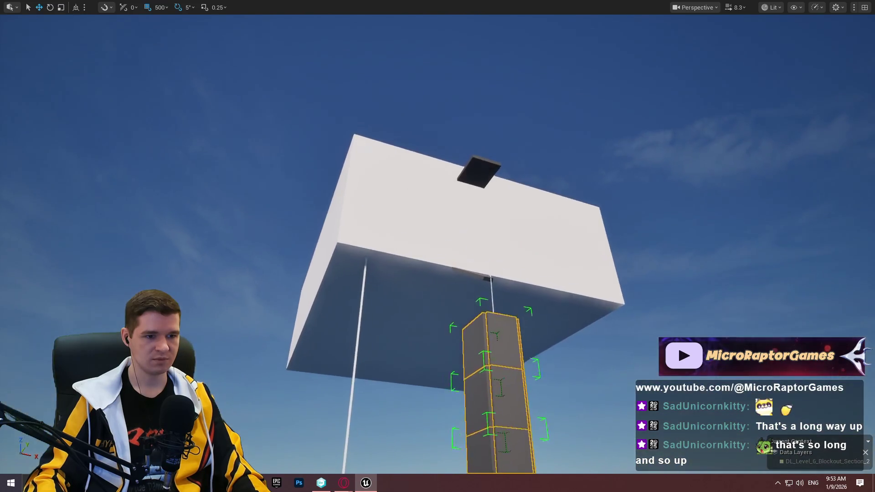
pyautogui.scroll(3, 438, 246)
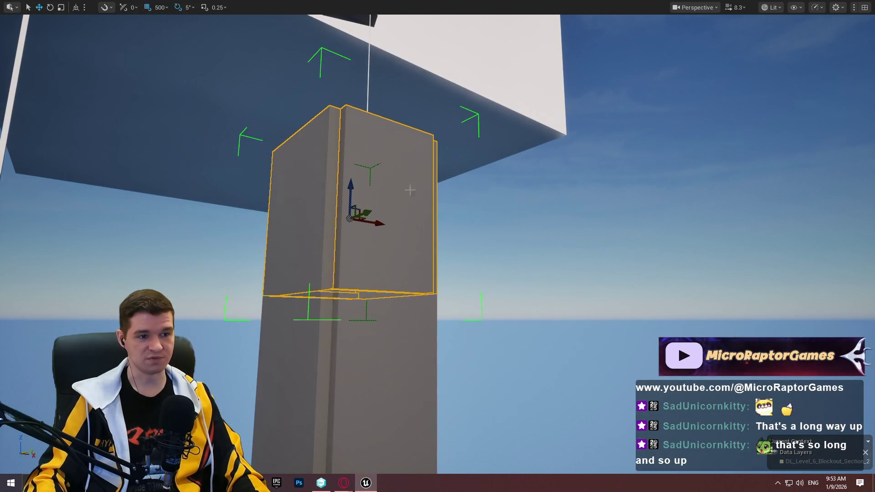
pyautogui.moveTo(348, 189); pyautogui.dragTo(348, 41)
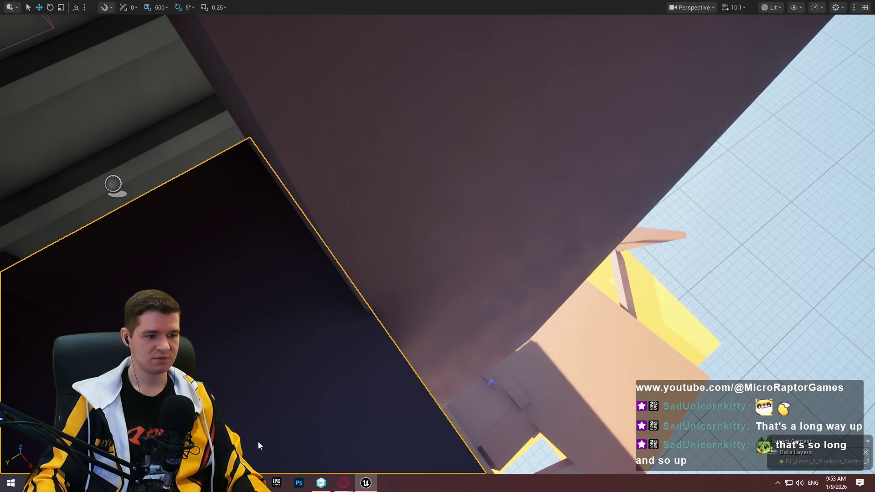
pyautogui.hotkey('alt', 'p')
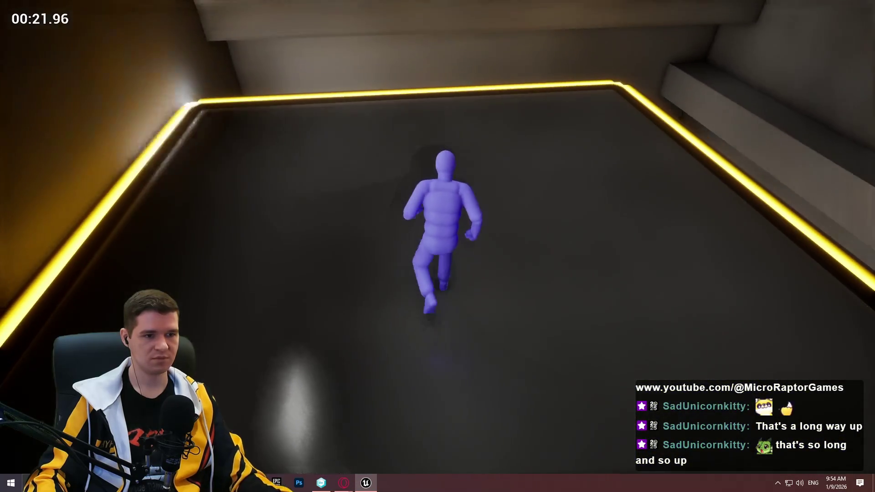
pyautogui.press('Escape')
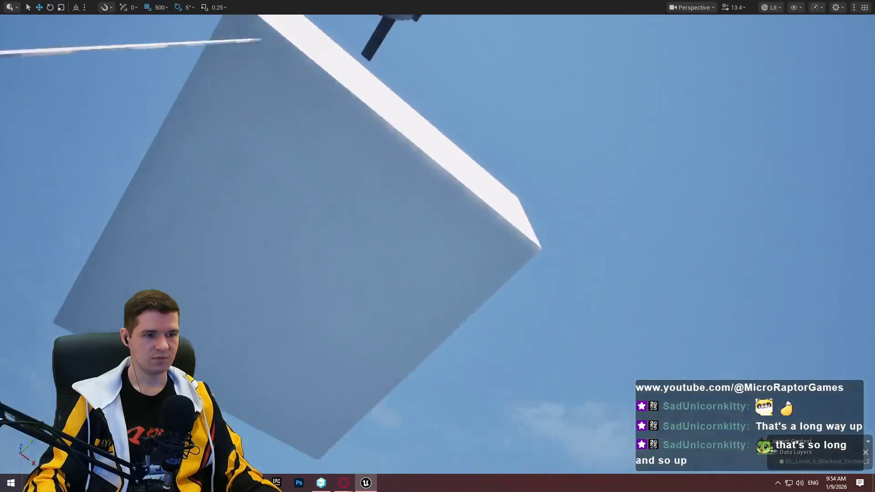
# Delete the surplus top shaft section, confirming removal of the referenced actor
pyautogui.scroll(2, 471, 240)
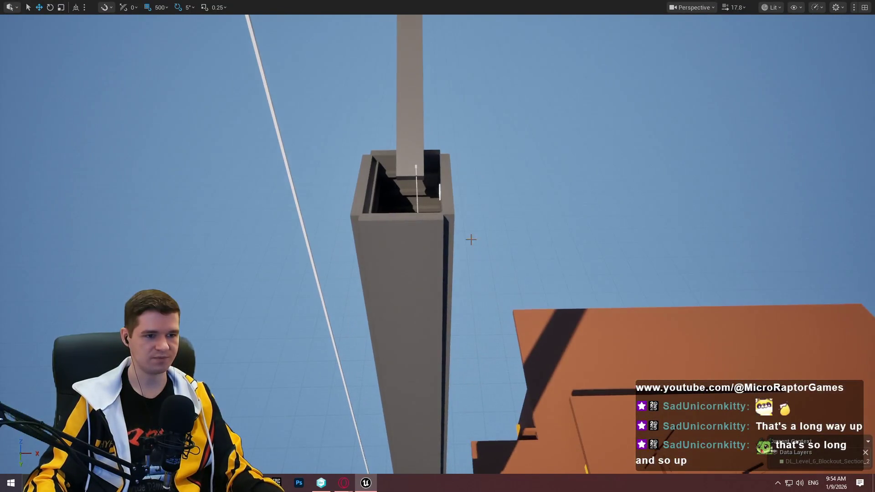
pyautogui.click(419, 228)
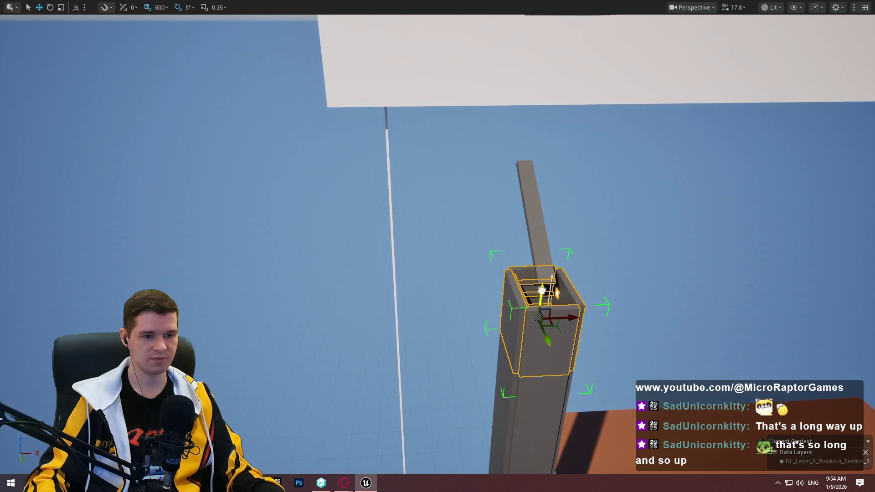
pyautogui.moveTo(542, 290)
pyautogui.mouseDown()
pyautogui.moveTo(545, 193)
pyautogui.moveTo(564, 122)
pyautogui.moveTo(560, 43)
pyautogui.mouseUp()
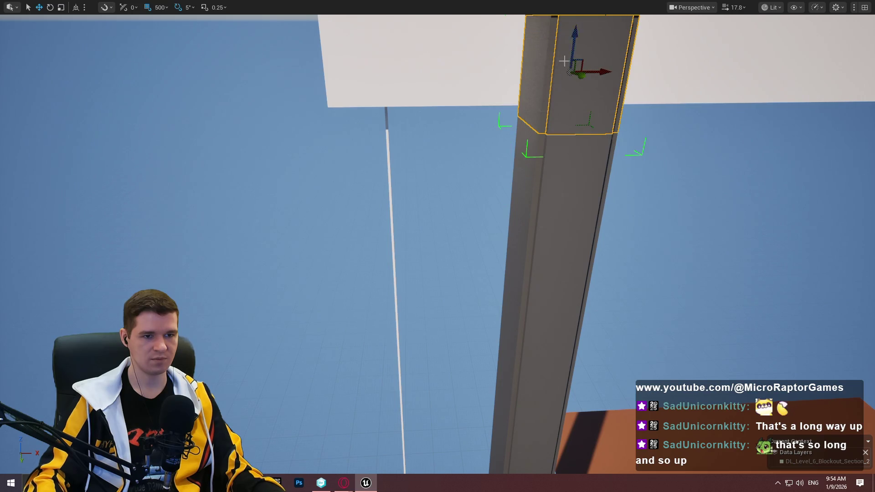
pyautogui.press('f')
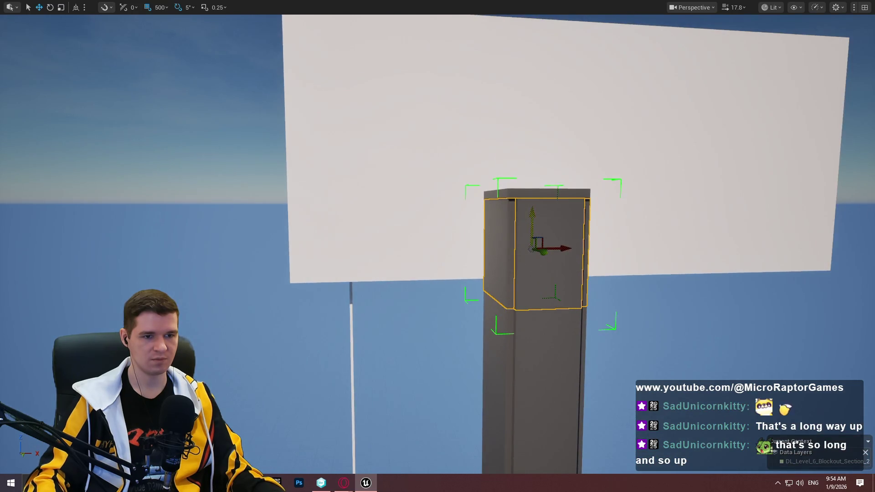
pyautogui.moveTo(532, 212)
pyautogui.mouseDown()
pyautogui.moveTo(531, 97)
pyautogui.moveTo(531, 121)
pyautogui.mouseUp()
pyautogui.press('w')
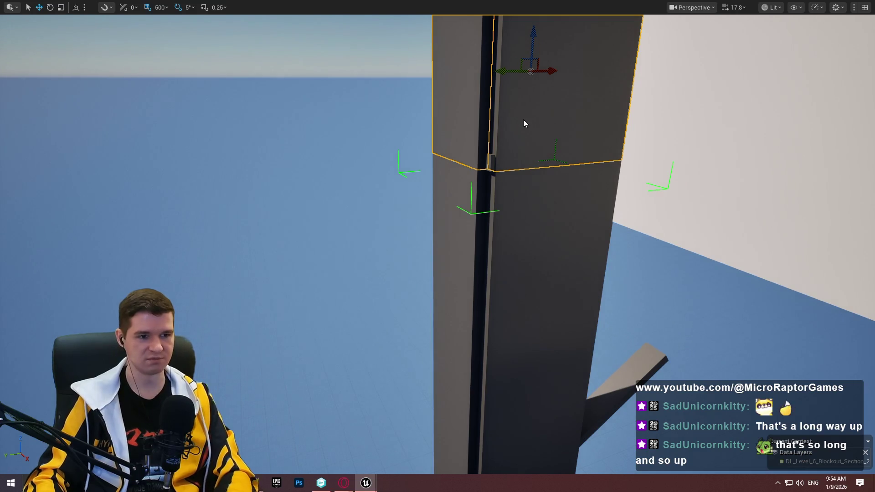
pyautogui.press('Delete')
pyautogui.click(531, 271)
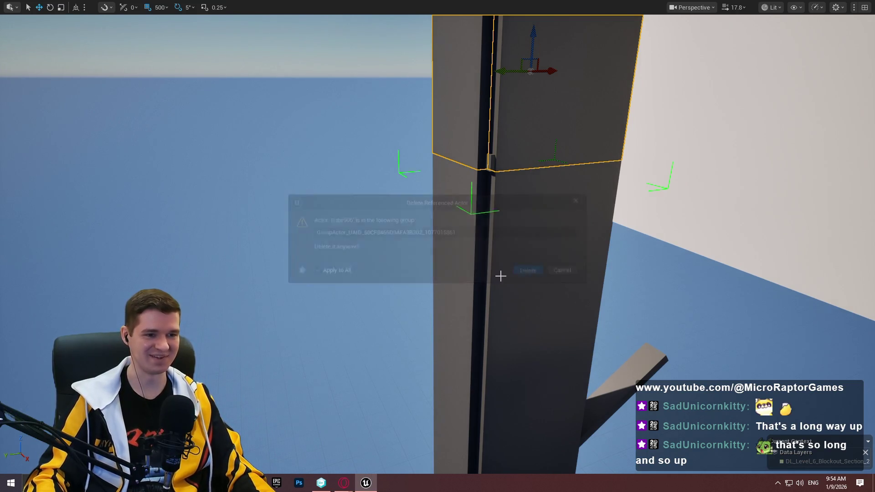
# Select the dark capping block above the pillar
pyautogui.scroll(-2, 438, 246)
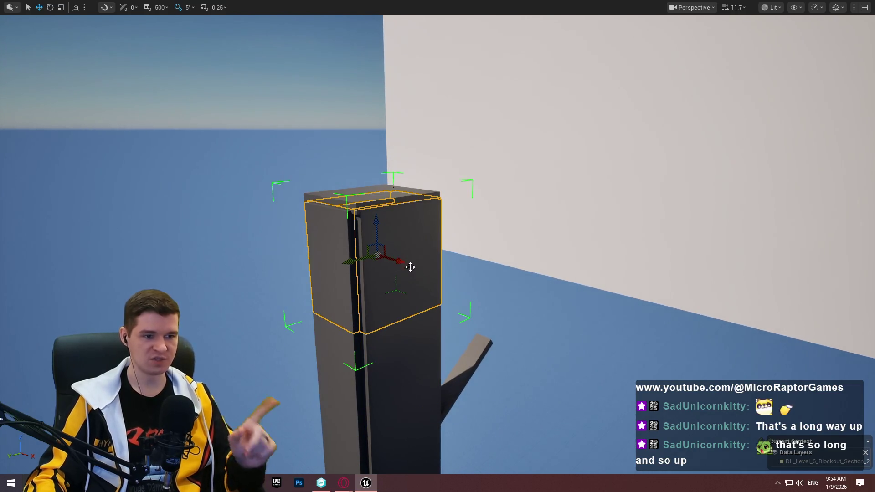
pyautogui.scroll(3, 410, 267)
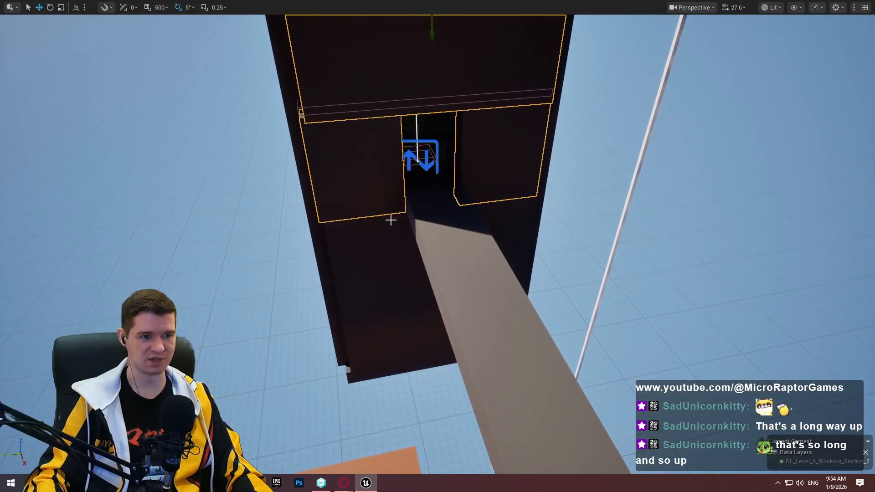
pyautogui.click(389, 222)
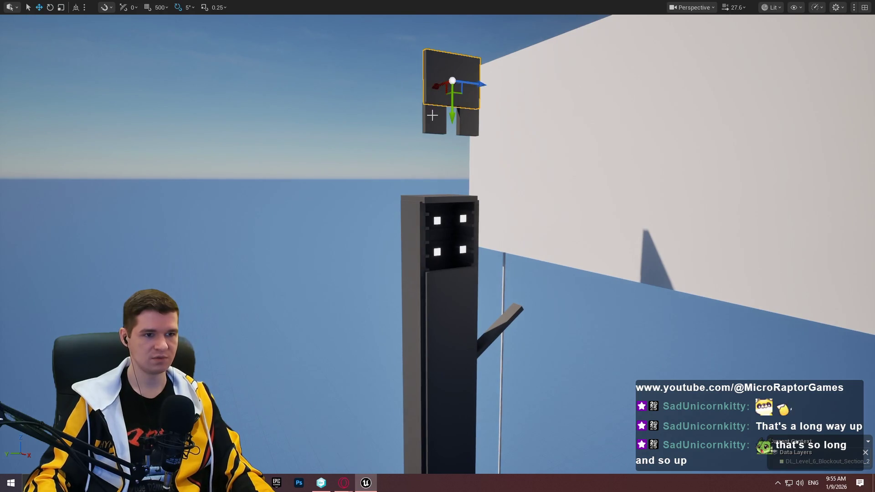
# Snap the dark blocks down onto the pillar top with End and lower them slightly to form the doorway
pyautogui.press('End')
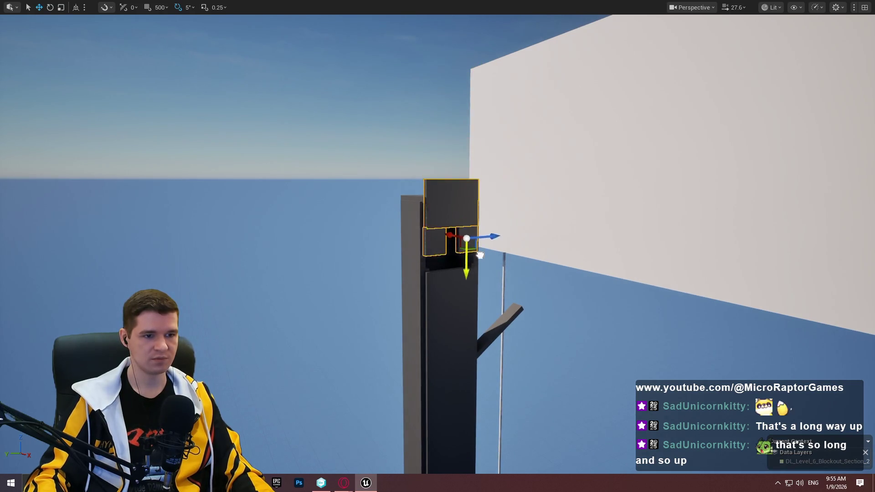
pyautogui.scroll(8, 546, 274)
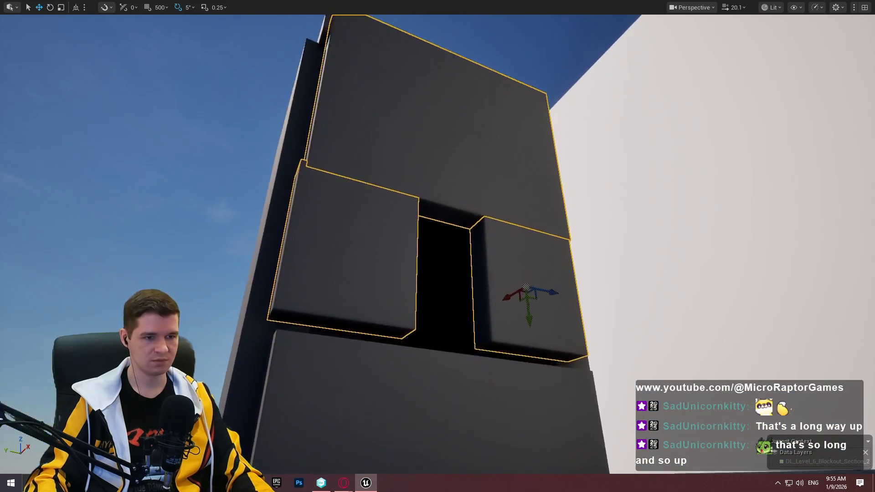
pyautogui.scroll(-3, 546, 274)
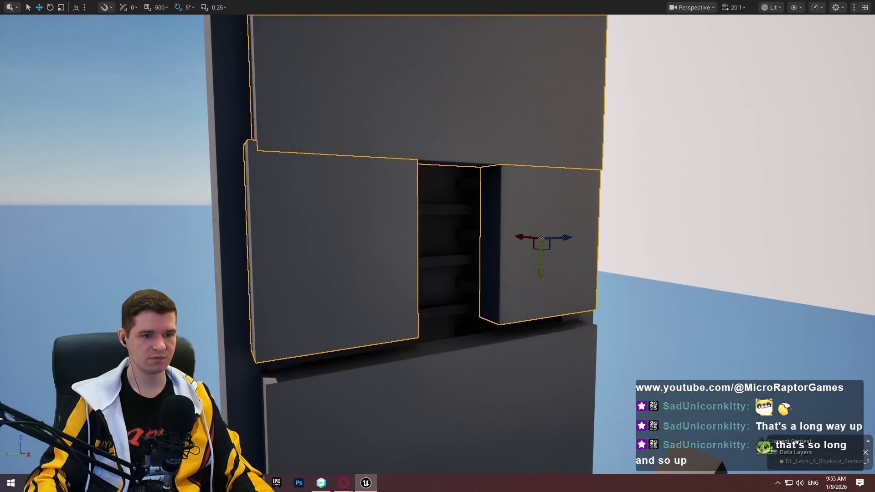
pyautogui.moveTo(541, 274); pyautogui.dragTo(543, 293)
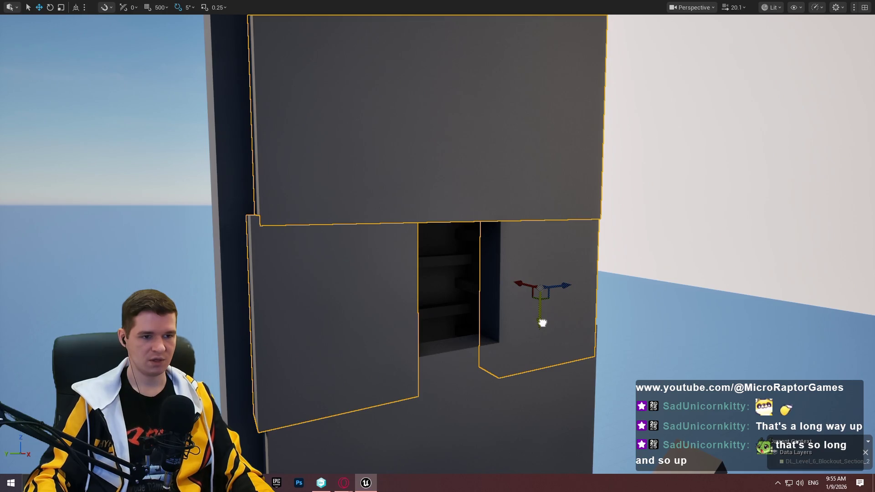
pyautogui.moveTo(545, 329)
pyautogui.mouseDown()
pyautogui.moveTo(456, 228)
pyautogui.moveTo(410, 205)
pyautogui.moveTo(544, 329)
pyautogui.mouseUp()
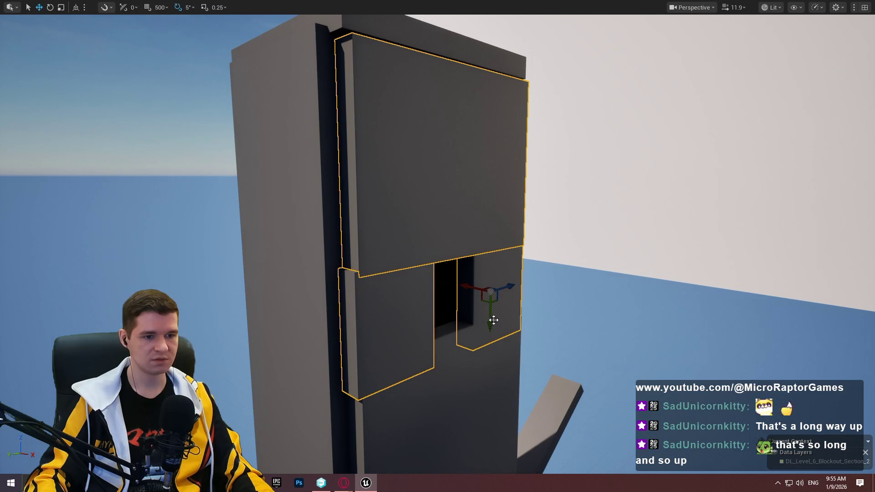
pyautogui.moveTo(489, 313); pyautogui.dragTo(489, 228)
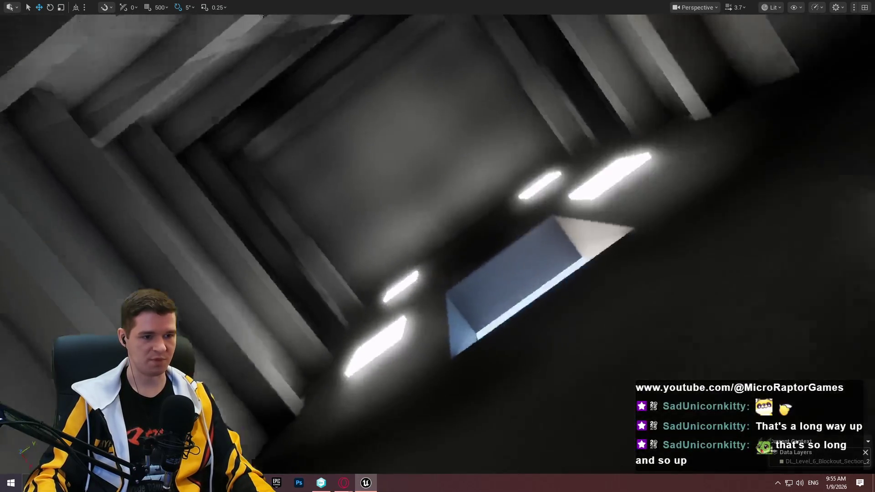
# Fly through the stairwell, start a playtest with Alt+P, and run the character forward
pyautogui.moveTo(437, 246); pyautogui.dragTo(638, 146)
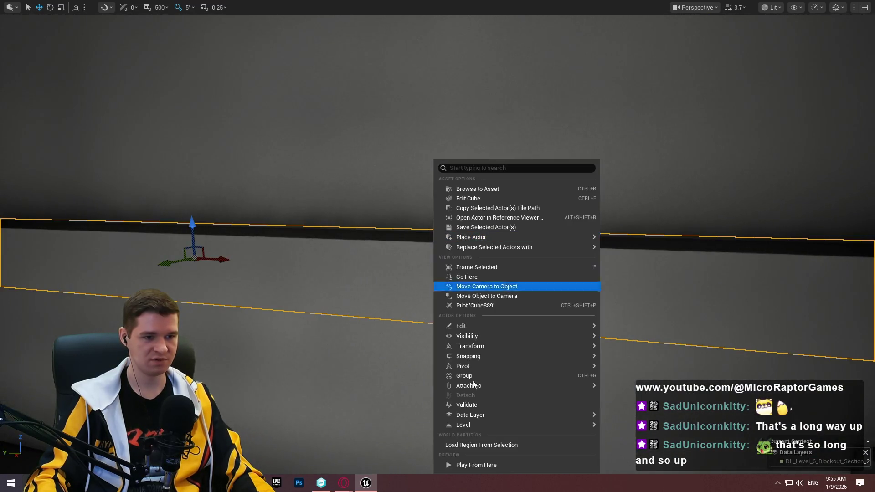
pyautogui.hotkey('alt', 'p')
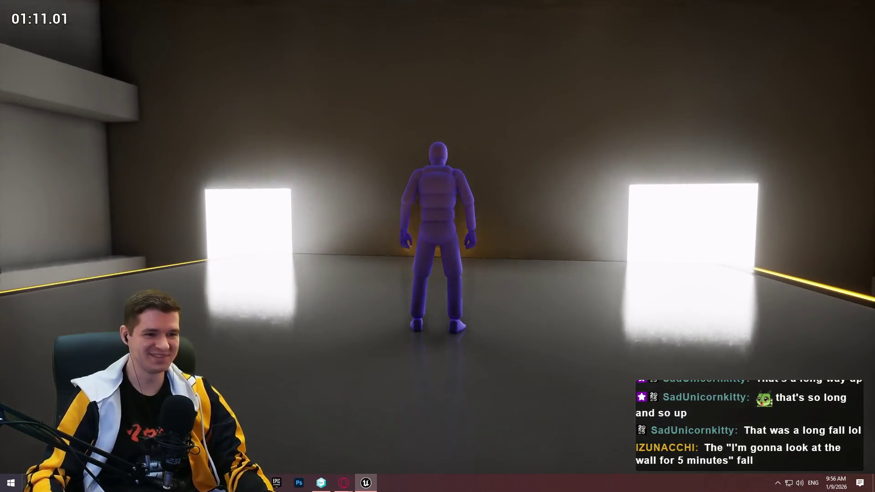
pyautogui.press('w')
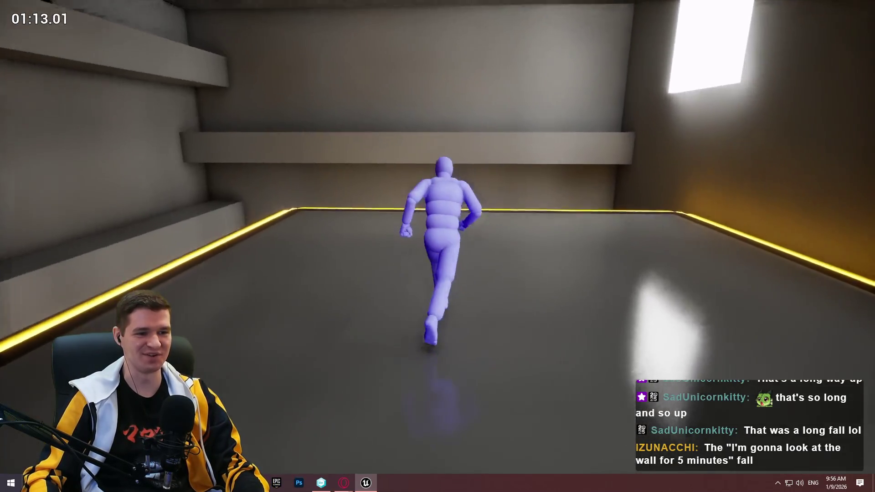